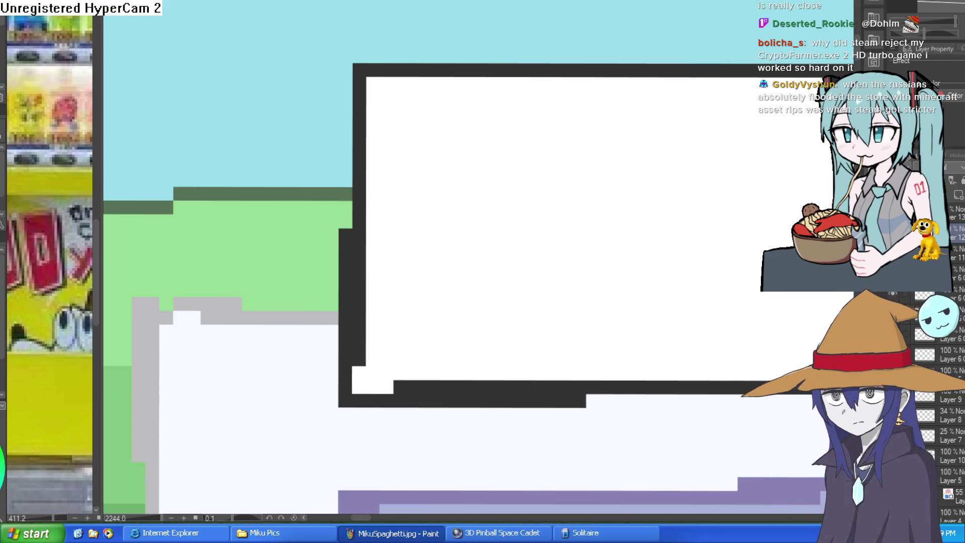
# Step: Ink black borders along the sign panel's top, left and lower edges, undoing one stray stroke
pyautogui.moveTo(354, 70)
pyautogui.mouseDown()
pyautogui.moveTo(170, 70)
pyautogui.moveTo(167, 123)
pyautogui.moveTo(174, 375)
pyautogui.moveTo(336, 366)
pyautogui.mouseUp()
pyautogui.hotkey('ctrl', 'z')
pyautogui.moveTo(474, 338); pyautogui.dragTo(491, 224)
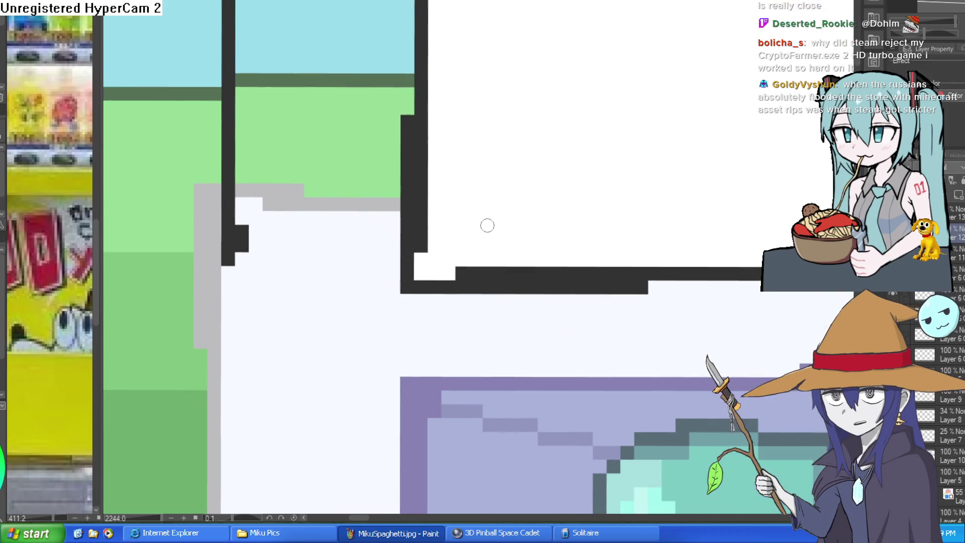
pyautogui.moveTo(409, 287); pyautogui.dragTo(226, 297)
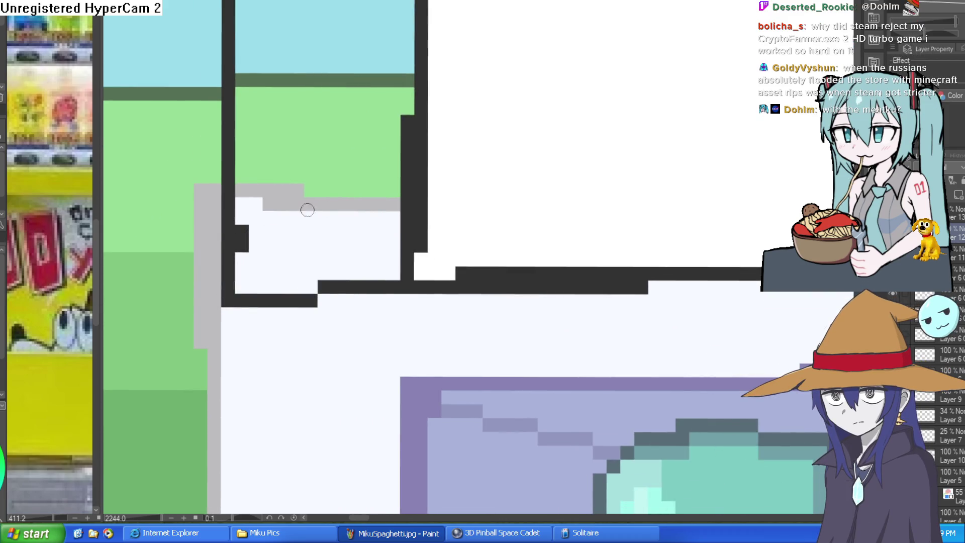
pyautogui.scroll(-5, 475, 214)
pyautogui.scroll(1, 649, 176)
pyautogui.moveTo(650, 176)
pyautogui.mouseDown()
pyautogui.moveTo(611, 231)
pyautogui.moveTo(623, 243)
pyautogui.moveTo(669, 211)
pyautogui.mouseUp()
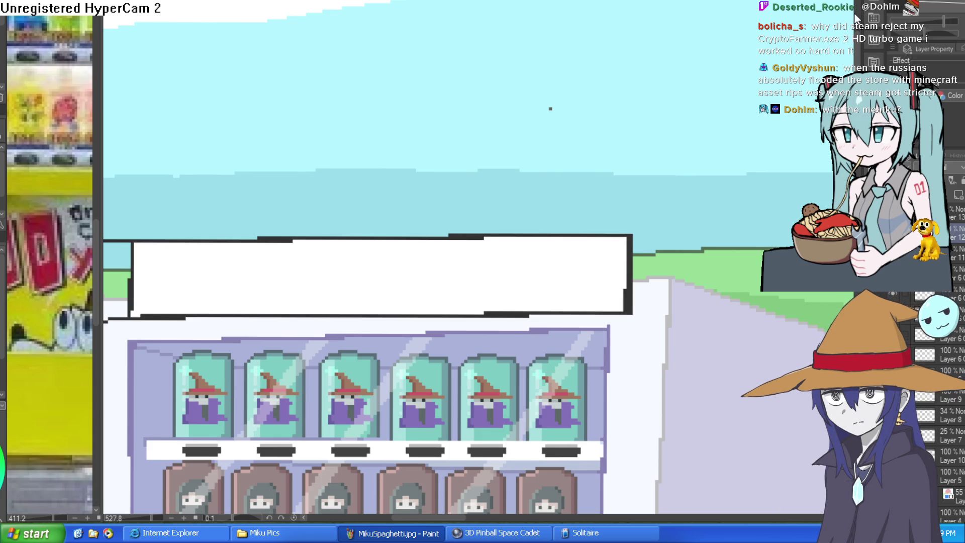
# Step: Fill the small box's green, sky and grey strips with white
pyautogui.moveTo(243, 255); pyautogui.dragTo(356, 236)
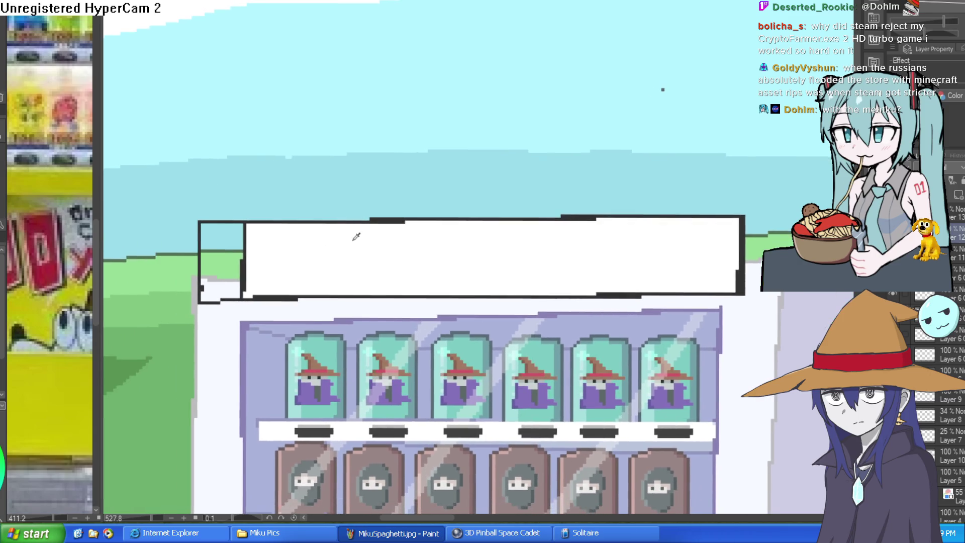
pyautogui.click(223, 262)
pyautogui.click(226, 238)
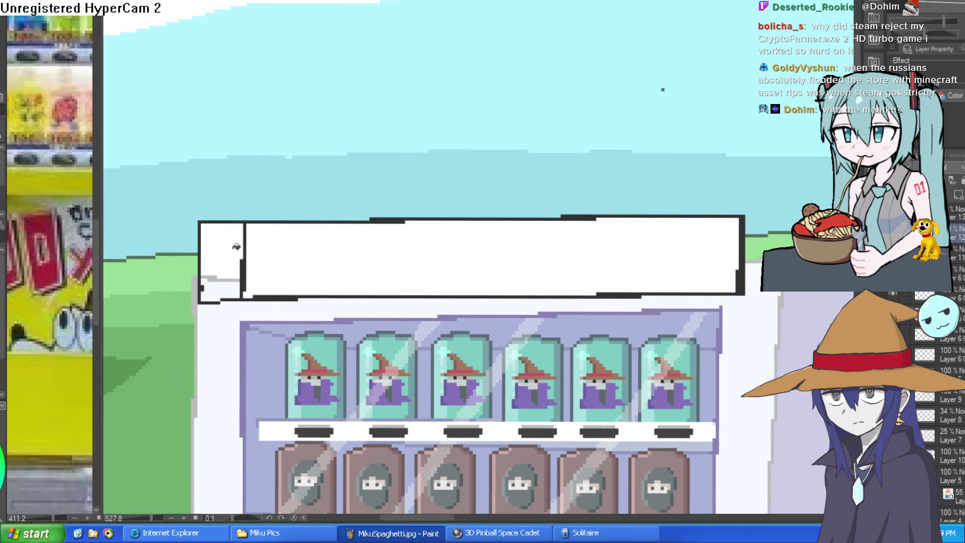
pyautogui.click(230, 278)
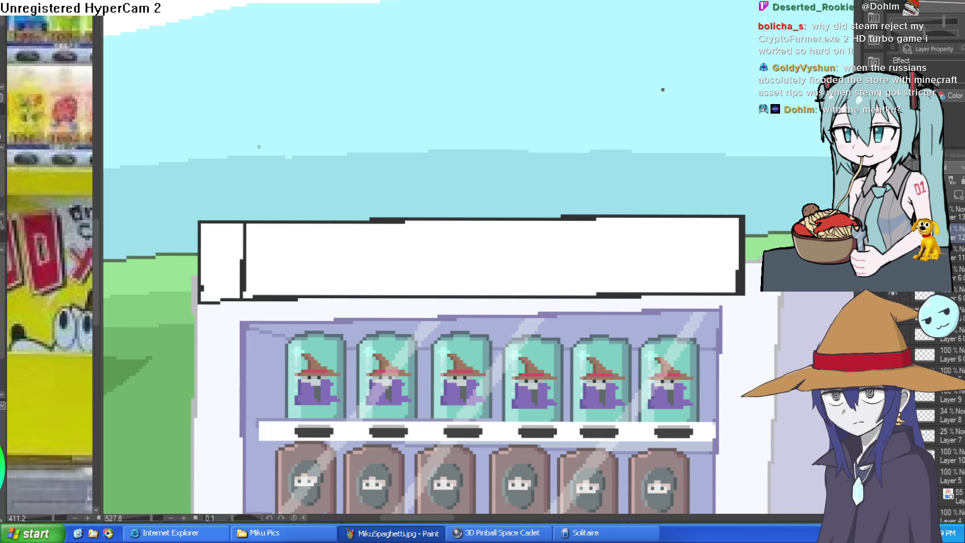
# Step: Erase the black vertical bar separating the small box from the sign
pyautogui.scroll(3, 246, 238)
pyautogui.moveTo(247, 204)
pyautogui.mouseDown()
pyautogui.moveTo(243, 343)
pyautogui.moveTo(224, 352)
pyautogui.moveTo(153, 338)
pyautogui.mouseUp()
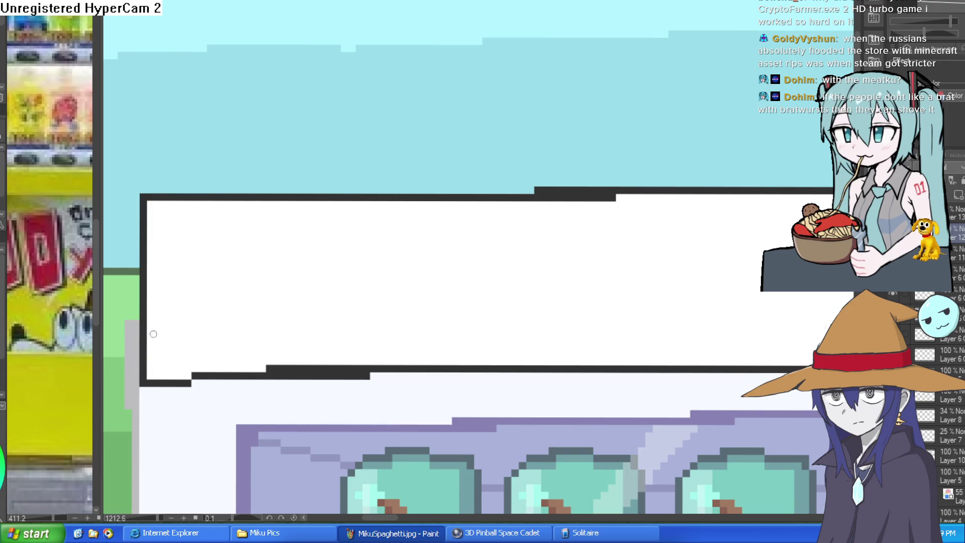
pyautogui.moveTo(433, 284); pyautogui.dragTo(380, 264)
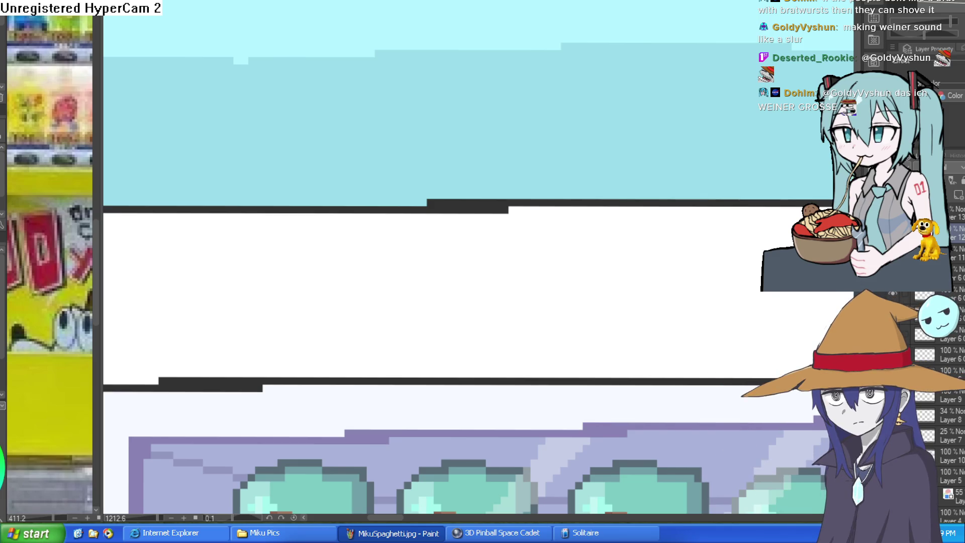
pyautogui.scroll(-5, 498, 306)
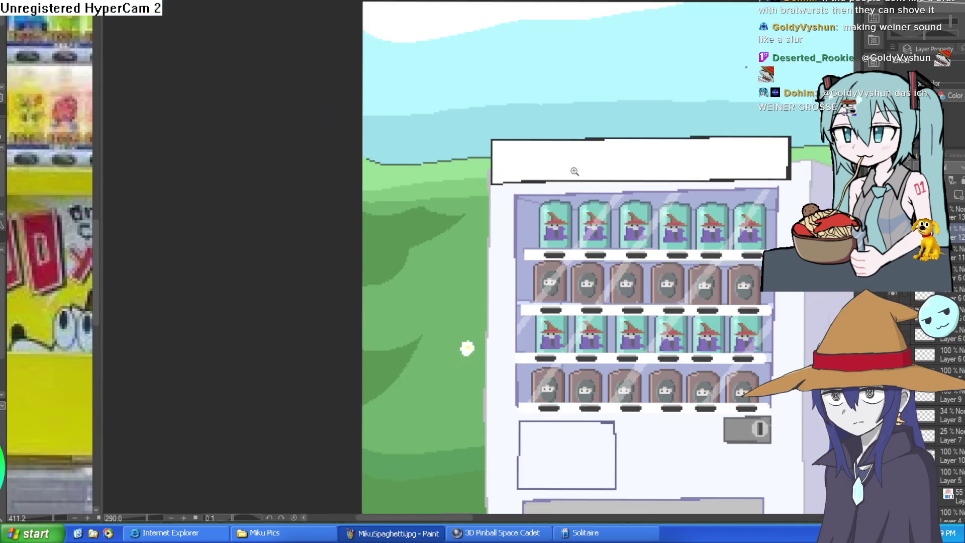
# Step: Sample grey from the canvas and brush a grey shading band down the sign's right edge
pyautogui.scroll(4, 583, 205)
pyautogui.scroll(-2, 653, 201)
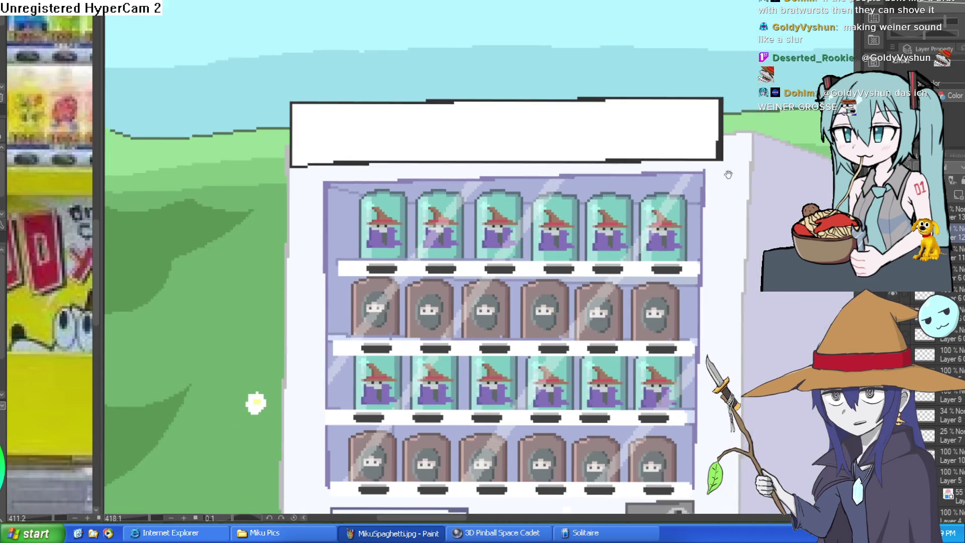
pyautogui.scroll(5, 720, 196)
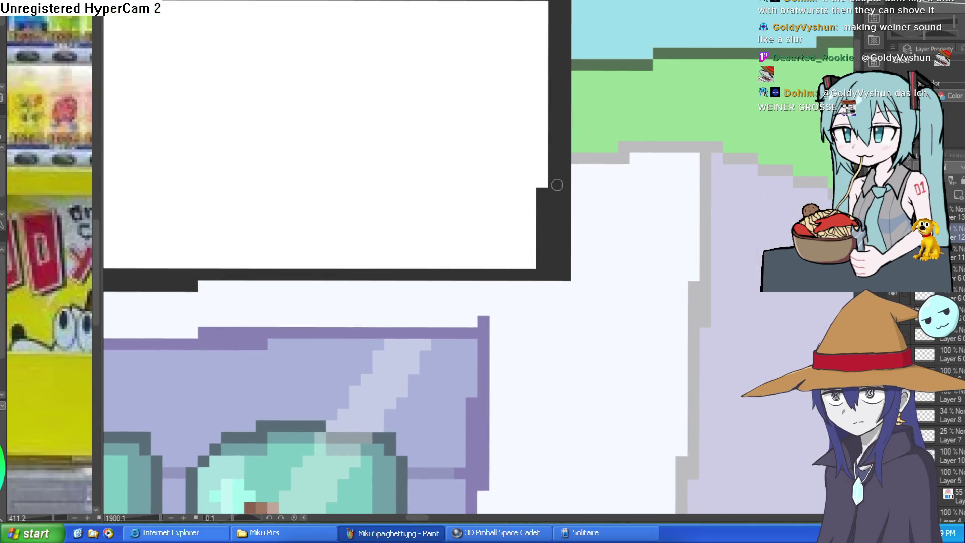
pyautogui.keyDown('alt'); pyautogui.click(520, 168); pyautogui.keyUp('alt')
pyautogui.moveTo(555, 4); pyautogui.dragTo(552, 263)
# Step: Paint the old black edge white and add a new black outline right of the band
pyautogui.moveTo(539, 181)
pyautogui.mouseDown()
pyautogui.moveTo(542, 264)
pyautogui.moveTo(563, 211)
pyautogui.moveTo(563, 1)
pyautogui.mouseUp()
pyautogui.scroll(-5, 651, 68)
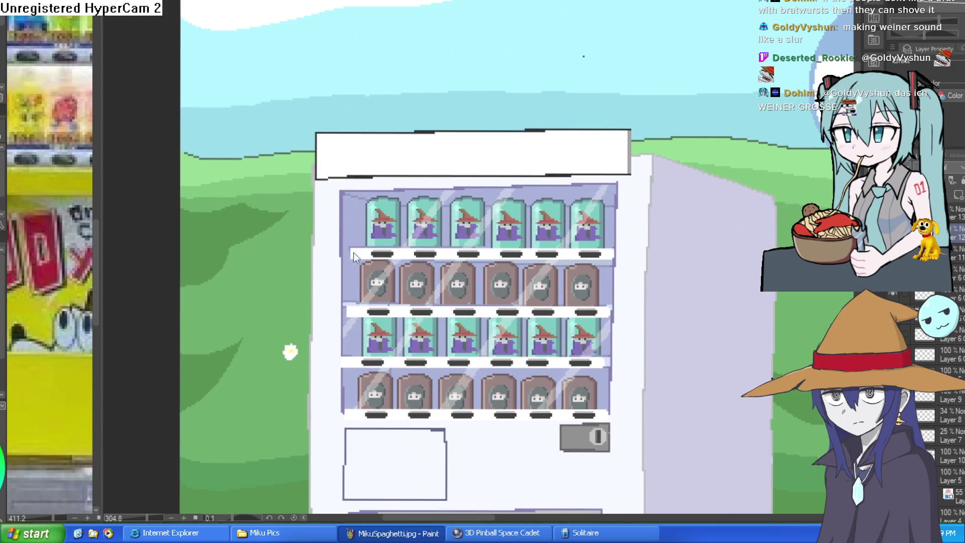
pyautogui.scroll(5, 653, 144)
pyautogui.moveTo(496, 96); pyautogui.dragTo(495, 393)
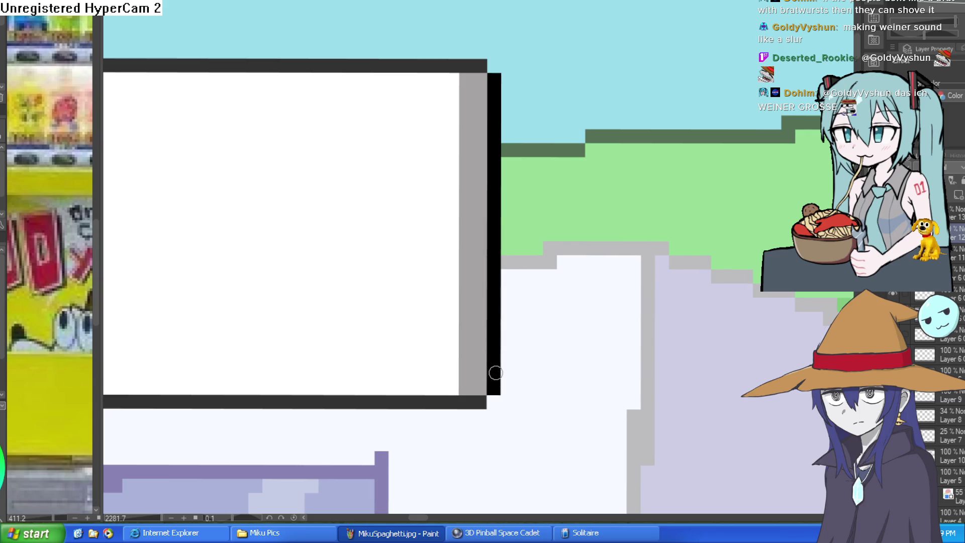
pyautogui.scroll(-5, 583, 125)
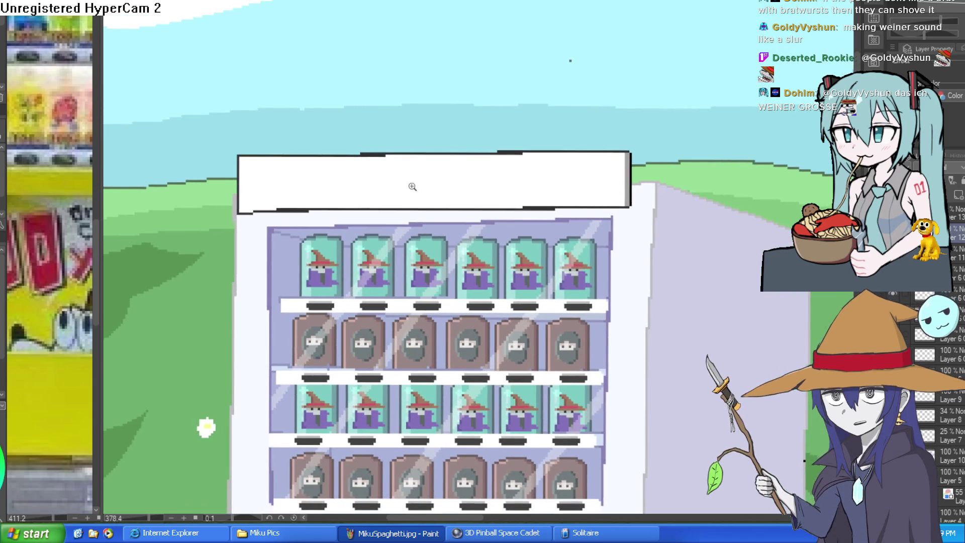
pyautogui.scroll(4, 531, 171)
pyautogui.moveTo(530, 172)
pyautogui.mouseDown()
pyautogui.moveTo(543, 142)
pyautogui.moveTo(704, 256)
pyautogui.moveTo(681, 92)
pyautogui.mouseUp()
pyautogui.scroll(2, 706, 260)
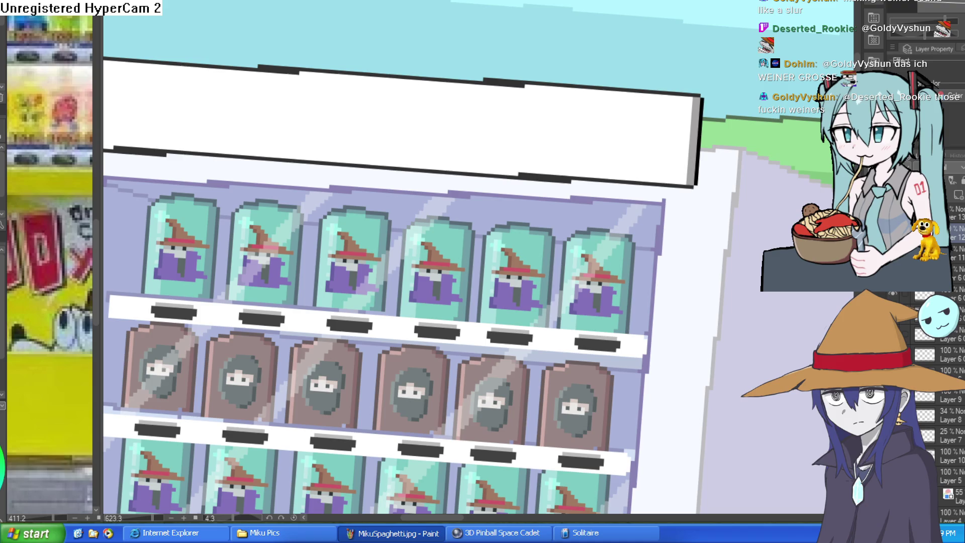
# Step: Rule a straight black line along the sign panel's lower edge, redrawing it once
pyautogui.moveTo(710, 183)
pyautogui.mouseDown()
pyautogui.moveTo(693, 150)
pyautogui.moveTo(659, 153)
pyautogui.moveTo(651, 112)
pyautogui.mouseUp()
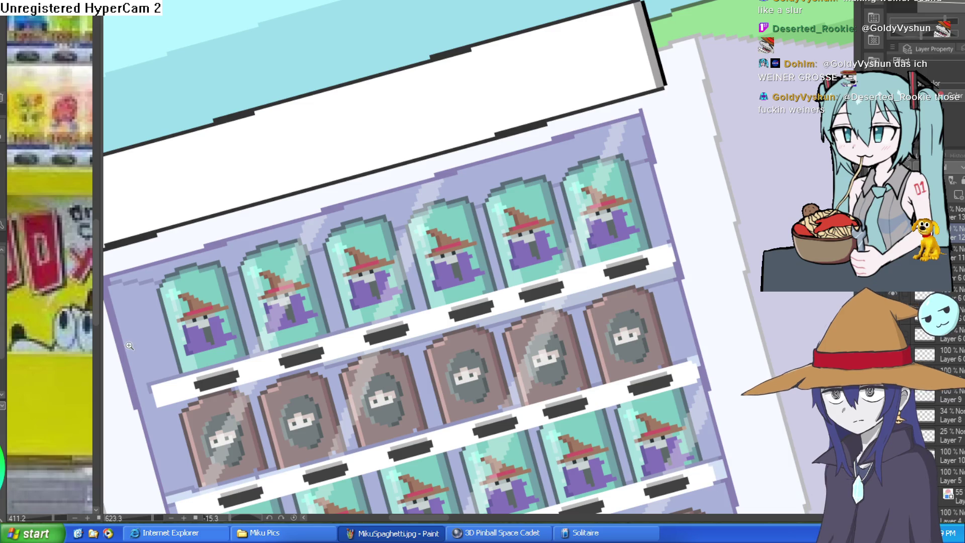
pyautogui.scroll(2, 320, 104)
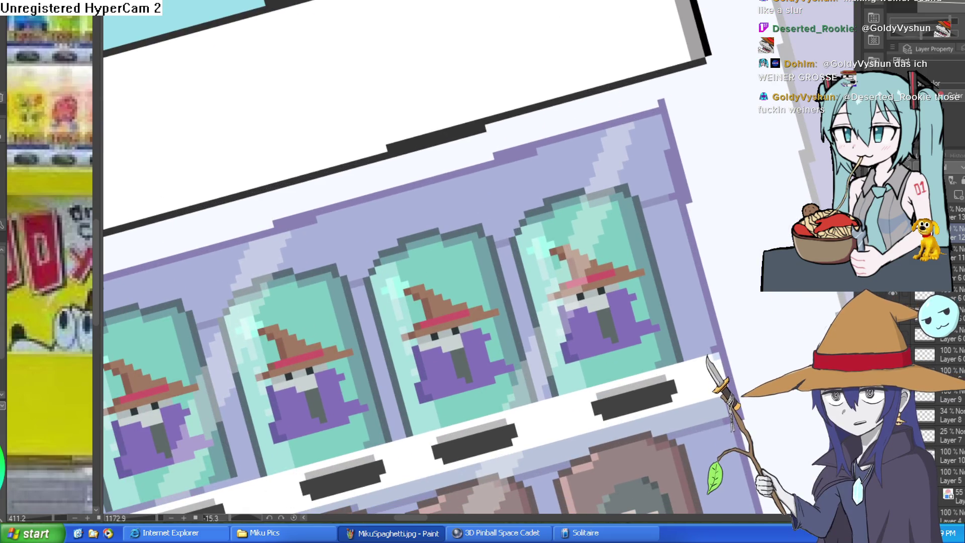
pyautogui.scroll(-3, 691, 40)
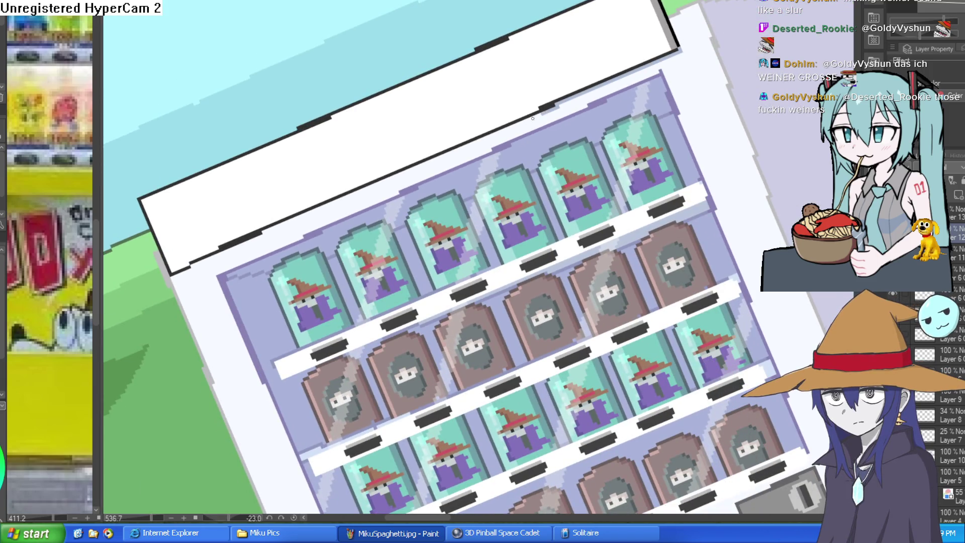
pyautogui.moveTo(495, 134); pyautogui.dragTo(398, 176)
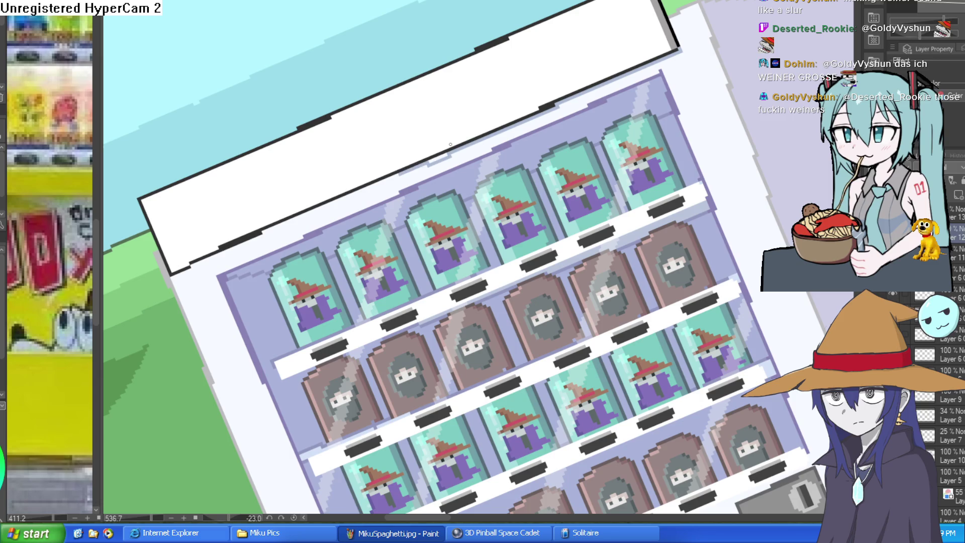
pyautogui.moveTo(173, 277); pyautogui.dragTo(682, 53)
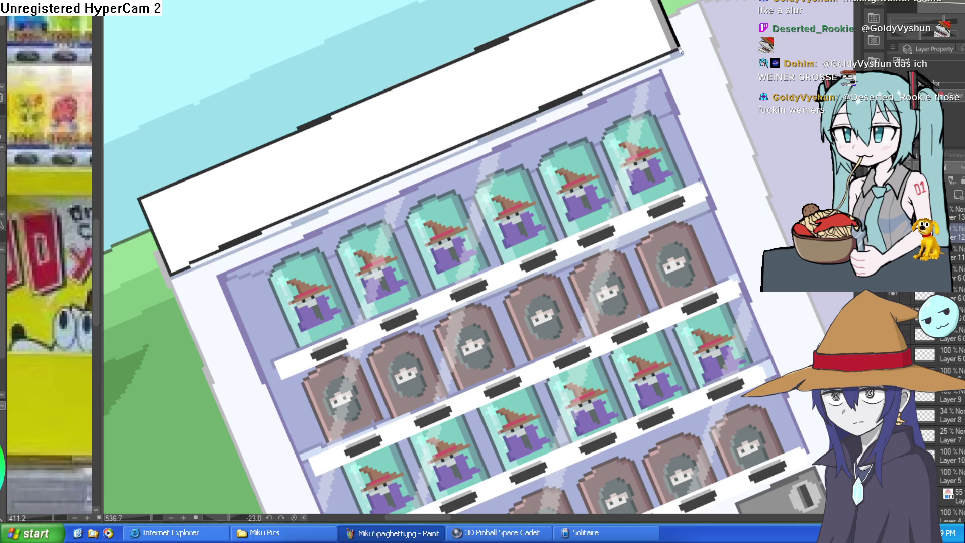
pyautogui.scroll(10, 682, 53)
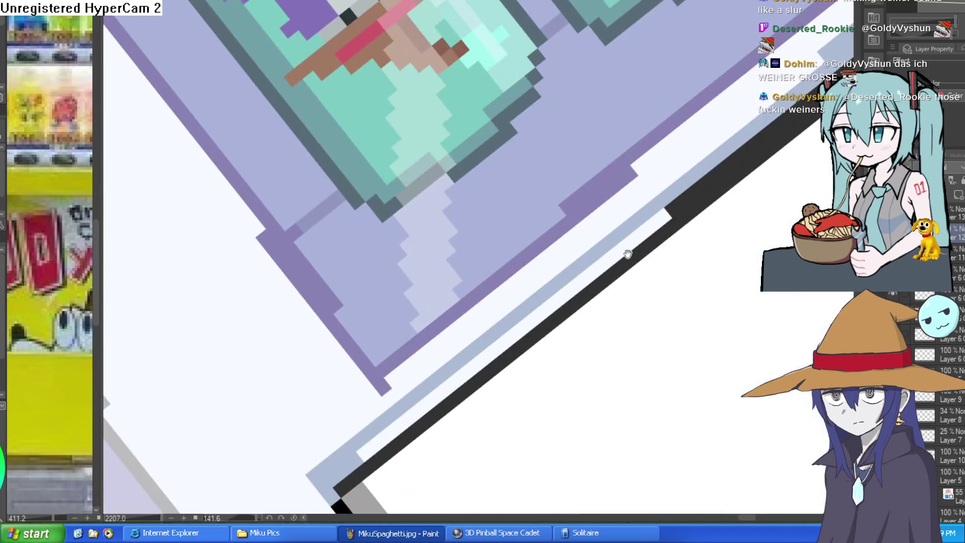
pyautogui.moveTo(628, 254); pyautogui.dragTo(524, 162)
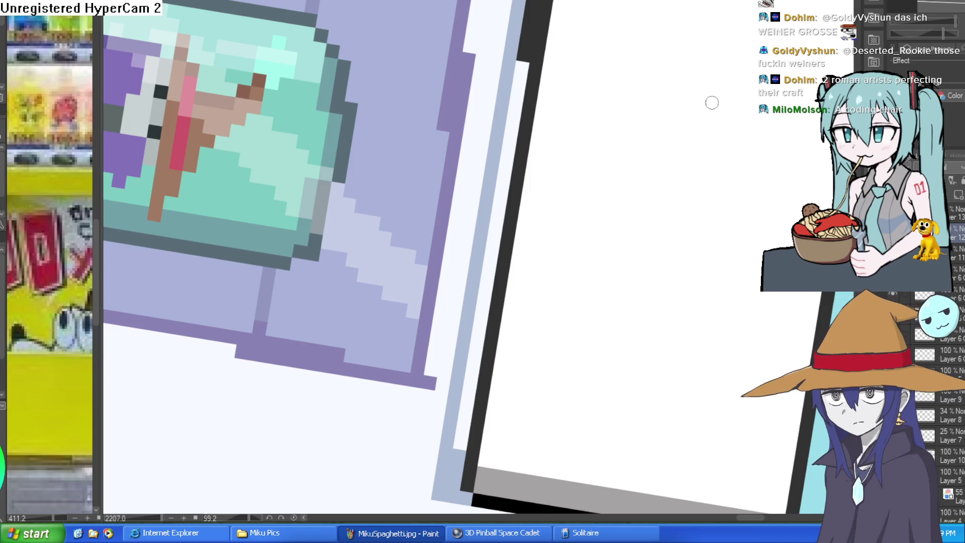
# Step: Brush a light blue-grey band along the frame edge beneath the sign
pyautogui.moveTo(455, 448)
pyautogui.mouseDown()
pyautogui.moveTo(523, 63)
pyautogui.moveTo(248, 274)
pyautogui.moveTo(324, 60)
pyautogui.moveTo(555, 142)
pyautogui.moveTo(538, 146)
pyautogui.mouseUp()
pyautogui.scroll(4, 533, 149)
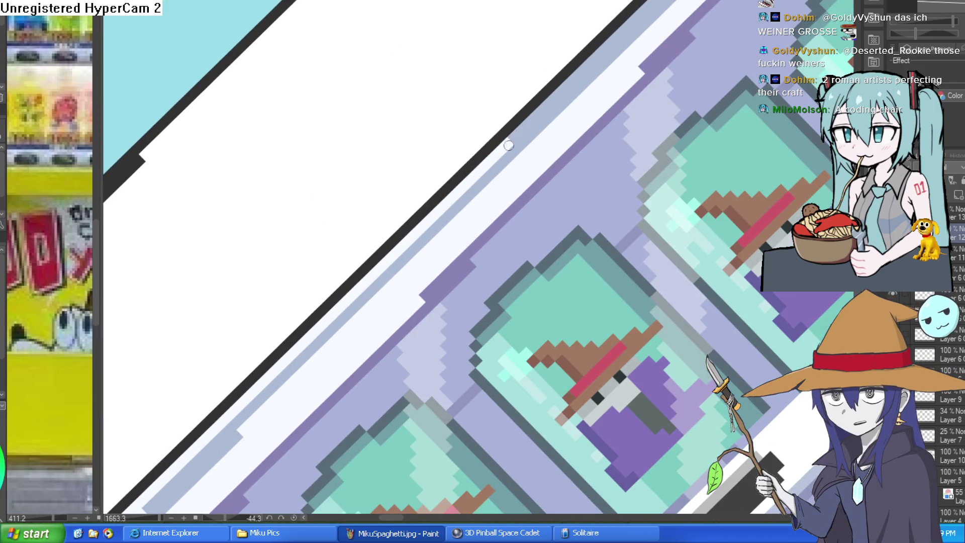
pyautogui.moveTo(452, 196)
pyautogui.mouseDown()
pyautogui.moveTo(587, 59)
pyautogui.moveTo(452, 162)
pyautogui.moveTo(355, 259)
pyautogui.mouseUp()
pyautogui.scroll(-2, 445, 191)
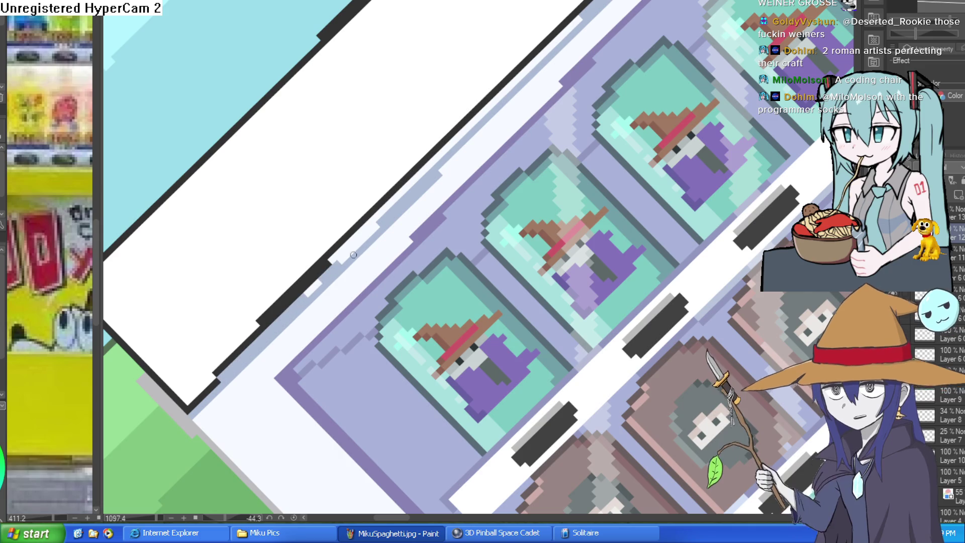
pyautogui.moveTo(333, 262); pyautogui.dragTo(440, 163)
pyautogui.moveTo(477, 126); pyautogui.dragTo(593, 20)
# Step: Draw a black outline down the machine box's right edge
pyautogui.scroll(-3, 592, 19)
pyautogui.moveTo(502, 151)
pyautogui.mouseDown()
pyautogui.moveTo(478, 226)
pyautogui.moveTo(438, 266)
pyautogui.mouseUp()
pyautogui.scroll(2, 453, 262)
pyautogui.scroll(2, 546, 150)
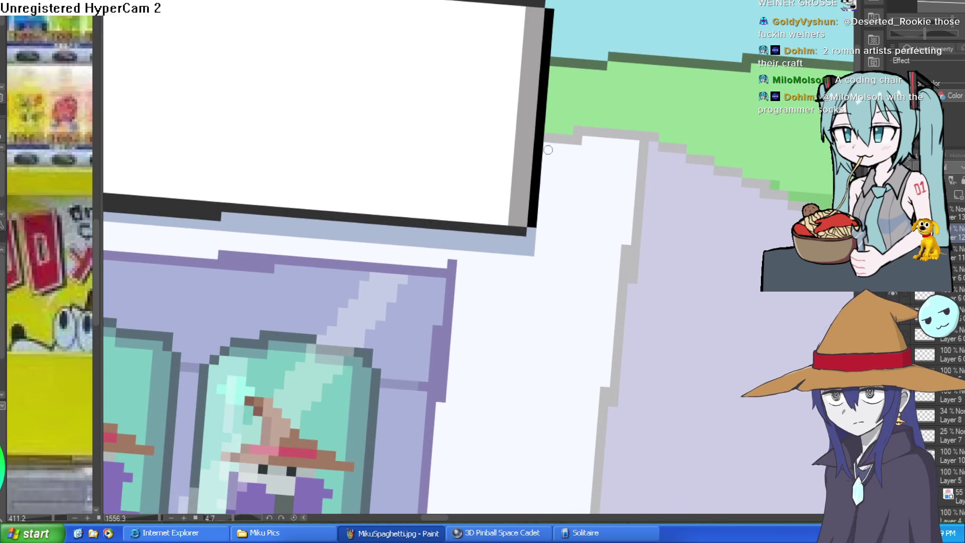
pyautogui.moveTo(548, 151); pyautogui.dragTo(539, 211)
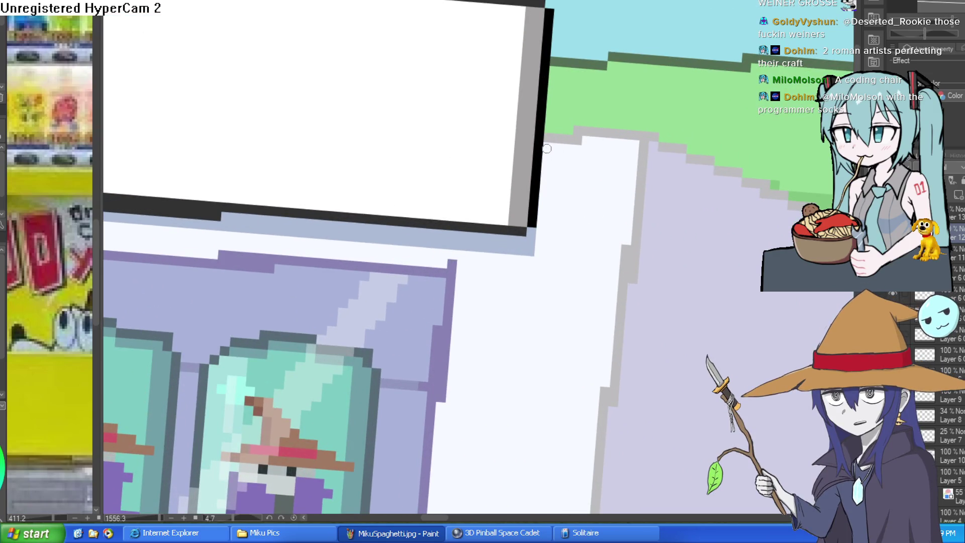
pyautogui.scroll(-3, 566, 200)
pyautogui.moveTo(566, 201)
pyautogui.mouseDown()
pyautogui.moveTo(581, 181)
pyautogui.moveTo(568, 186)
pyautogui.mouseUp()
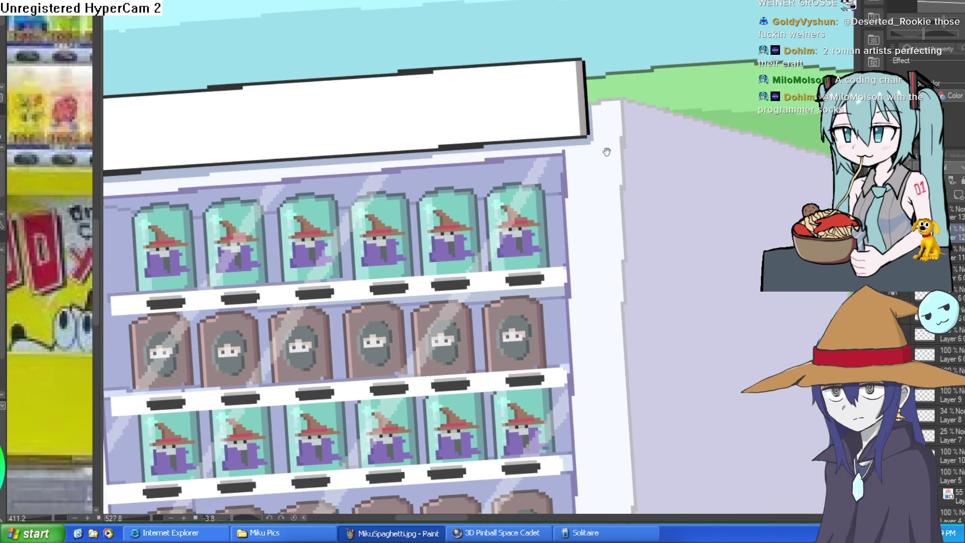
pyautogui.moveTo(443, 231)
pyautogui.mouseDown()
pyautogui.moveTo(619, 204)
pyautogui.moveTo(522, 181)
pyautogui.mouseUp()
pyautogui.scroll(-4, 620, 205)
pyautogui.scroll(1, 592, 166)
pyautogui.moveTo(592, 166)
pyautogui.mouseDown()
pyautogui.moveTo(582, 179)
pyautogui.moveTo(653, 181)
pyautogui.moveTo(611, 221)
pyautogui.moveTo(618, 237)
pyautogui.mouseUp()
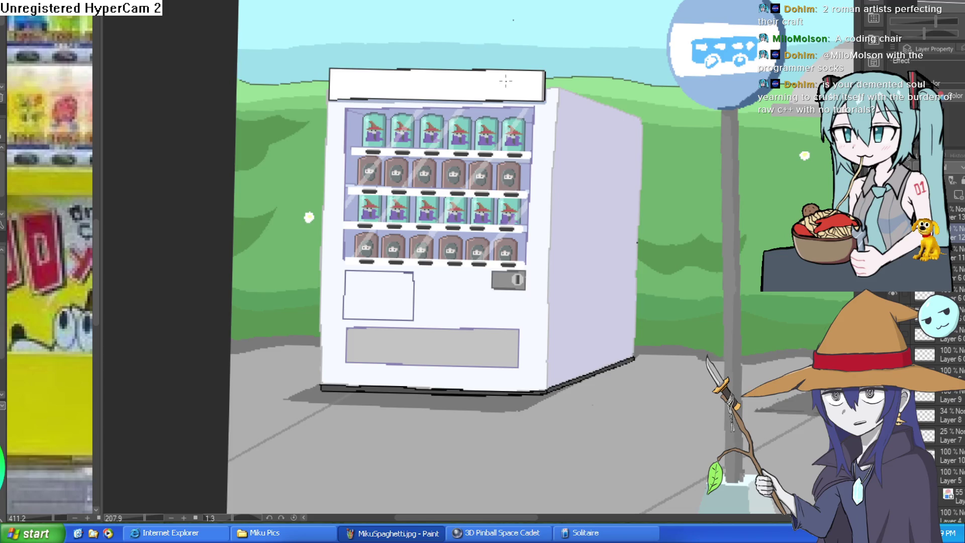
# Step: Ink a black outline up the stepped lavender-grass edge, then undo it to redraw
pyautogui.scroll(4, 518, 103)
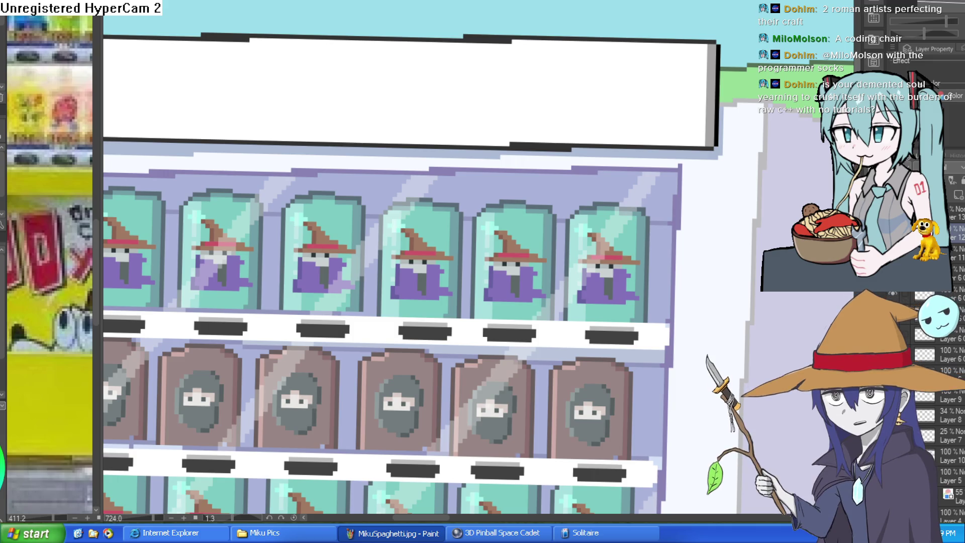
pyautogui.scroll(-5, 727, 173)
pyautogui.scroll(2, 677, 203)
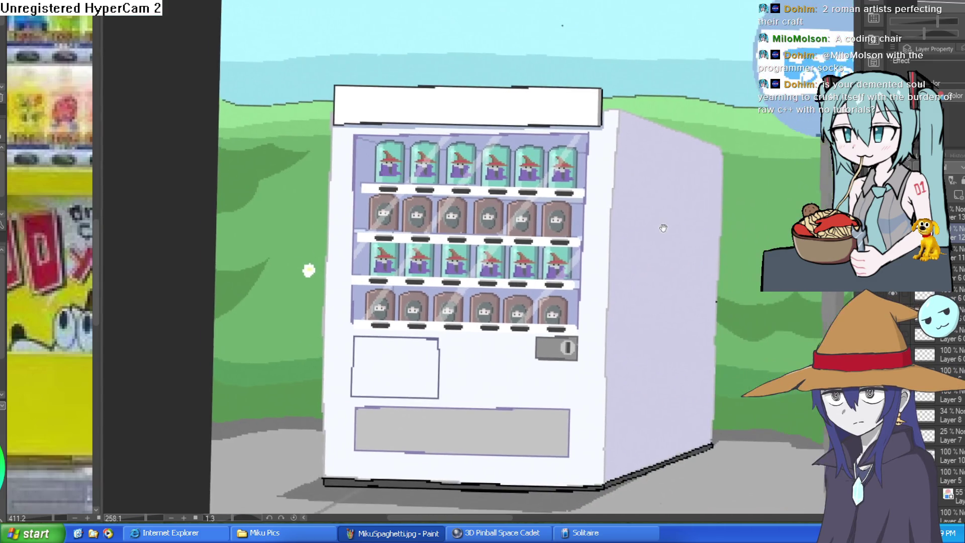
pyautogui.scroll(-1, 677, 202)
pyautogui.scroll(-2, 578, 161)
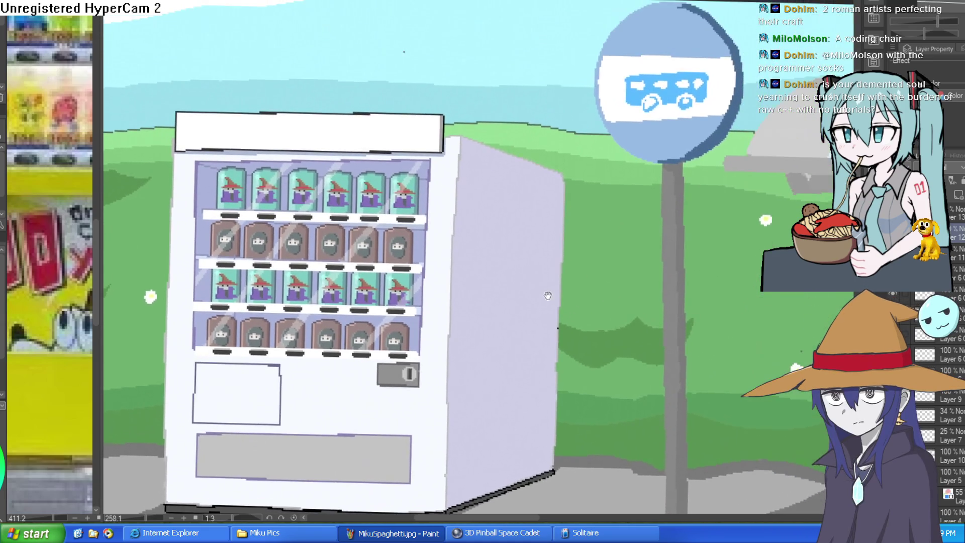
pyautogui.scroll(8, 494, 120)
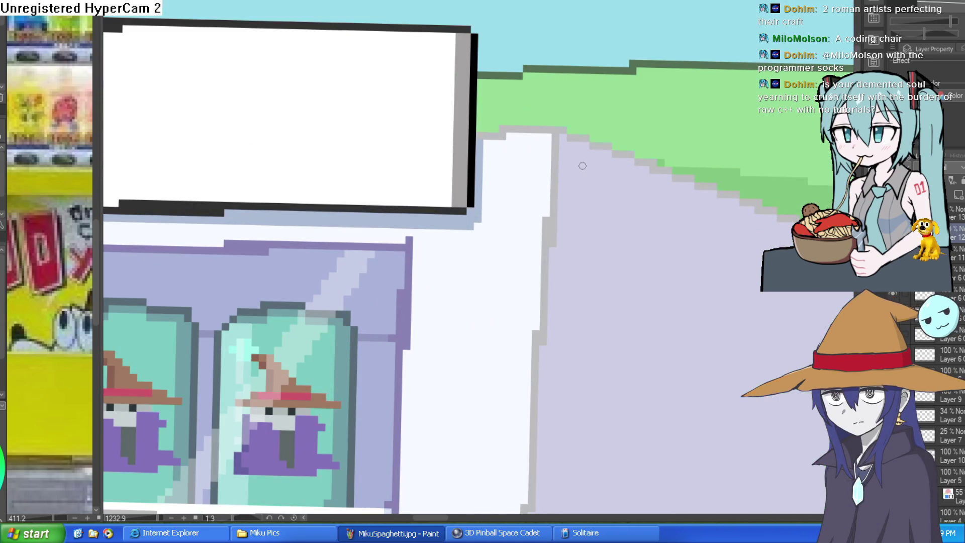
pyautogui.moveTo(552, 302)
pyautogui.mouseDown()
pyautogui.moveTo(453, 226)
pyautogui.moveTo(402, 211)
pyautogui.moveTo(381, 187)
pyautogui.moveTo(402, 114)
pyautogui.moveTo(430, 83)
pyautogui.moveTo(352, 200)
pyautogui.moveTo(426, 106)
pyautogui.mouseUp()
pyautogui.hotkey('ctrl', 'z')
pyautogui.hotkey('ctrl', 'z')
# Step: Continue the black pixel outline in several strokes down the lavender-grass staircase edge
pyautogui.moveTo(539, 88)
pyautogui.mouseDown()
pyautogui.moveTo(593, 272)
pyautogui.moveTo(641, 330)
pyautogui.mouseUp()
pyautogui.scroll(-6, 572, 116)
pyautogui.moveTo(573, 116)
pyautogui.mouseDown()
pyautogui.moveTo(608, 65)
pyautogui.moveTo(606, 73)
pyautogui.mouseUp()
pyautogui.scroll(8, 609, 54)
pyautogui.moveTo(598, 89); pyautogui.dragTo(553, 189)
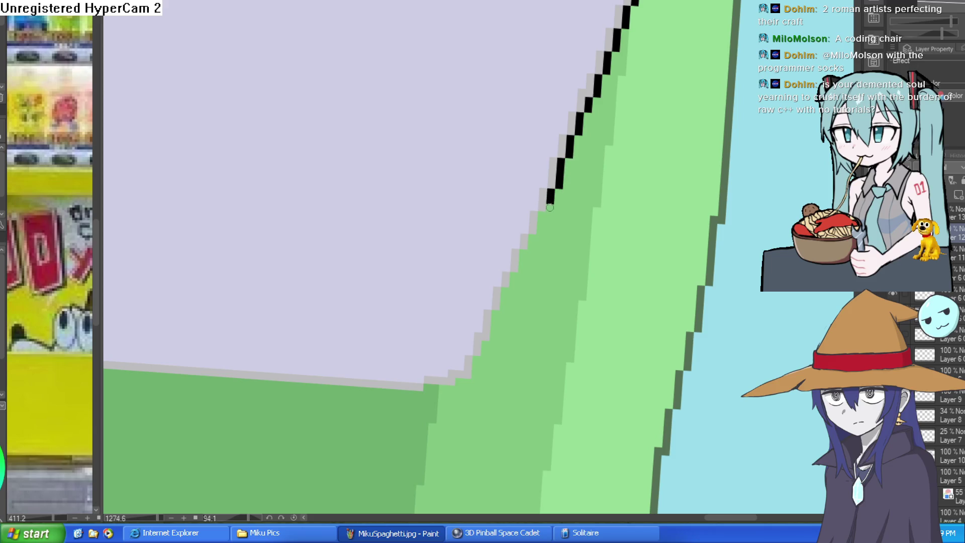
pyautogui.scroll(3, 553, 190)
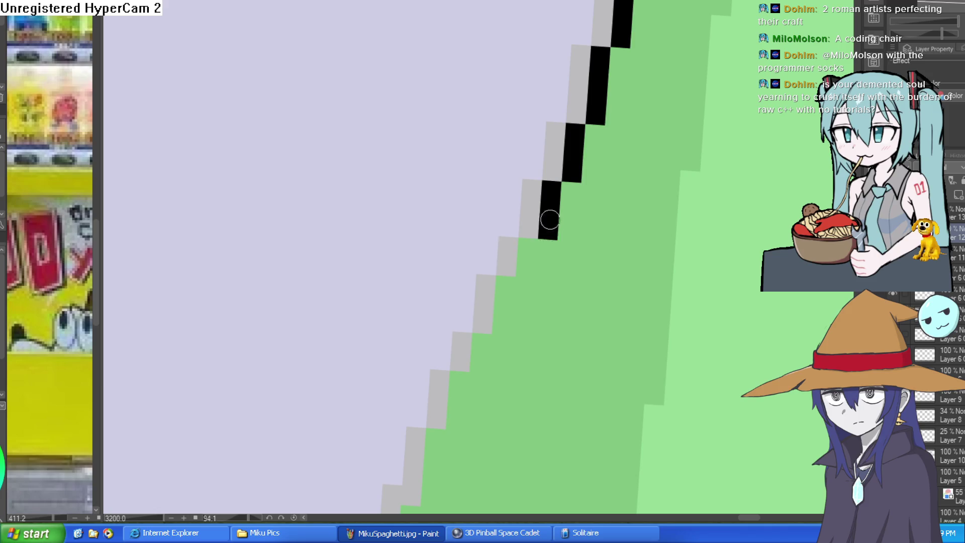
pyautogui.moveTo(549, 224); pyautogui.dragTo(537, 169)
pyautogui.moveTo(544, 135)
pyautogui.mouseDown()
pyautogui.moveTo(534, 172)
pyautogui.moveTo(513, 189)
pyautogui.moveTo(481, 253)
pyautogui.moveTo(485, 277)
pyautogui.mouseUp()
pyautogui.moveTo(538, 219); pyautogui.dragTo(552, 50)
pyautogui.moveTo(487, 108); pyautogui.dragTo(479, 182)
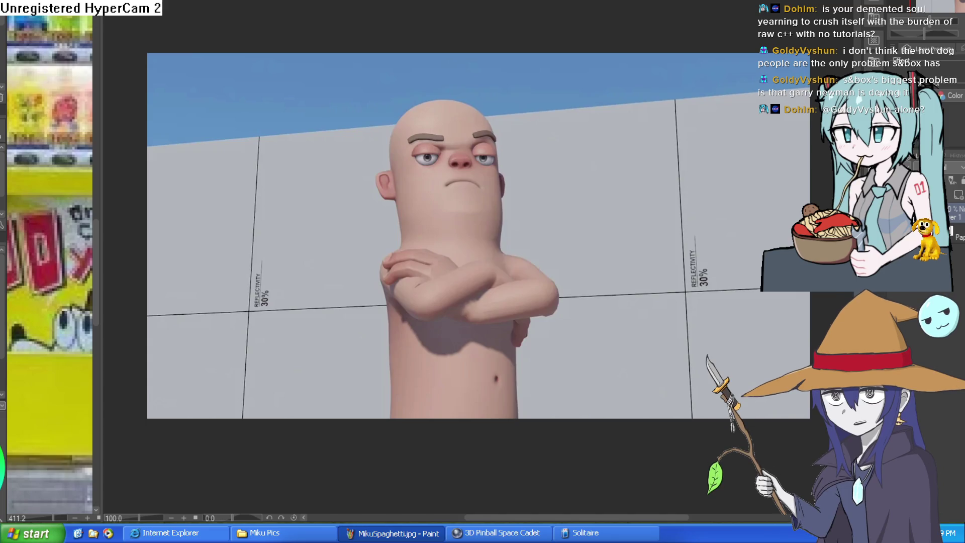
pyautogui.scroll(5, 520, 168)
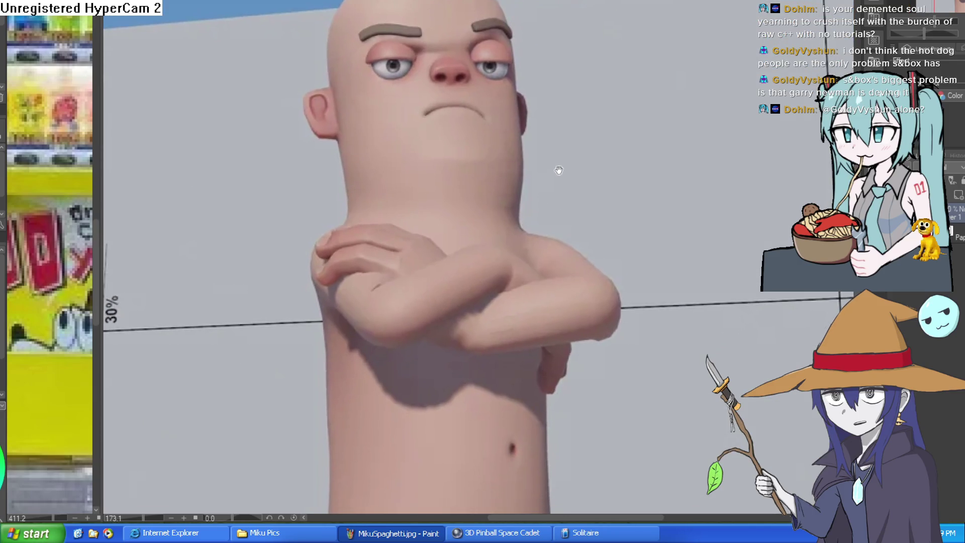
pyautogui.scroll(-2, 549, 183)
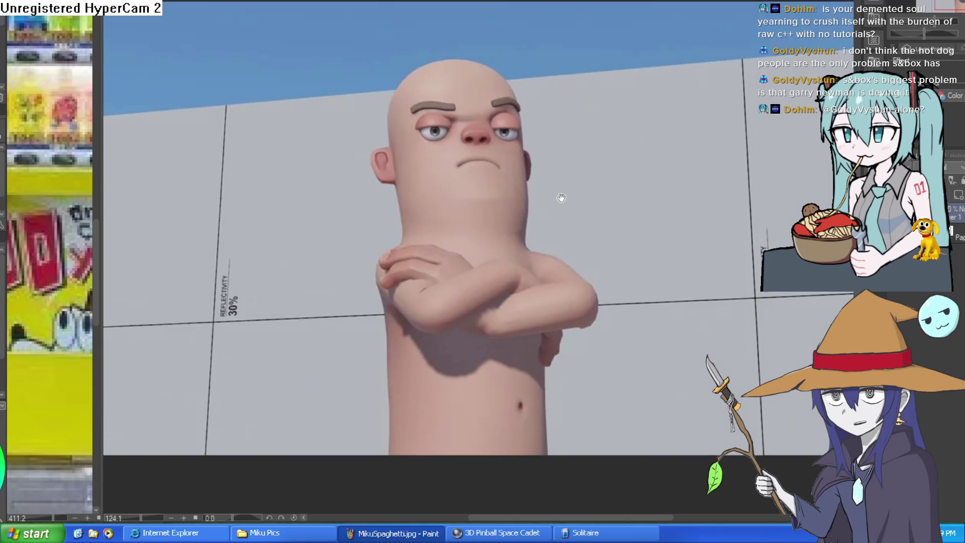
pyautogui.moveTo(530, 166); pyautogui.dragTo(515, 290)
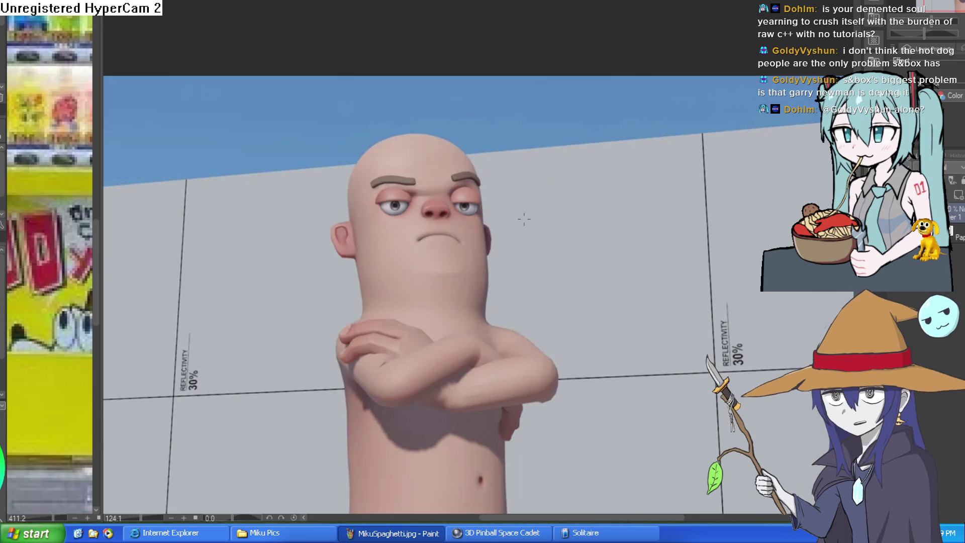
pyautogui.moveTo(524, 219); pyautogui.dragTo(489, 138)
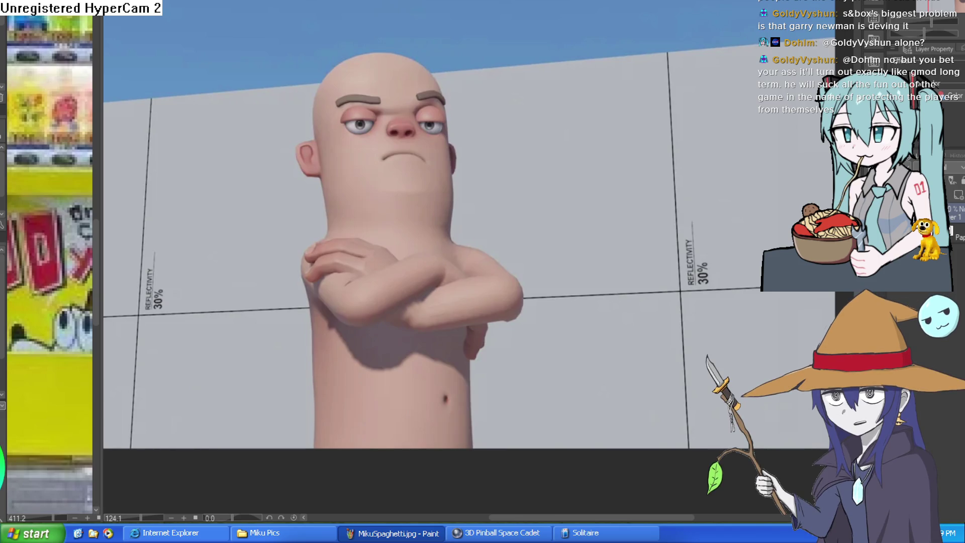
# Step: Ink black bag lines and corner creases under both of the man's eyes
pyautogui.scroll(6, 387, 75)
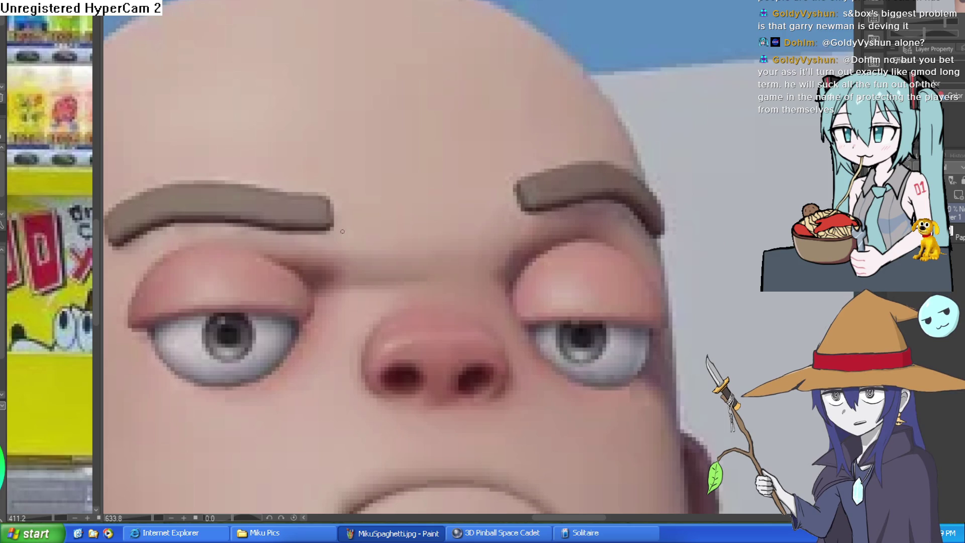
pyautogui.moveTo(306, 230)
pyautogui.mouseDown()
pyautogui.moveTo(405, 258)
pyautogui.moveTo(567, 200)
pyautogui.mouseUp()
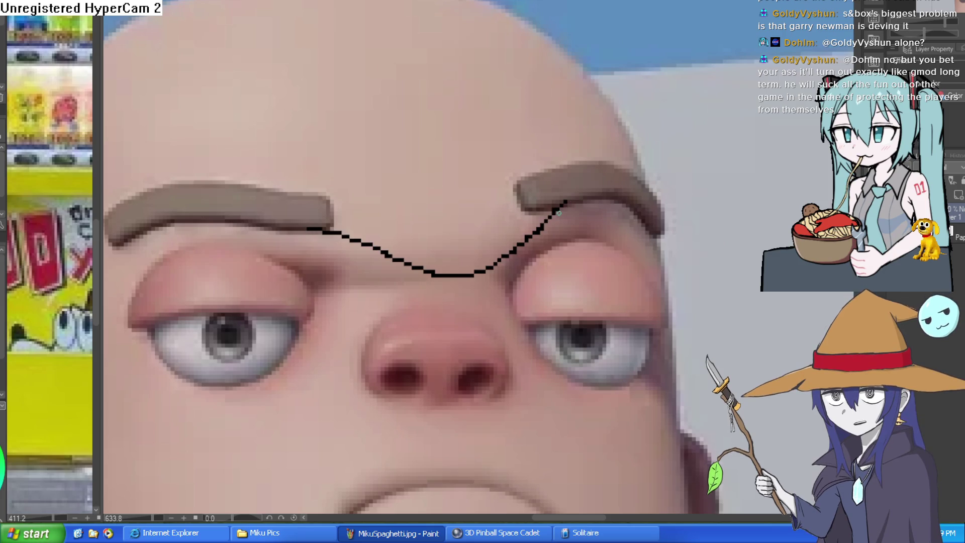
pyautogui.hotkey('ctrl', 'z')
pyautogui.scroll(-5, 610, 215)
pyautogui.scroll(6, 602, 319)
pyautogui.moveTo(431, 206)
pyautogui.mouseDown()
pyautogui.moveTo(460, 246)
pyautogui.moveTo(601, 232)
pyautogui.mouseUp()
pyautogui.moveTo(432, 207)
pyautogui.mouseDown()
pyautogui.moveTo(557, 299)
pyautogui.moveTo(432, 276)
pyautogui.moveTo(756, 233)
pyautogui.mouseUp()
pyautogui.moveTo(453, 161); pyautogui.dragTo(340, 247)
pyautogui.moveTo(458, 140)
pyautogui.mouseDown()
pyautogui.moveTo(442, 230)
pyautogui.moveTo(278, 376)
pyautogui.mouseUp()
pyautogui.moveTo(583, 106)
pyautogui.mouseDown()
pyautogui.moveTo(481, 128)
pyautogui.moveTo(323, 121)
pyautogui.mouseUp()
# Step: Outline a bridge between the eyebrows and bucket-fill it grey-brown
pyautogui.moveTo(603, 135)
pyautogui.mouseDown()
pyautogui.moveTo(523, 155)
pyautogui.moveTo(332, 170)
pyautogui.mouseUp()
pyautogui.moveTo(556, 169); pyautogui.dragTo(519, 194)
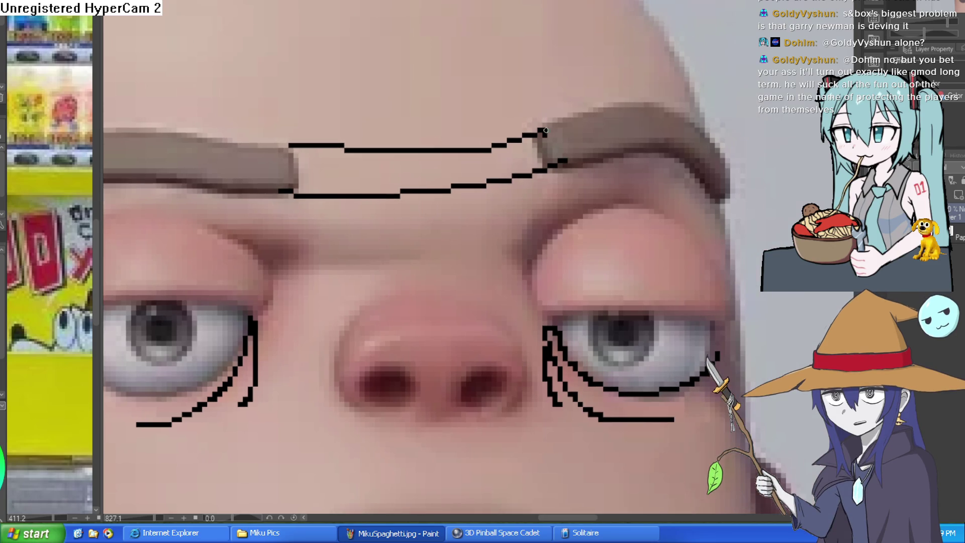
pyautogui.moveTo(543, 132); pyautogui.dragTo(572, 119)
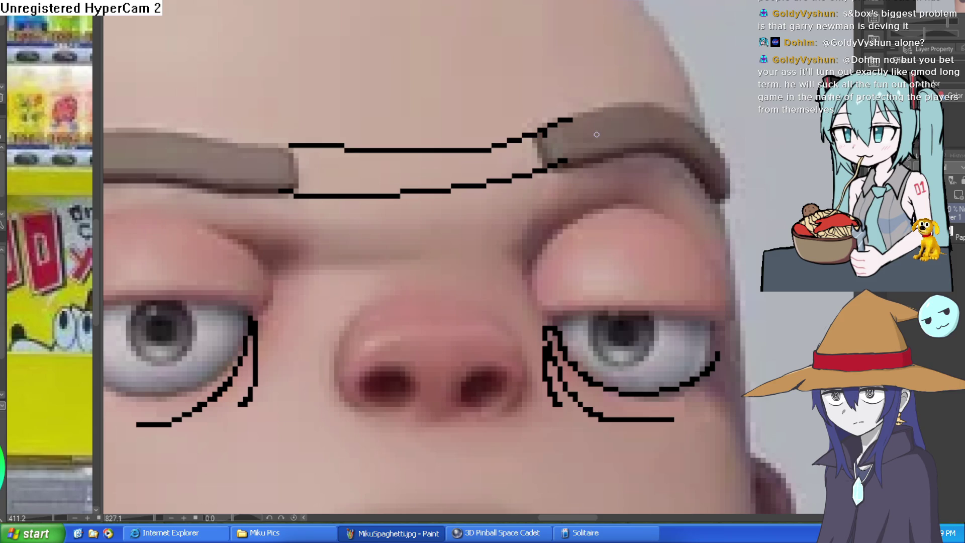
pyautogui.keyDown('alt'); pyautogui.click(597, 135); pyautogui.keyUp('alt')
pyautogui.press('g')
pyautogui.click(520, 153)
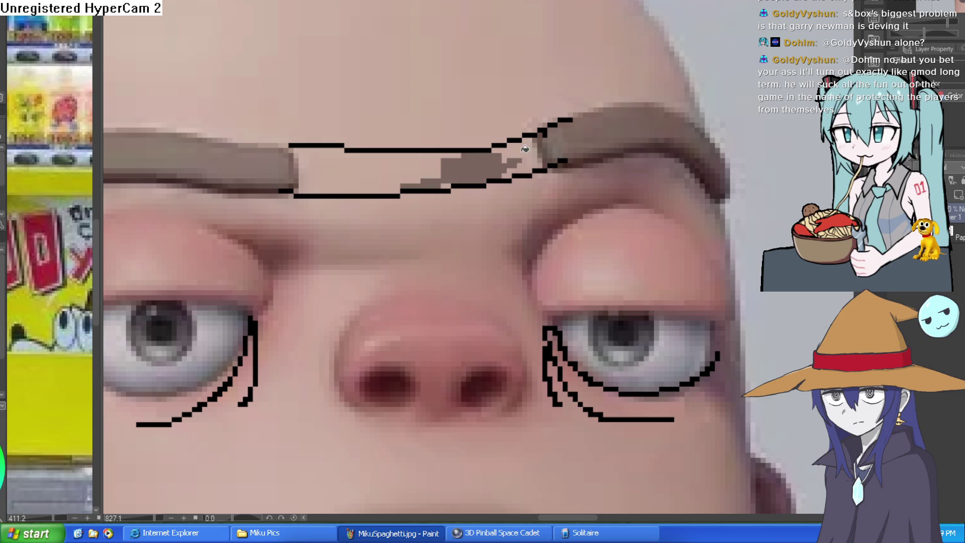
pyautogui.click(508, 150)
pyautogui.click(378, 161)
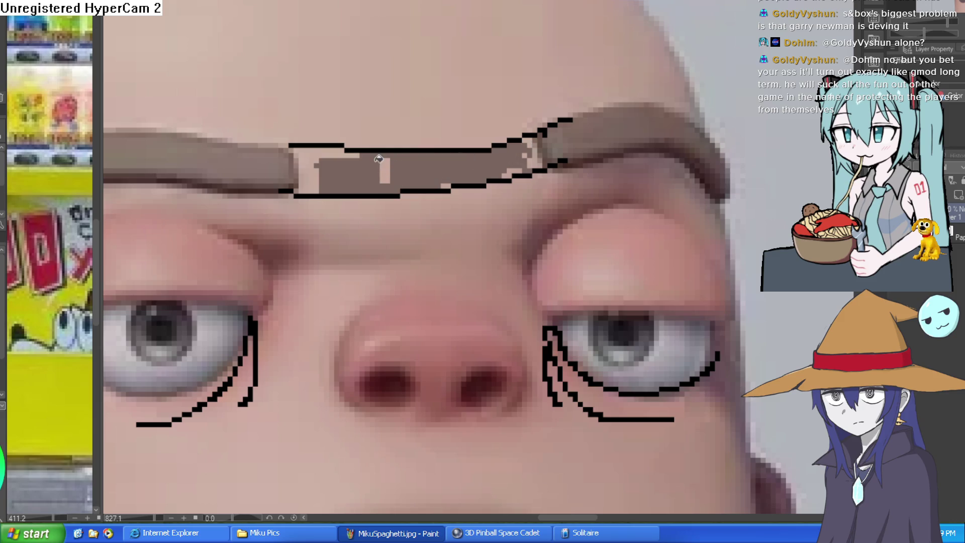
pyautogui.click(387, 166)
# Step: Fill the leftover light patches in the unibrow and fit the whole figure in view
pyautogui.click(312, 163)
pyautogui.click(306, 181)
pyautogui.click(306, 161)
pyautogui.click(305, 168)
pyautogui.click(529, 162)
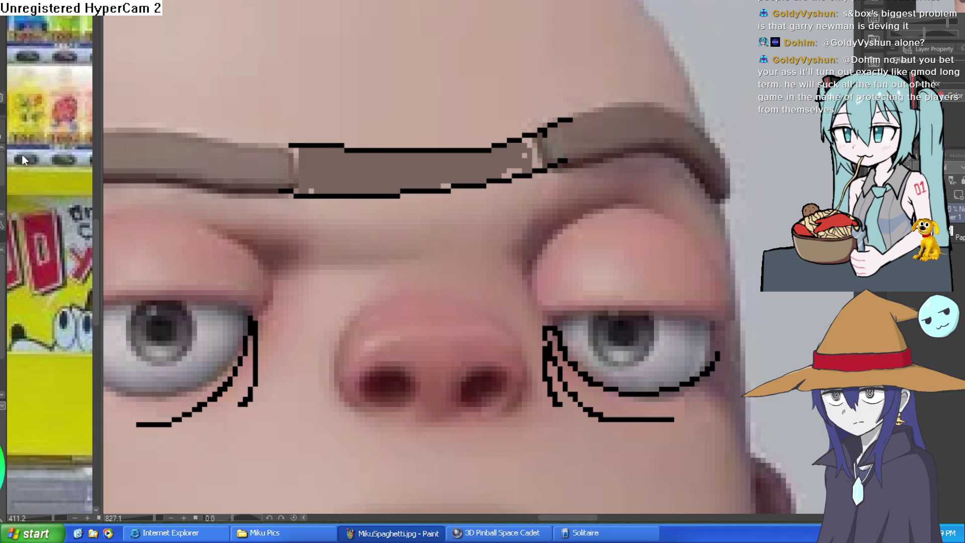
pyautogui.press('Delete')
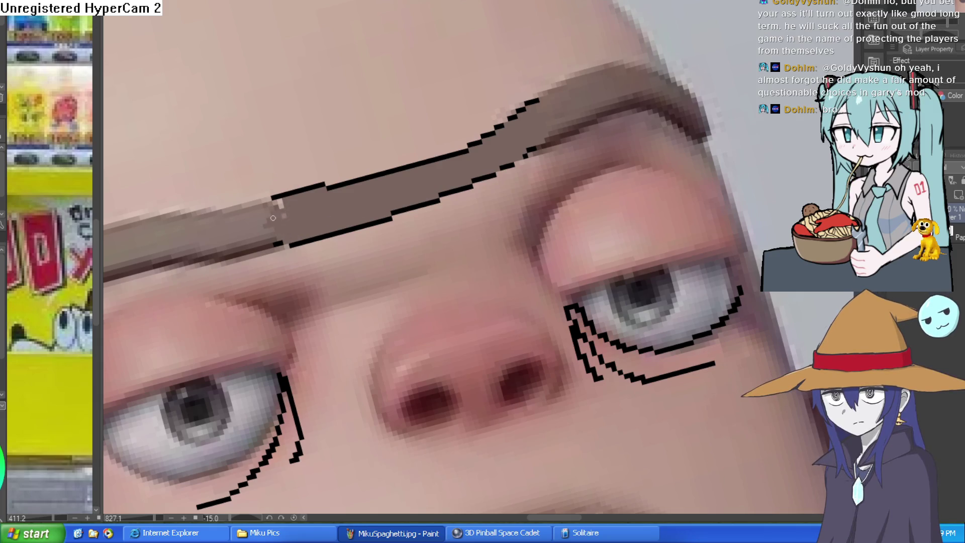
pyautogui.hotkey('ctrl', '0')
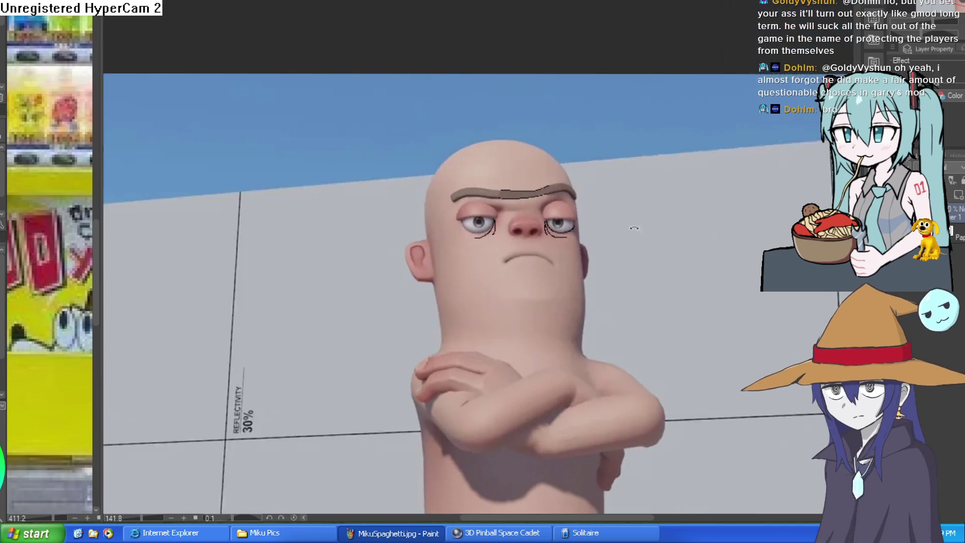
# Step: Ink black wrinkle lines across the man's cheek, chin and neck
pyautogui.scroll(3, 567, 219)
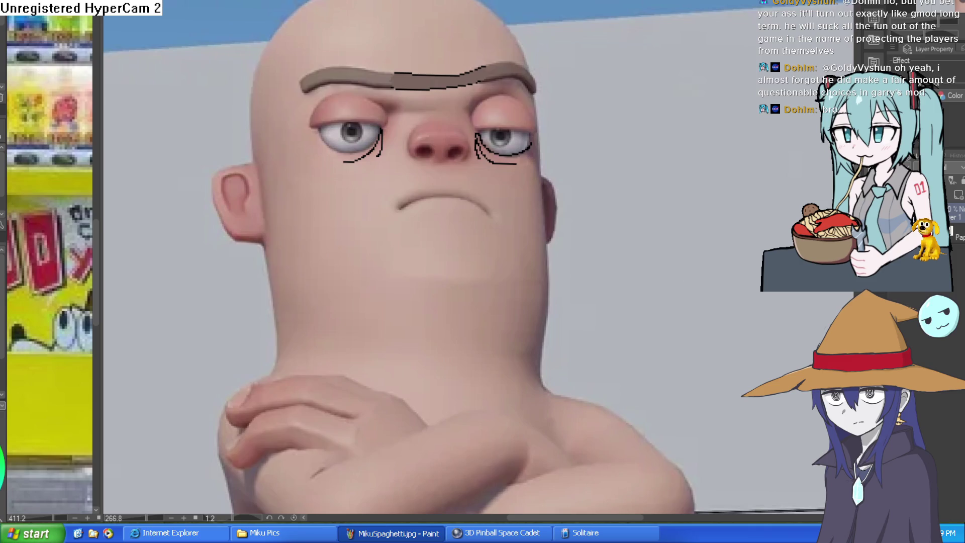
pyautogui.moveTo(603, 236); pyautogui.dragTo(507, 159)
pyautogui.moveTo(522, 227)
pyautogui.mouseDown()
pyautogui.moveTo(510, 280)
pyautogui.moveTo(463, 344)
pyautogui.mouseUp()
pyautogui.moveTo(538, 248)
pyautogui.mouseDown()
pyautogui.moveTo(525, 295)
pyautogui.moveTo(470, 377)
pyautogui.mouseUp()
pyautogui.moveTo(467, 342); pyautogui.dragTo(423, 367)
pyautogui.moveTo(565, 207)
pyautogui.mouseDown()
pyautogui.moveTo(526, 374)
pyautogui.moveTo(483, 417)
pyautogui.mouseUp()
# Step: Add creases along the nose bridge and furrow lines above both brows
pyautogui.moveTo(503, 351); pyautogui.dragTo(523, 288)
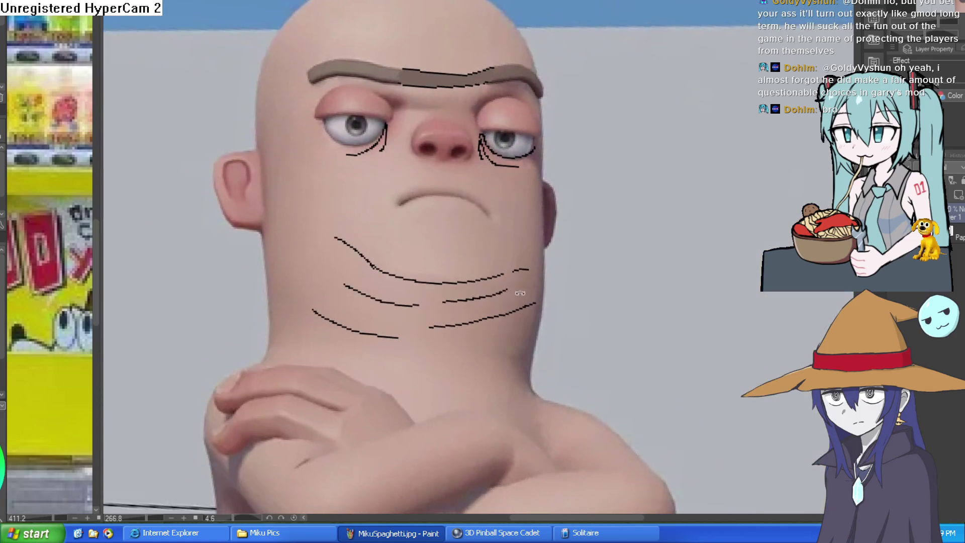
pyautogui.scroll(4, 452, 130)
pyautogui.moveTo(489, 197)
pyautogui.mouseDown()
pyautogui.moveTo(465, 157)
pyautogui.moveTo(478, 167)
pyautogui.mouseUp()
pyautogui.moveTo(433, 147)
pyautogui.mouseDown()
pyautogui.moveTo(449, 150)
pyautogui.moveTo(375, 182)
pyautogui.mouseUp()
pyautogui.moveTo(478, 150)
pyautogui.mouseDown()
pyautogui.moveTo(465, 125)
pyautogui.moveTo(437, 179)
pyautogui.mouseUp()
pyautogui.moveTo(539, 79); pyautogui.dragTo(477, 142)
pyautogui.moveTo(547, 112)
pyautogui.mouseDown()
pyautogui.moveTo(490, 133)
pyautogui.moveTo(581, 128)
pyautogui.moveTo(497, 112)
pyautogui.mouseUp()
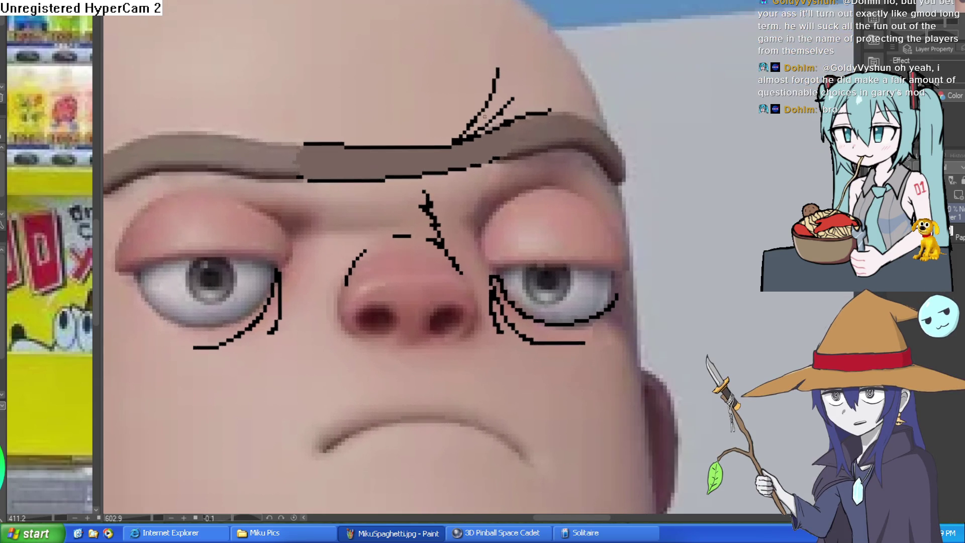
pyautogui.moveTo(323, 143); pyautogui.dragTo(238, 117)
pyautogui.moveTo(306, 137); pyautogui.dragTo(269, 106)
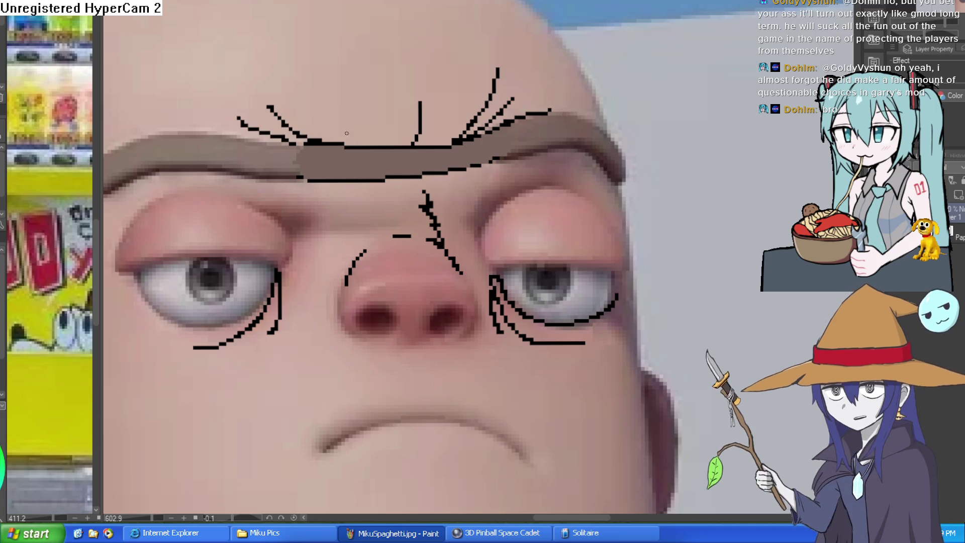
# Step: Hatch creases at the left eye's inner corner, above the right eye, and on the jaw
pyautogui.moveTo(295, 255); pyautogui.dragTo(246, 206)
pyautogui.moveTo(312, 216); pyautogui.dragTo(300, 249)
pyautogui.moveTo(275, 198); pyautogui.dragTo(305, 218)
pyautogui.moveTo(313, 223); pyautogui.dragTo(309, 198)
pyautogui.moveTo(483, 214); pyautogui.dragTo(532, 177)
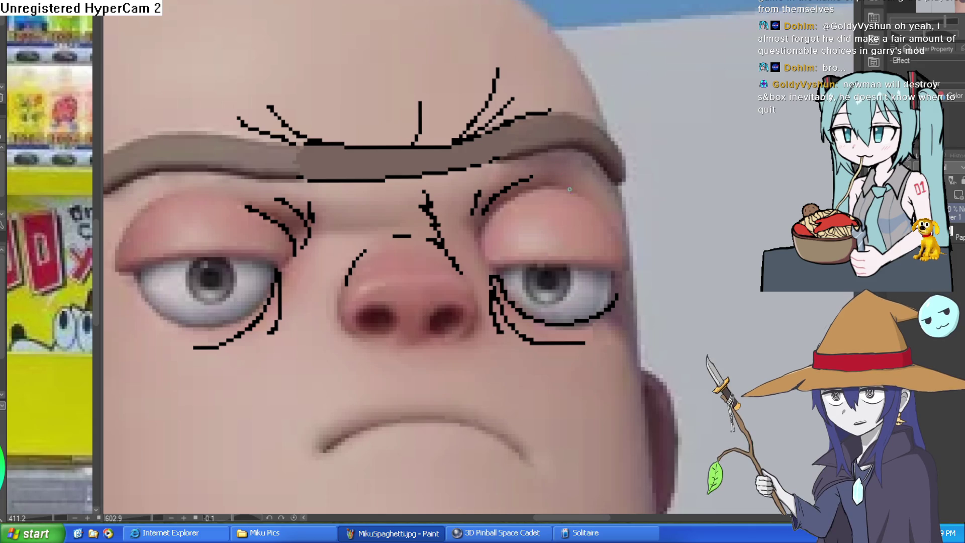
pyautogui.scroll(-4, 611, 188)
pyautogui.scroll(-3, 401, 234)
pyautogui.moveTo(350, 220)
pyautogui.mouseDown()
pyautogui.moveTo(370, 243)
pyautogui.moveTo(365, 274)
pyautogui.mouseUp()
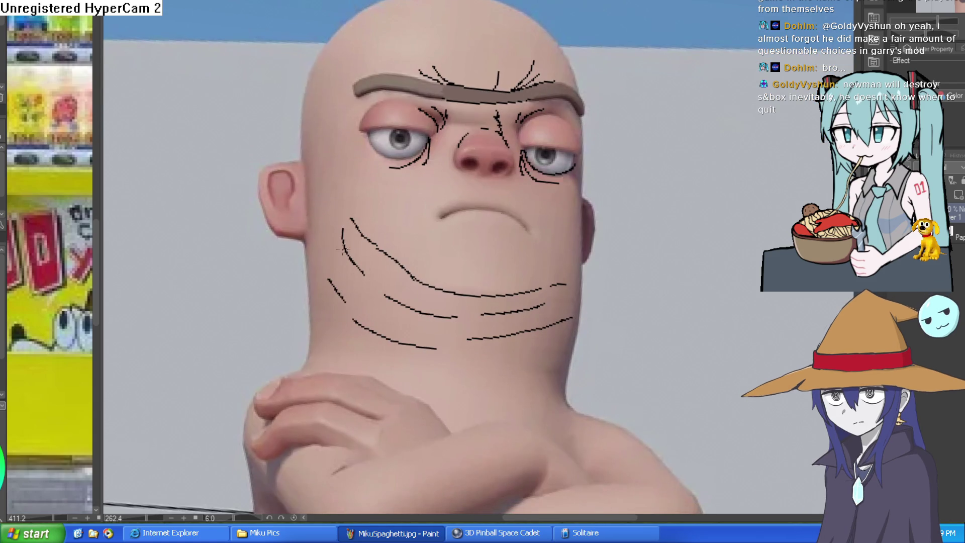
# Step: Zoom in on the eye and ink strokes beside the lashes and down the nose's right side
pyautogui.scroll(2, 334, 255)
pyautogui.press('-')
pyautogui.press('-')
pyautogui.press('-')
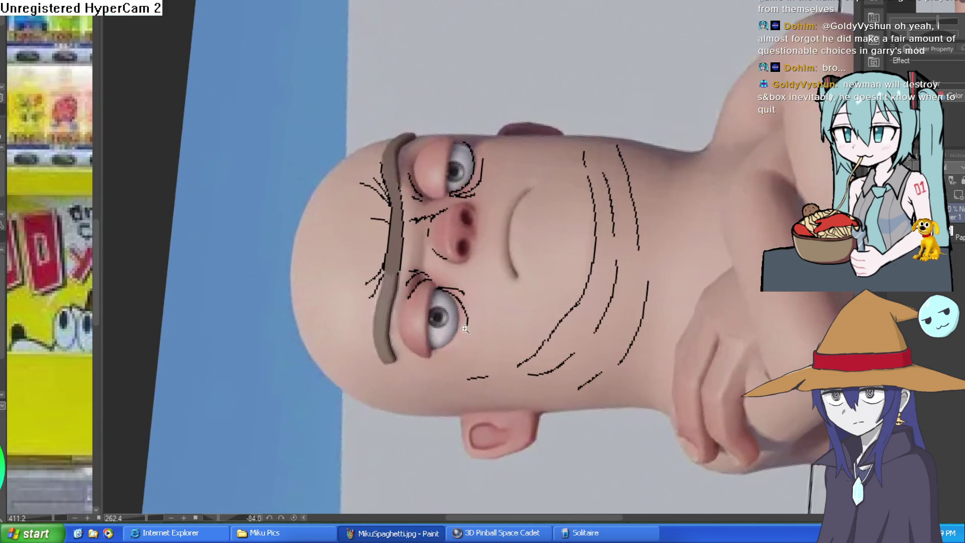
pyautogui.scroll(5, 450, 296)
pyautogui.moveTo(477, 167)
pyautogui.mouseDown()
pyautogui.moveTo(500, 208)
pyautogui.moveTo(573, 15)
pyautogui.moveTo(506, 345)
pyautogui.moveTo(554, 247)
pyautogui.moveTo(465, 222)
pyautogui.mouseUp()
pyautogui.scroll(-3, 573, 15)
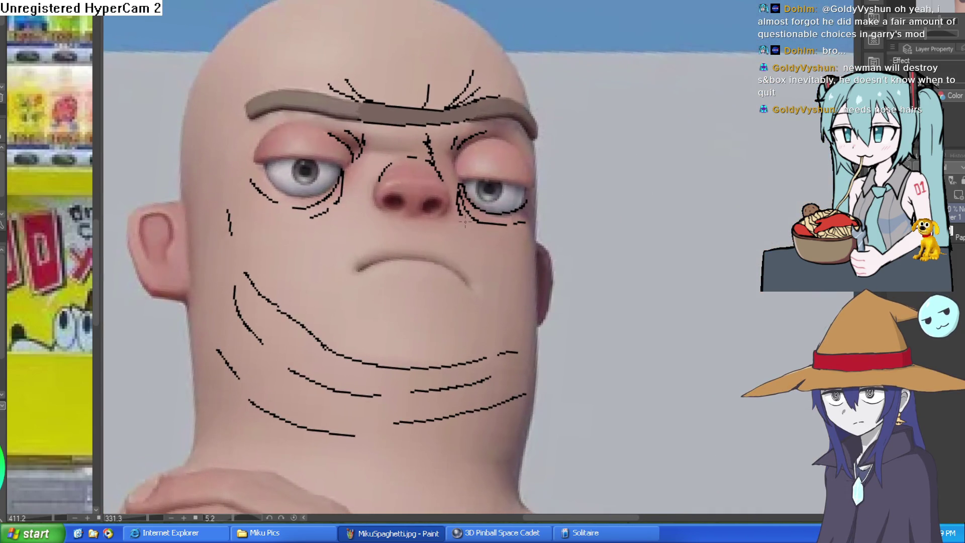
pyautogui.scroll(3, 455, 219)
pyautogui.moveTo(462, 129)
pyautogui.mouseDown()
pyautogui.moveTo(475, 171)
pyautogui.moveTo(456, 224)
pyautogui.mouseUp()
# Step: Draw smile lines from the nose, a hooked line under it, and short strokes around the mouth
pyautogui.moveTo(299, 147); pyautogui.dragTo(233, 324)
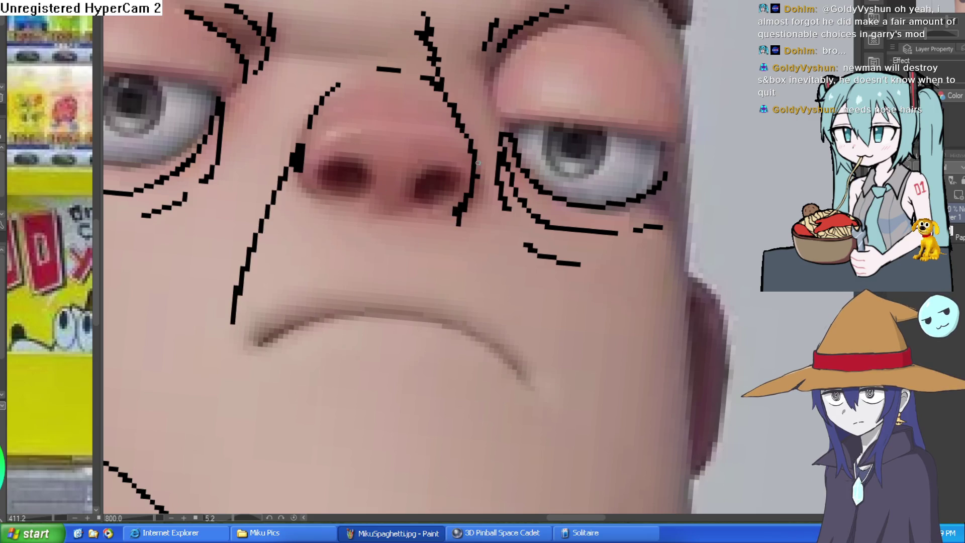
pyautogui.moveTo(470, 154); pyautogui.dragTo(513, 271)
pyautogui.moveTo(378, 232); pyautogui.dragTo(396, 268)
pyautogui.scroll(-3, 532, 321)
pyautogui.moveTo(516, 234); pyautogui.dragTo(524, 258)
pyautogui.moveTo(439, 264); pyautogui.dragTo(305, 251)
pyautogui.moveTo(428, 286); pyautogui.dragTo(384, 310)
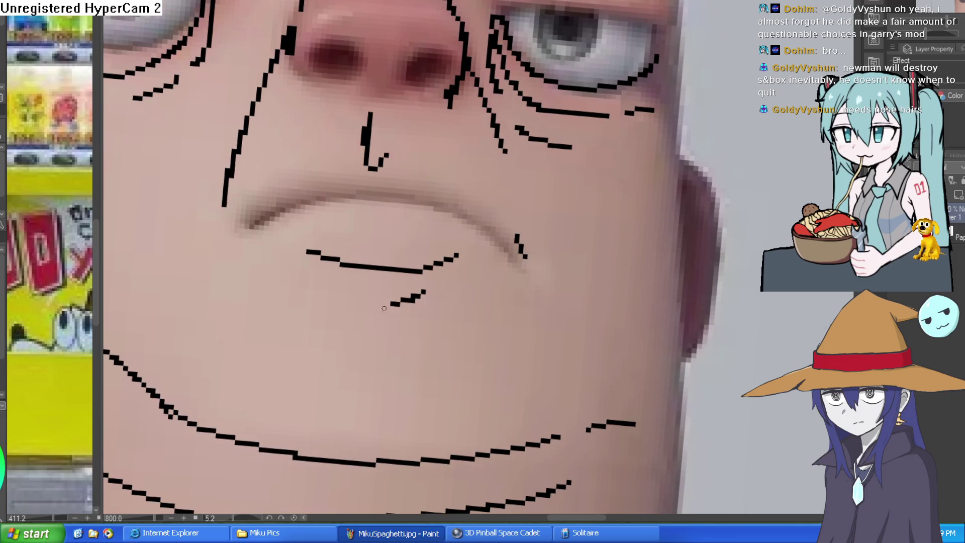
pyautogui.scroll(-3, 476, 290)
pyautogui.moveTo(549, 259)
pyautogui.mouseDown()
pyautogui.moveTo(606, 203)
pyautogui.moveTo(642, 258)
pyautogui.moveTo(647, 136)
pyautogui.moveTo(551, 227)
pyautogui.moveTo(572, 345)
pyautogui.mouseUp()
# Step: Ink several long forehead wrinkles and creases at both eyelids
pyautogui.moveTo(310, 54)
pyautogui.mouseDown()
pyautogui.moveTo(412, 70)
pyautogui.moveTo(534, 67)
pyautogui.mouseUp()
pyautogui.moveTo(350, 45); pyautogui.dragTo(470, 58)
pyautogui.moveTo(495, 55); pyautogui.dragTo(507, 56)
pyautogui.moveTo(433, 30); pyautogui.dragTo(388, 23)
pyautogui.moveTo(374, 151)
pyautogui.mouseDown()
pyautogui.moveTo(300, 146)
pyautogui.moveTo(277, 162)
pyautogui.mouseUp()
pyautogui.moveTo(557, 154)
pyautogui.mouseDown()
pyautogui.moveTo(574, 182)
pyautogui.moveTo(583, 168)
pyautogui.mouseUp()
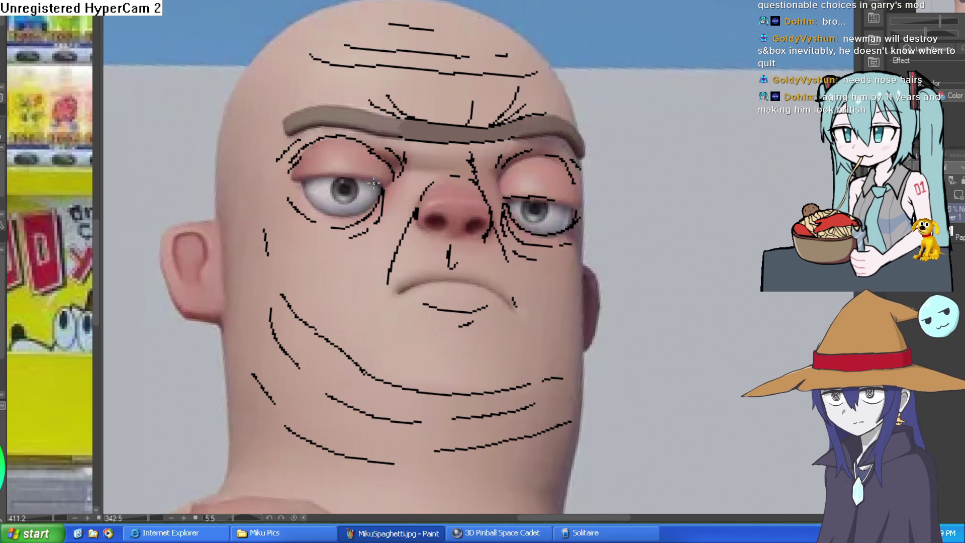
# Step: Ink the jawline along the right of the neck, two neck wrinkles, and cheek strokes
pyautogui.scroll(-5, 585, 150)
pyautogui.scroll(5, 578, 171)
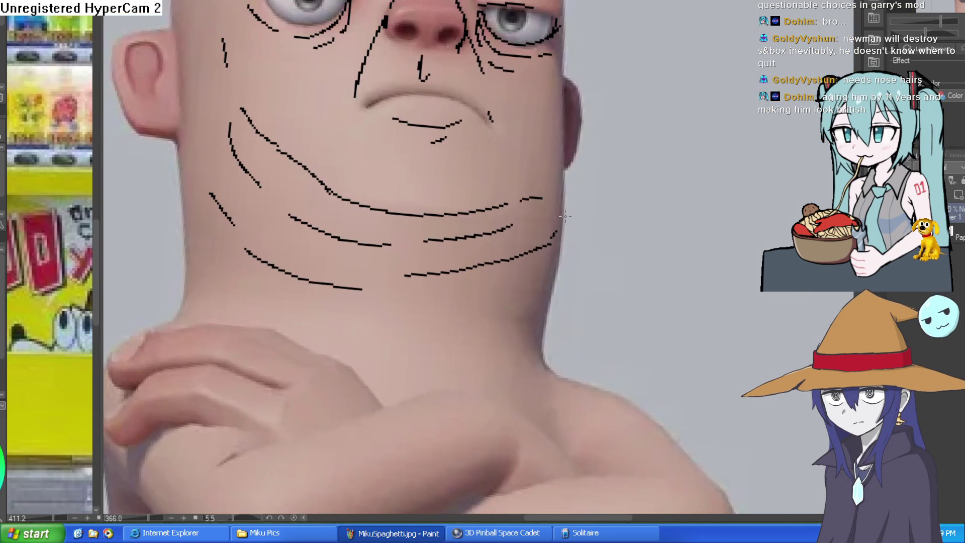
pyautogui.moveTo(556, 148)
pyautogui.mouseDown()
pyautogui.moveTo(557, 216)
pyautogui.moveTo(482, 316)
pyautogui.moveTo(452, 322)
pyautogui.mouseUp()
pyautogui.moveTo(527, 309); pyautogui.dragTo(513, 318)
pyautogui.moveTo(261, 289); pyautogui.dragTo(327, 317)
pyautogui.scroll(1, 455, 287)
pyautogui.moveTo(497, 183); pyautogui.dragTo(540, 149)
pyautogui.moveTo(537, 132); pyautogui.dragTo(544, 121)
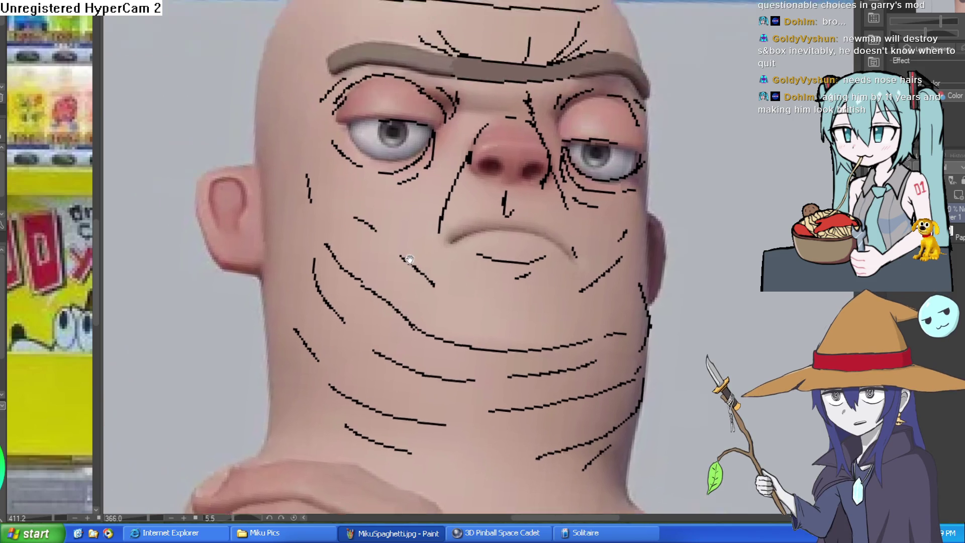
# Step: Draw wrinkles down the left edge of the head beside the forehead and brow
pyautogui.moveTo(291, 120); pyautogui.dragTo(361, 226)
pyautogui.moveTo(362, 177); pyautogui.dragTo(424, 274)
pyautogui.moveTo(381, 48); pyautogui.dragTo(322, 149)
pyautogui.moveTo(320, 192); pyautogui.dragTo(338, 342)
# Step: Add strokes along both neck edges and below them, then zoom out to check the figure
pyautogui.moveTo(458, 320); pyautogui.dragTo(453, 296)
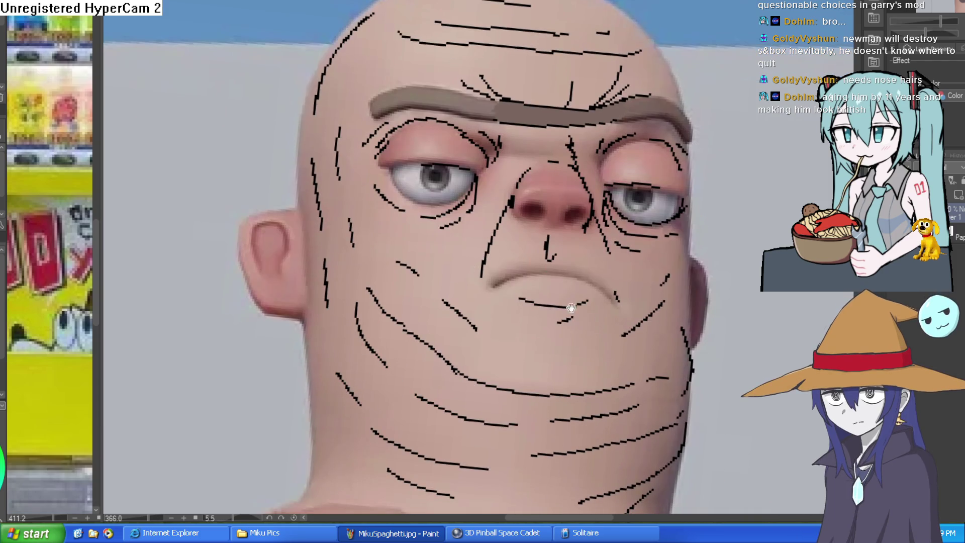
pyautogui.moveTo(571, 306); pyautogui.dragTo(573, 191)
pyautogui.moveTo(568, 352)
pyautogui.mouseDown()
pyautogui.moveTo(577, 227)
pyautogui.moveTo(518, 181)
pyautogui.mouseUp()
pyautogui.moveTo(565, 280)
pyautogui.mouseDown()
pyautogui.moveTo(527, 201)
pyautogui.moveTo(543, 252)
pyautogui.mouseUp()
pyautogui.moveTo(545, 204)
pyautogui.mouseDown()
pyautogui.moveTo(505, 250)
pyautogui.moveTo(568, 291)
pyautogui.moveTo(597, 278)
pyautogui.mouseUp()
pyautogui.moveTo(366, 222); pyautogui.dragTo(466, 290)
pyautogui.moveTo(286, 174)
pyautogui.mouseDown()
pyautogui.moveTo(314, 258)
pyautogui.moveTo(281, 256)
pyautogui.moveTo(286, 269)
pyautogui.mouseUp()
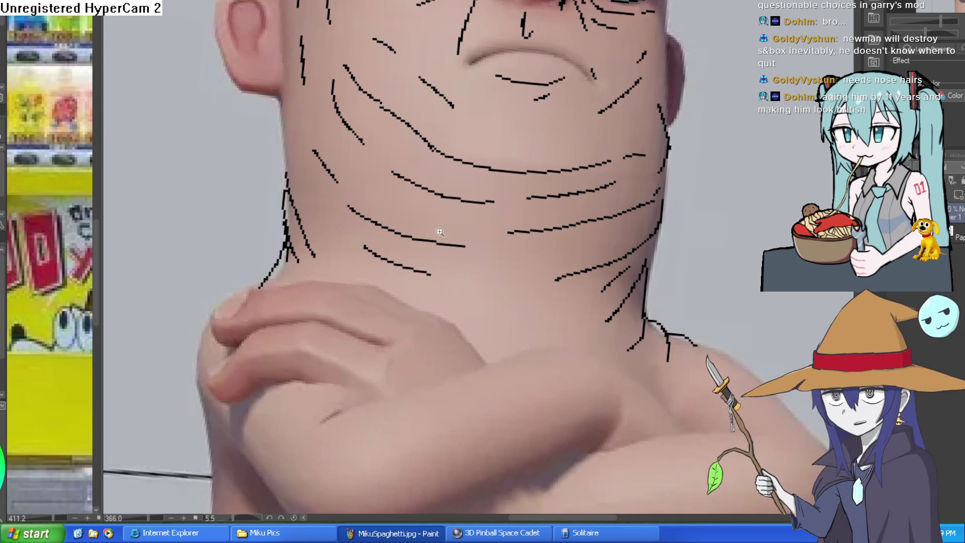
pyautogui.scroll(-5, 577, 212)
pyautogui.scroll(2, 556, 166)
pyautogui.scroll(3, 481, 220)
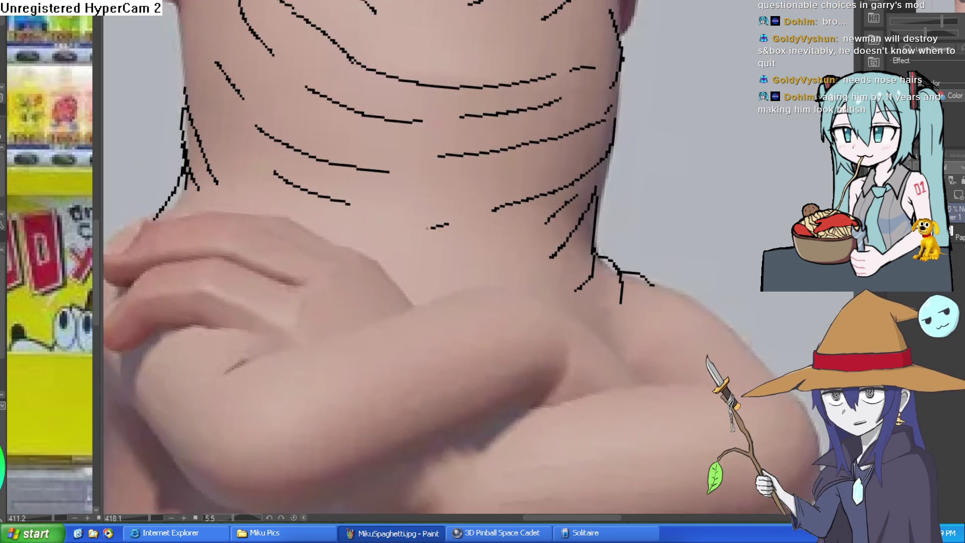
pyautogui.scroll(-5, 560, 259)
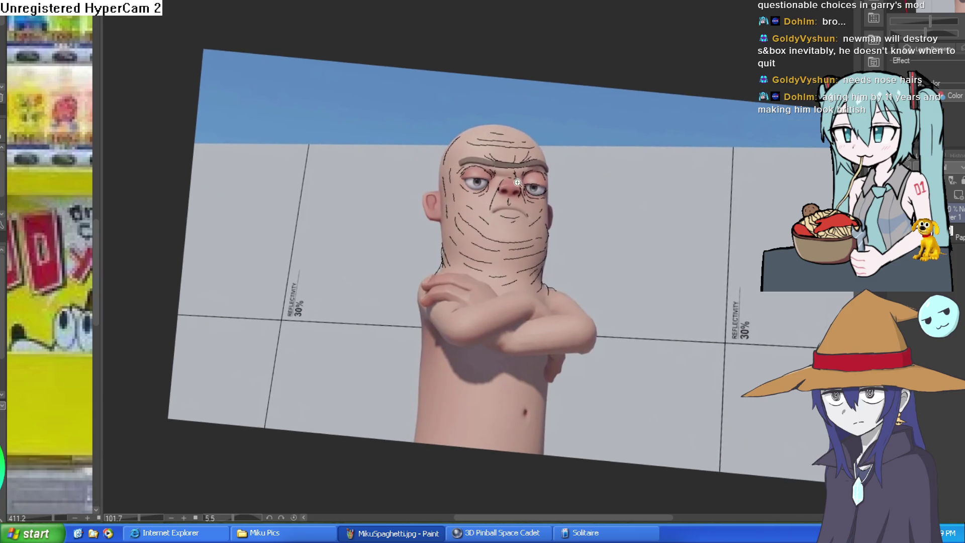
# Step: Outline the back edge of the ear and frame the top of the head
pyautogui.scroll(4, 483, 140)
pyautogui.moveTo(390, 312)
pyautogui.mouseDown()
pyautogui.moveTo(363, 302)
pyautogui.moveTo(347, 251)
pyautogui.moveTo(375, 215)
pyautogui.moveTo(397, 146)
pyautogui.moveTo(534, 19)
pyautogui.mouseUp()
pyautogui.moveTo(729, 86)
pyautogui.mouseDown()
pyautogui.moveTo(697, 106)
pyautogui.moveTo(652, 66)
pyautogui.moveTo(490, 30)
pyautogui.mouseUp()
pyautogui.scroll(-3, 752, 208)
pyautogui.scroll(4, 753, 208)
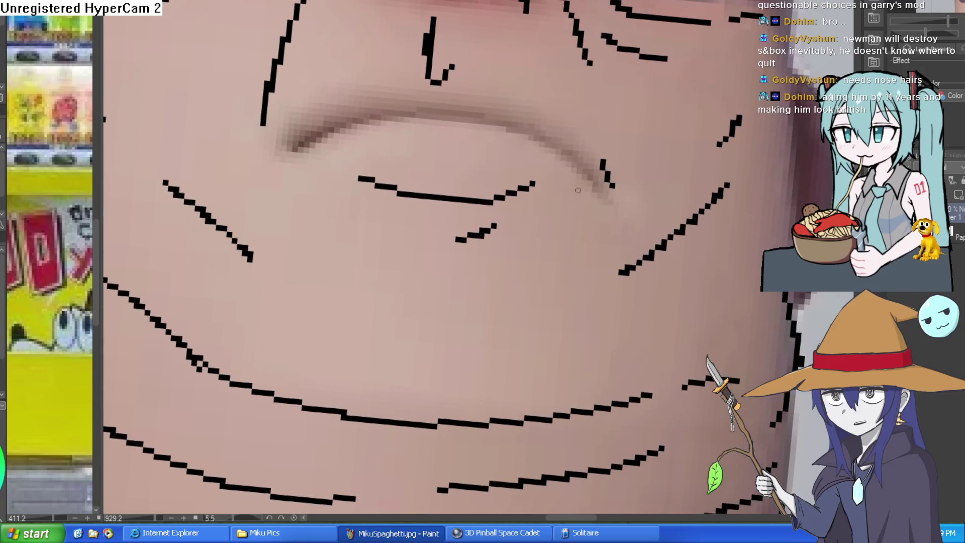
# Step: Ink the upper lip line, creases at both mouth corners, and a short neck line
pyautogui.moveTo(592, 178); pyautogui.dragTo(523, 135)
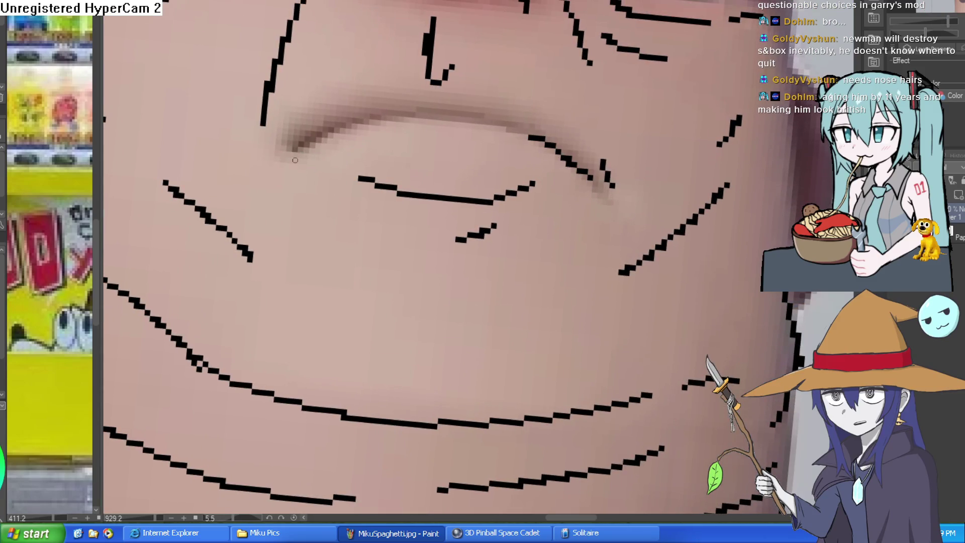
pyautogui.moveTo(297, 150); pyautogui.dragTo(375, 116)
pyautogui.moveTo(299, 131)
pyautogui.mouseDown()
pyautogui.moveTo(274, 166)
pyautogui.moveTo(297, 196)
pyautogui.mouseUp()
pyautogui.moveTo(612, 178); pyautogui.dragTo(586, 229)
pyautogui.moveTo(609, 125); pyautogui.dragTo(610, 156)
pyautogui.moveTo(576, 78)
pyautogui.mouseDown()
pyautogui.moveTo(606, 121)
pyautogui.moveTo(607, 112)
pyautogui.mouseUp()
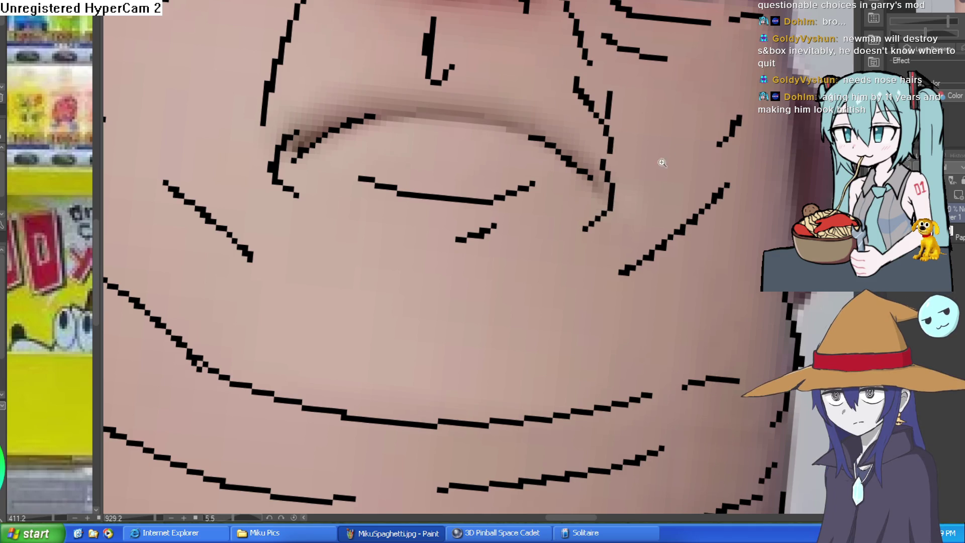
pyautogui.scroll(-5, 673, 164)
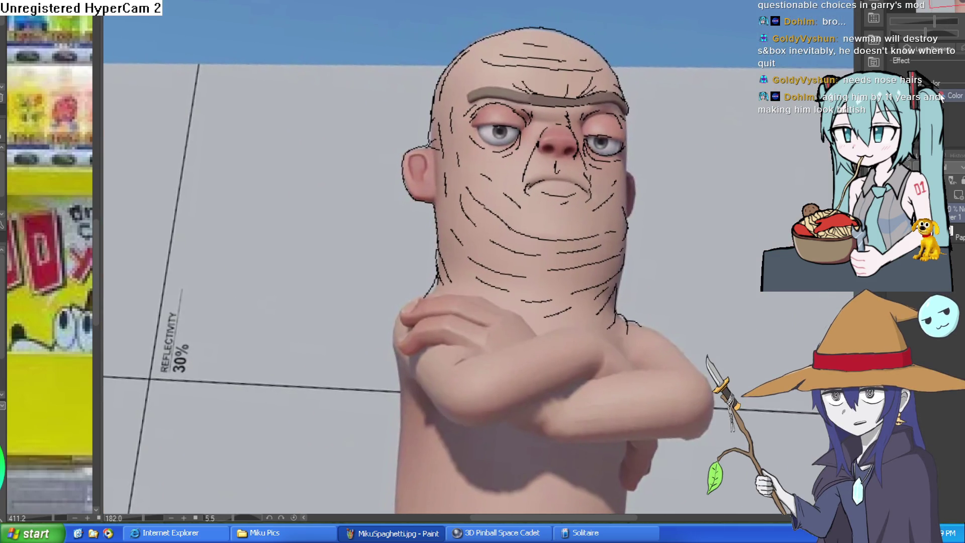
pyautogui.scroll(4, 543, 206)
pyautogui.moveTo(659, 273); pyautogui.dragTo(707, 262)
pyautogui.scroll(-5, 695, 166)
pyautogui.scroll(3, 649, 257)
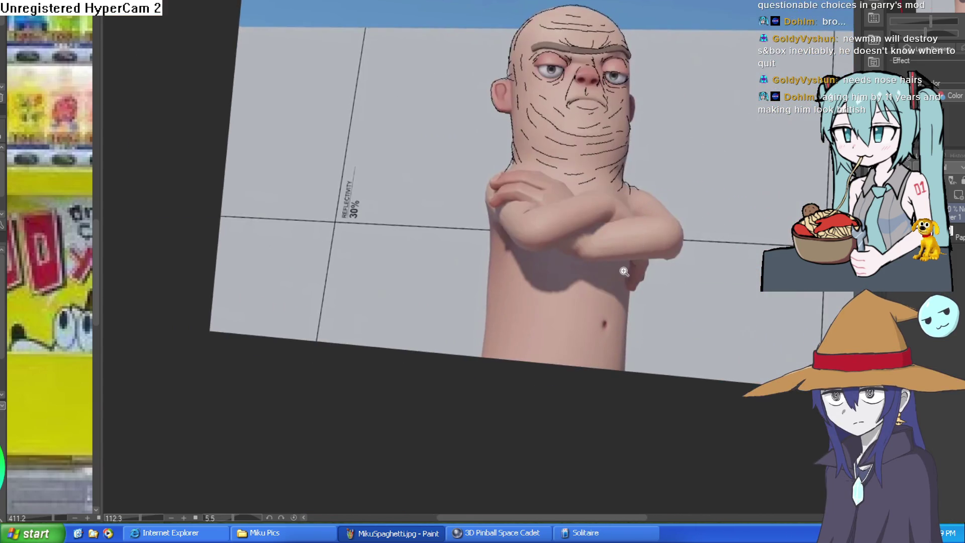
# Step: Ink the hand edge, a curved chest fold, and the torso's left side down to the hip
pyautogui.moveTo(644, 245); pyautogui.dragTo(638, 290)
pyautogui.moveTo(630, 365)
pyautogui.mouseDown()
pyautogui.moveTo(540, 327)
pyautogui.moveTo(397, 359)
pyautogui.moveTo(372, 224)
pyautogui.moveTo(378, 268)
pyautogui.moveTo(606, 240)
pyautogui.moveTo(591, 361)
pyautogui.mouseUp()
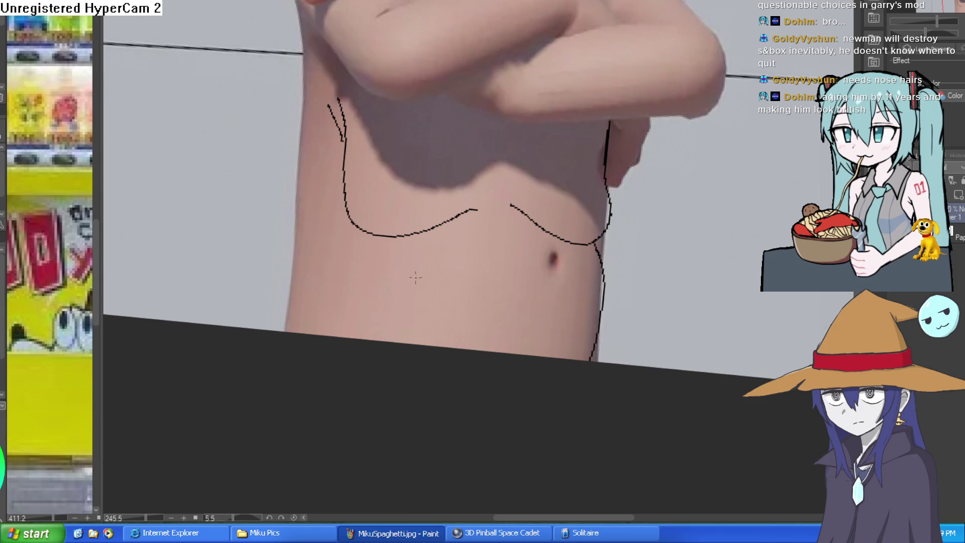
pyautogui.moveTo(301, 13)
pyautogui.mouseDown()
pyautogui.moveTo(348, 174)
pyautogui.moveTo(333, 276)
pyautogui.mouseUp()
pyautogui.moveTo(339, 289); pyautogui.dragTo(354, 335)
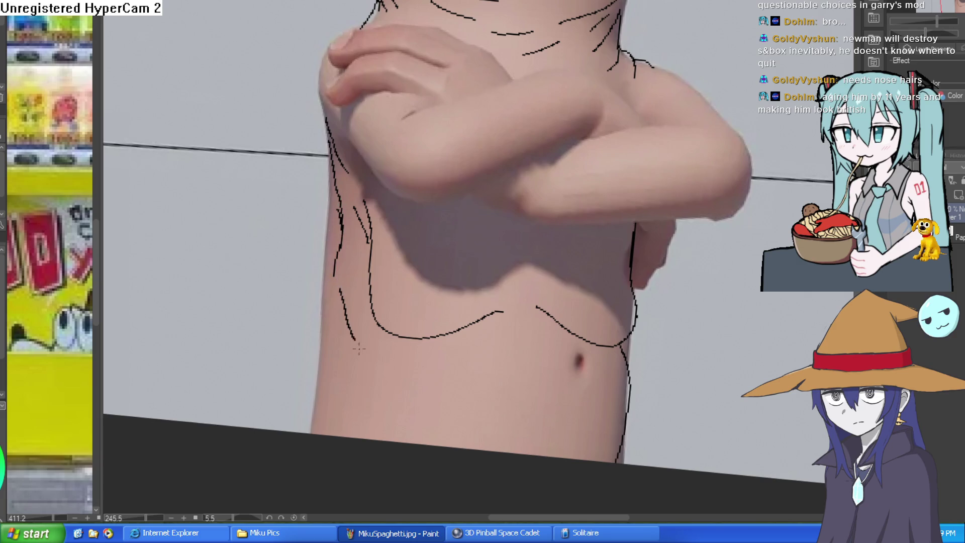
pyautogui.moveTo(336, 267); pyautogui.dragTo(302, 436)
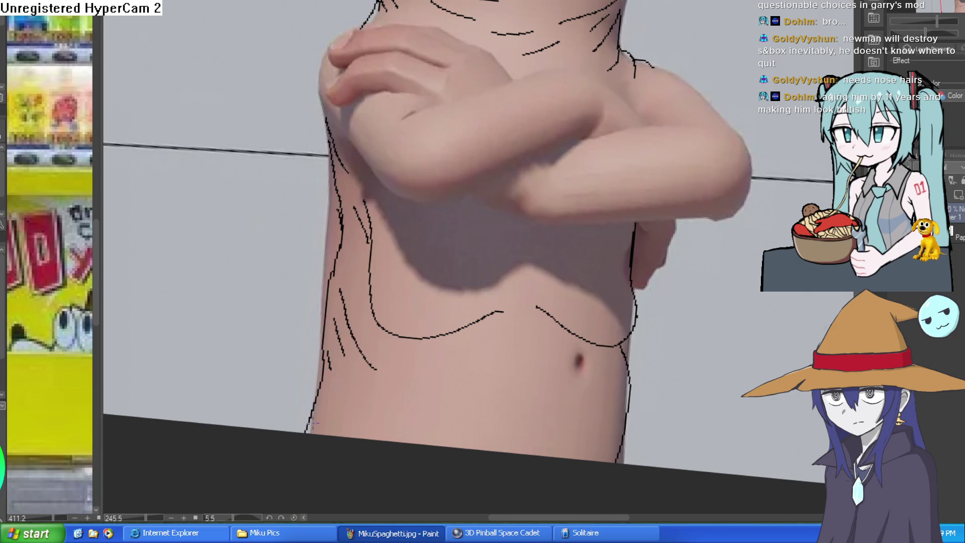
pyautogui.moveTo(525, 229); pyautogui.dragTo(519, 286)
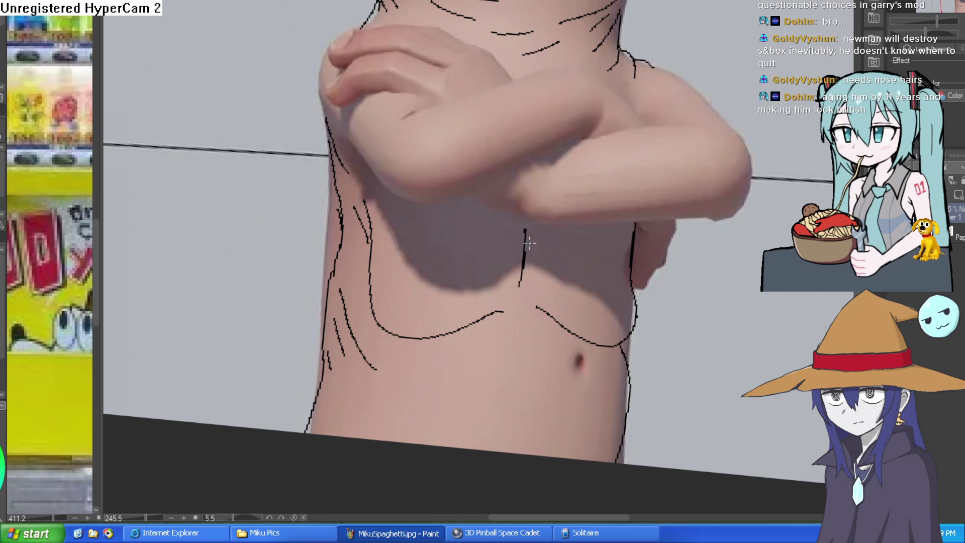
# Step: Tilt the view to inspect the torso, straighten it, and ink a curved fold below the chest
pyautogui.scroll(-3, 582, 302)
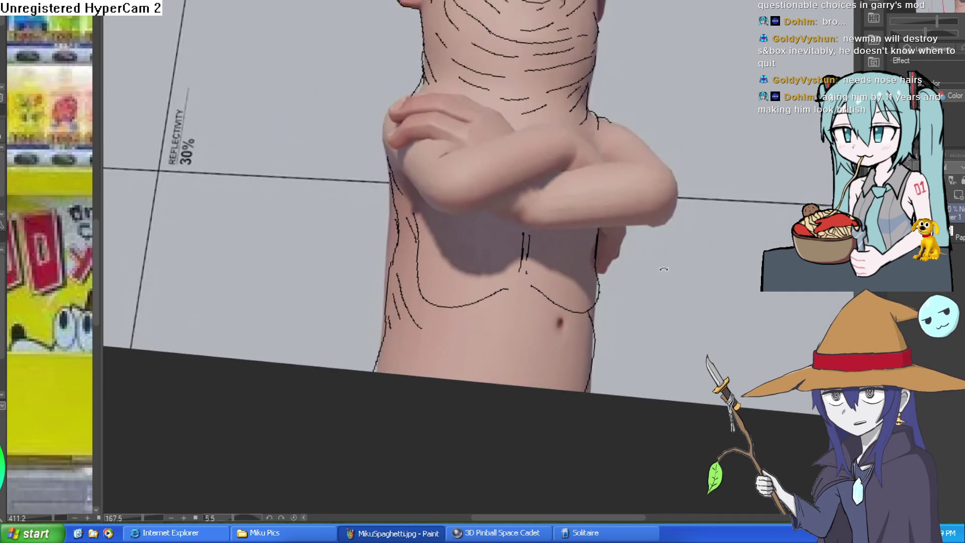
pyautogui.moveTo(663, 271); pyautogui.dragTo(581, 198)
pyautogui.scroll(6, 607, 252)
pyautogui.scroll(-6, 606, 252)
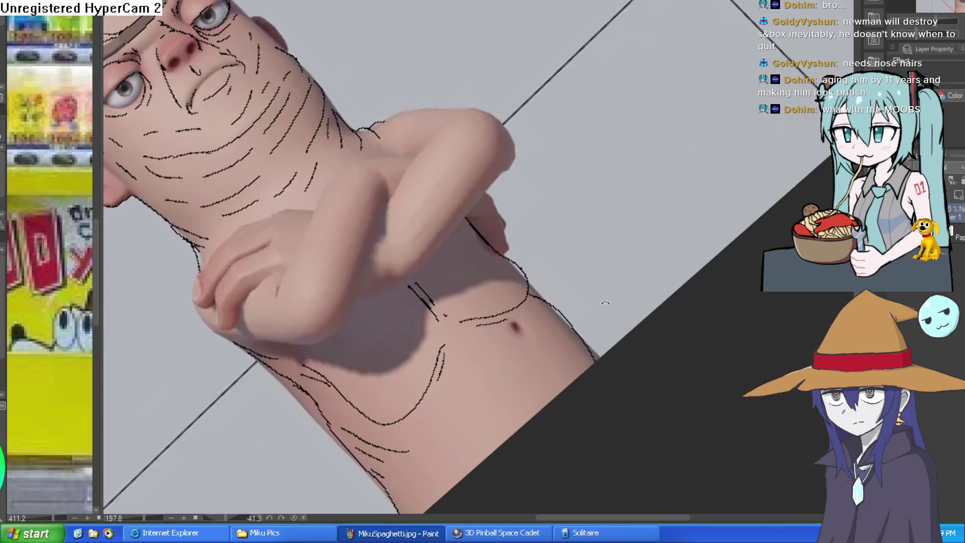
pyautogui.moveTo(605, 303); pyautogui.dragTo(537, 323)
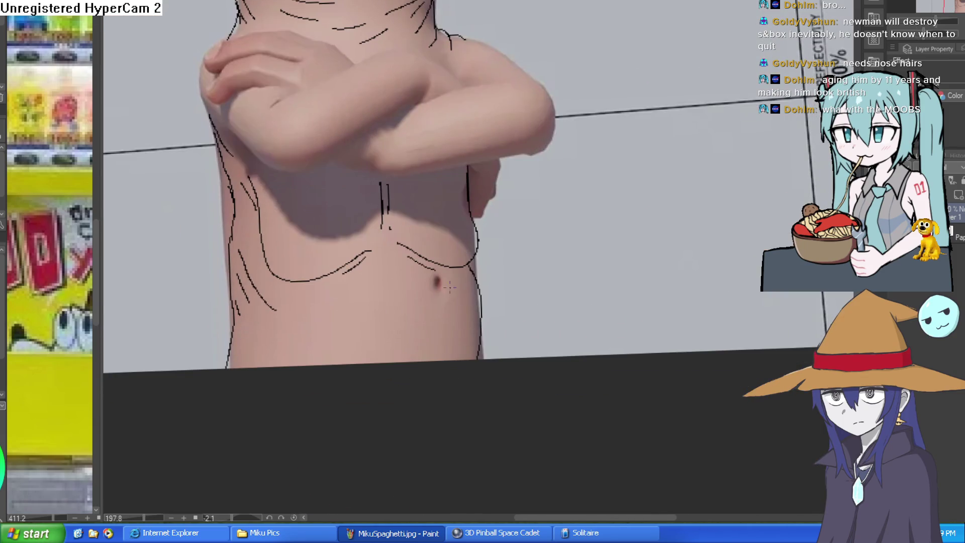
pyautogui.scroll(-3, 452, 289)
pyautogui.scroll(3, 458, 277)
pyautogui.scroll(3, 458, 277)
pyautogui.moveTo(440, 224); pyautogui.dragTo(465, 294)
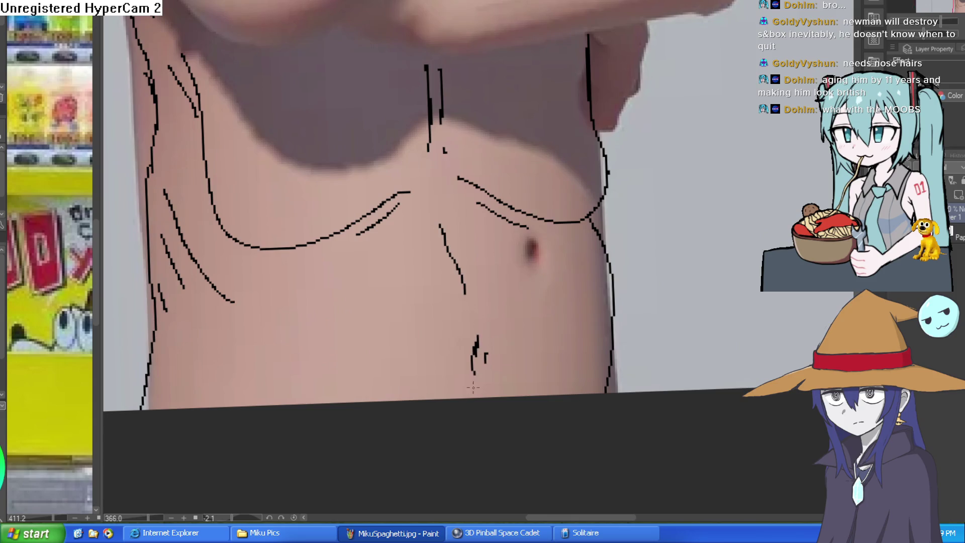
# Step: Add a curve below the chest line, strokes at the nipple, and a diagonal belly fold
pyautogui.moveTo(468, 286); pyautogui.dragTo(555, 251)
pyautogui.moveTo(458, 222); pyautogui.dragTo(403, 245)
pyautogui.moveTo(596, 215); pyautogui.dragTo(641, 217)
pyautogui.moveTo(659, 226); pyautogui.dragTo(671, 218)
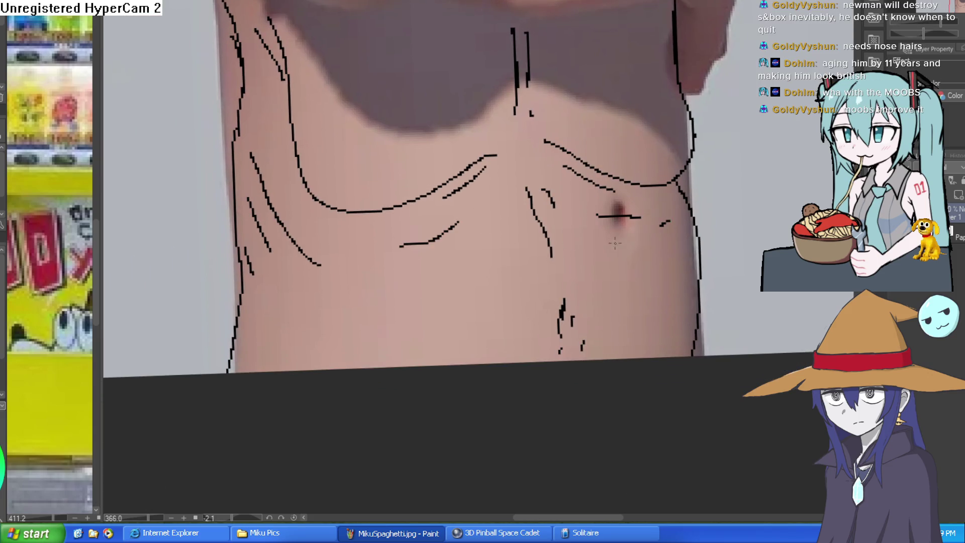
pyautogui.moveTo(433, 282); pyautogui.dragTo(385, 308)
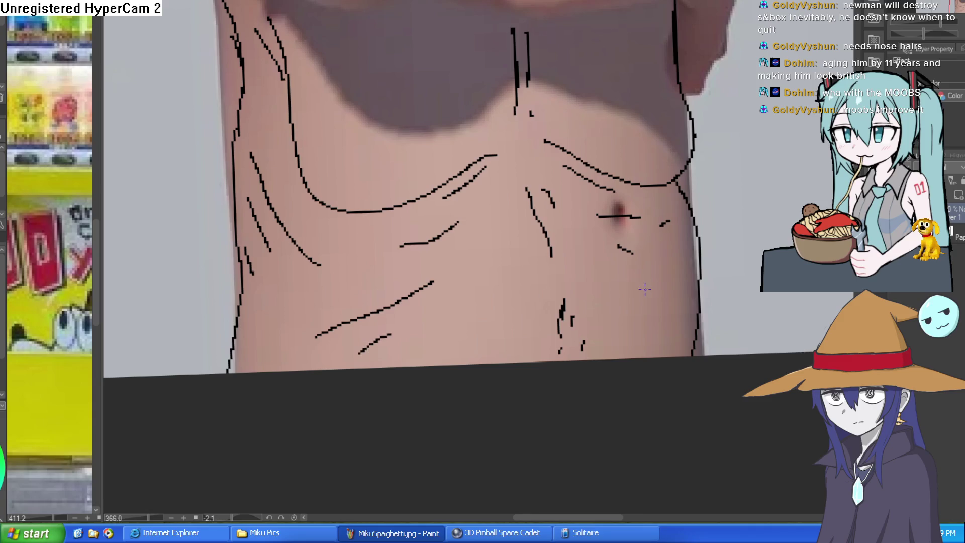
# Step: Outline the top and underside of the crossed arm and the top of the forearm
pyautogui.scroll(-5, 660, 332)
pyautogui.scroll(4, 693, 305)
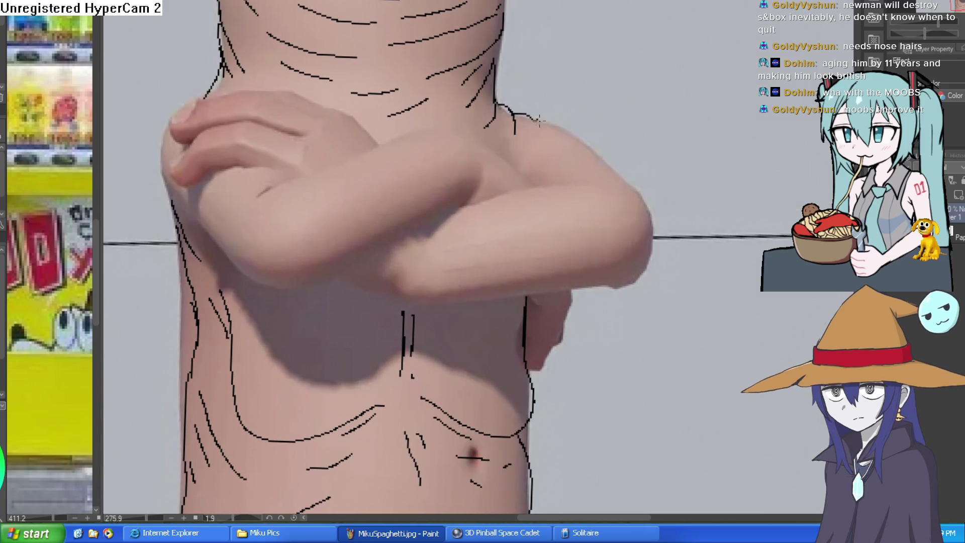
pyautogui.moveTo(515, 115); pyautogui.dragTo(619, 190)
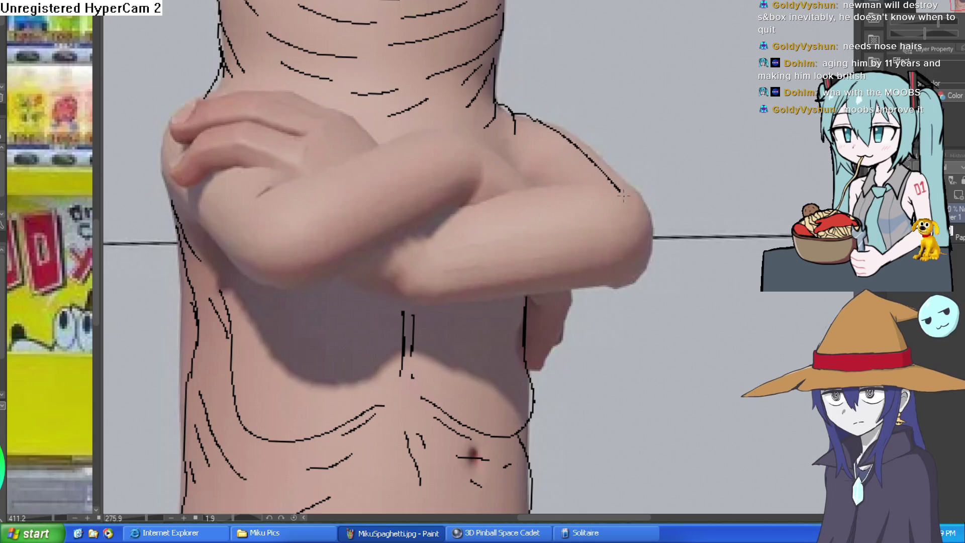
pyautogui.moveTo(632, 273); pyautogui.dragTo(373, 300)
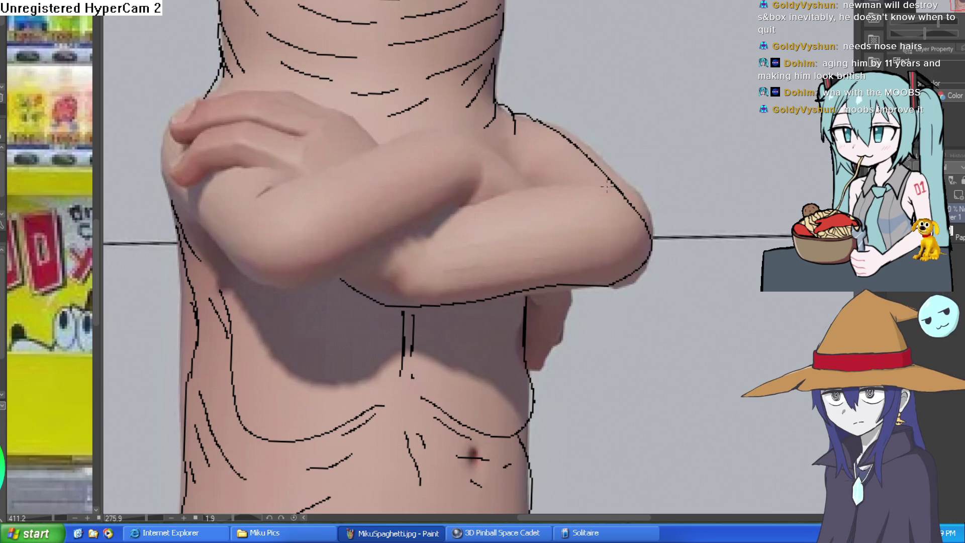
pyautogui.moveTo(437, 219); pyautogui.dragTo(605, 187)
pyautogui.moveTo(542, 190); pyautogui.dragTo(570, 178)
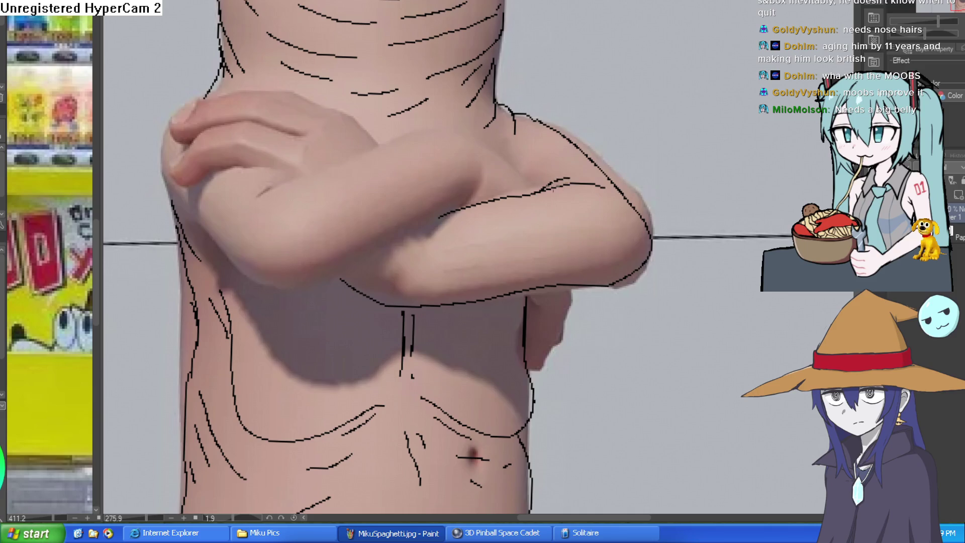
pyautogui.scroll(-5, 594, 197)
pyautogui.scroll(5, 599, 156)
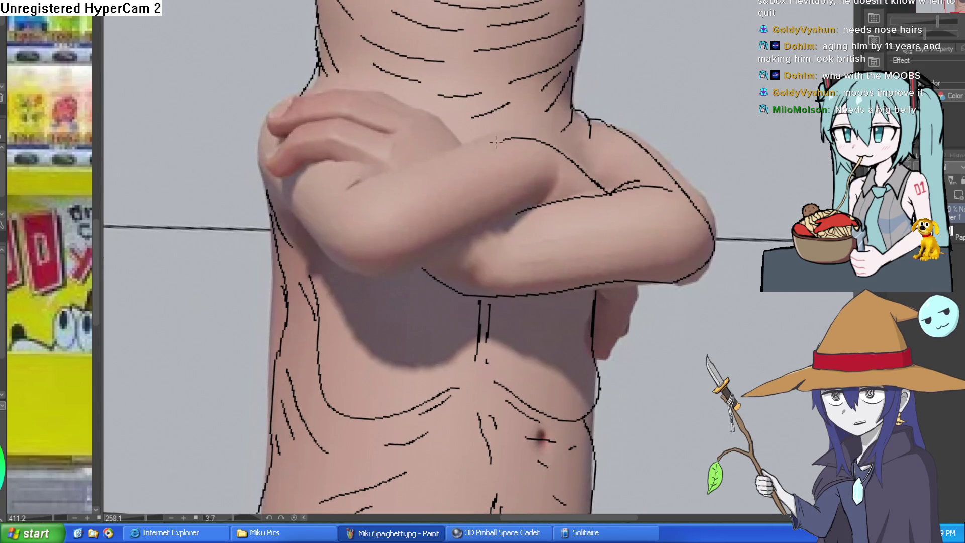
# Step: Ink the contours along the forearm's upper side and underside
pyautogui.moveTo(496, 143); pyautogui.dragTo(339, 197)
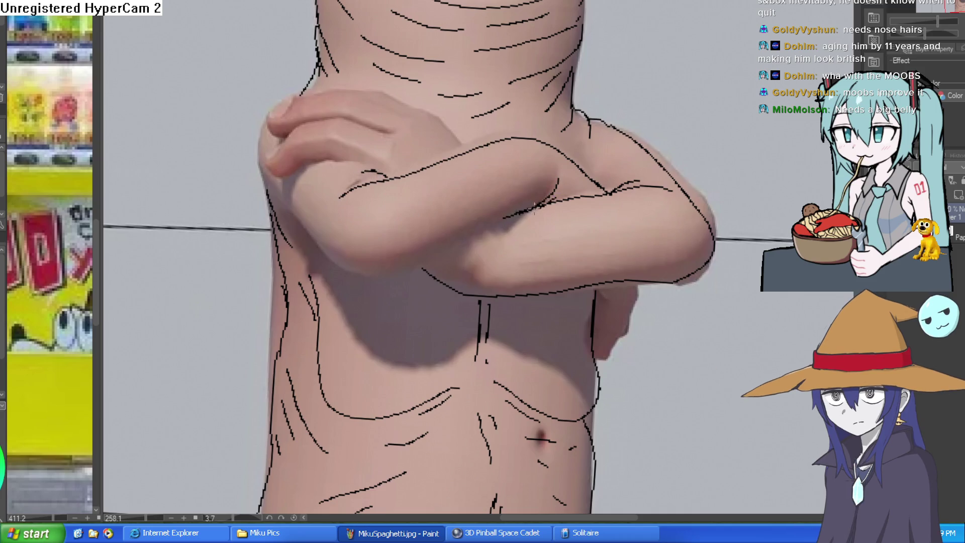
pyautogui.moveTo(385, 274); pyautogui.dragTo(255, 146)
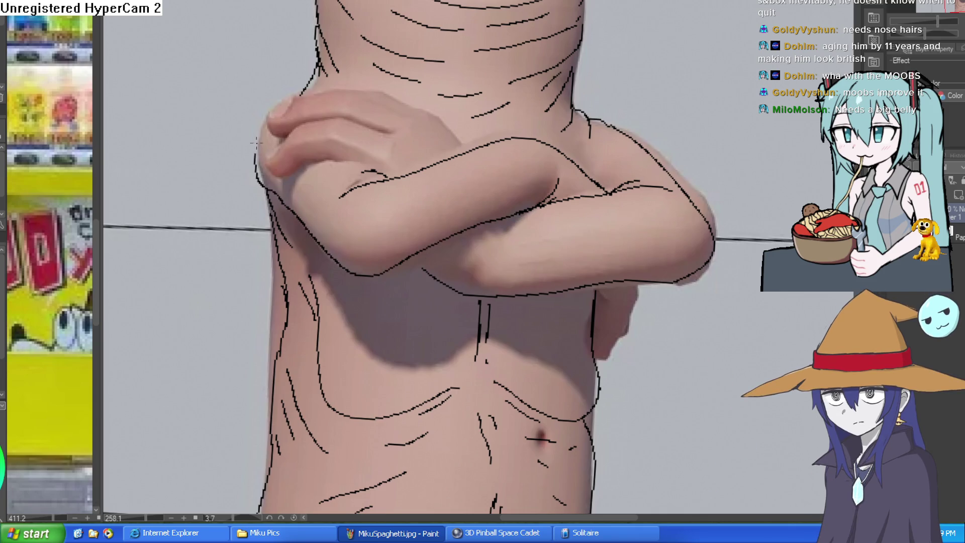
pyautogui.scroll(-5, 555, 99)
pyautogui.scroll(8, 633, 184)
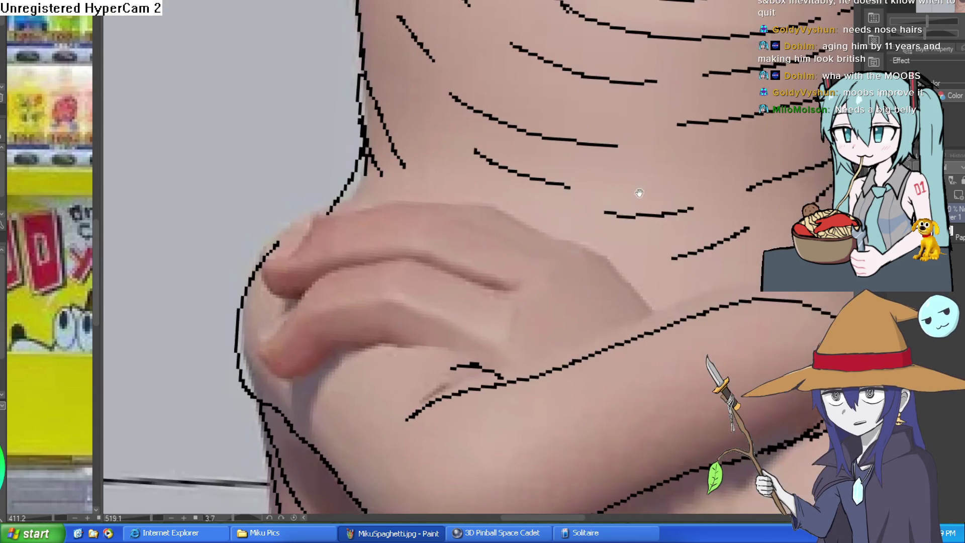
# Step: Rotate the view to the hand, outline its top and the fingers curving over the arm
pyautogui.moveTo(629, 162); pyautogui.dragTo(603, 146)
pyautogui.moveTo(814, 371)
pyautogui.mouseDown()
pyautogui.moveTo(814, 287)
pyautogui.moveTo(689, 197)
pyautogui.mouseUp()
pyautogui.moveTo(515, 109); pyautogui.dragTo(438, 60)
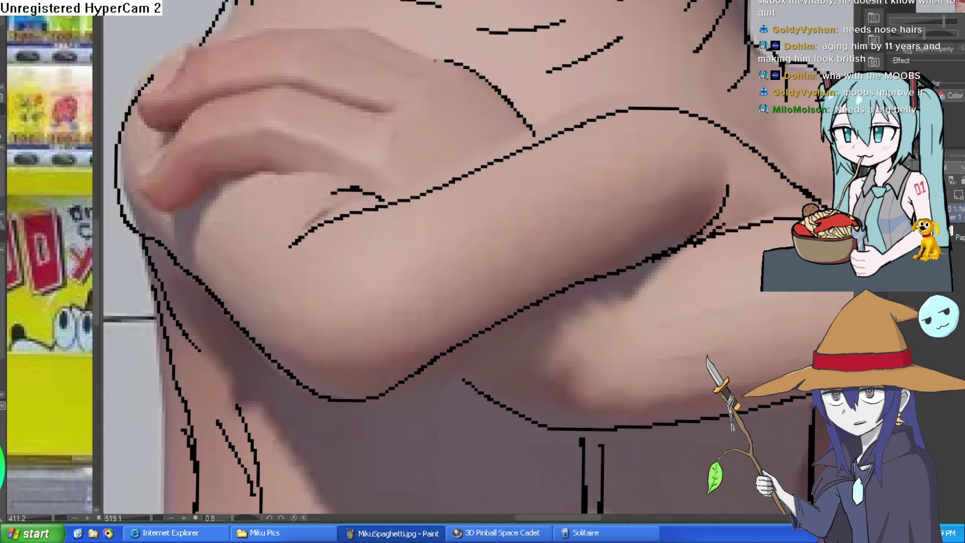
pyautogui.moveTo(388, 38)
pyautogui.mouseDown()
pyautogui.moveTo(259, 44)
pyautogui.moveTo(168, 61)
pyautogui.mouseUp()
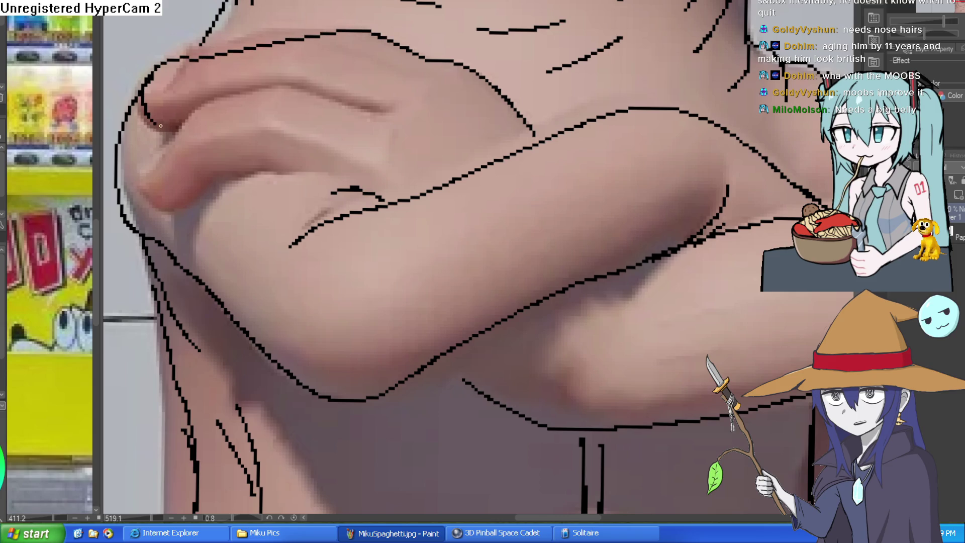
pyautogui.moveTo(395, 114)
pyautogui.mouseDown()
pyautogui.moveTo(206, 103)
pyautogui.moveTo(149, 165)
pyautogui.moveTo(156, 208)
pyautogui.moveTo(262, 176)
pyautogui.moveTo(361, 178)
pyautogui.moveTo(459, 140)
pyautogui.moveTo(625, 121)
pyautogui.moveTo(662, 317)
pyautogui.moveTo(640, 370)
pyautogui.mouseUp()
pyautogui.moveTo(526, 276); pyautogui.dragTo(514, 88)
pyautogui.moveTo(576, 88)
pyautogui.mouseDown()
pyautogui.moveTo(614, 254)
pyautogui.moveTo(534, 158)
pyautogui.mouseUp()
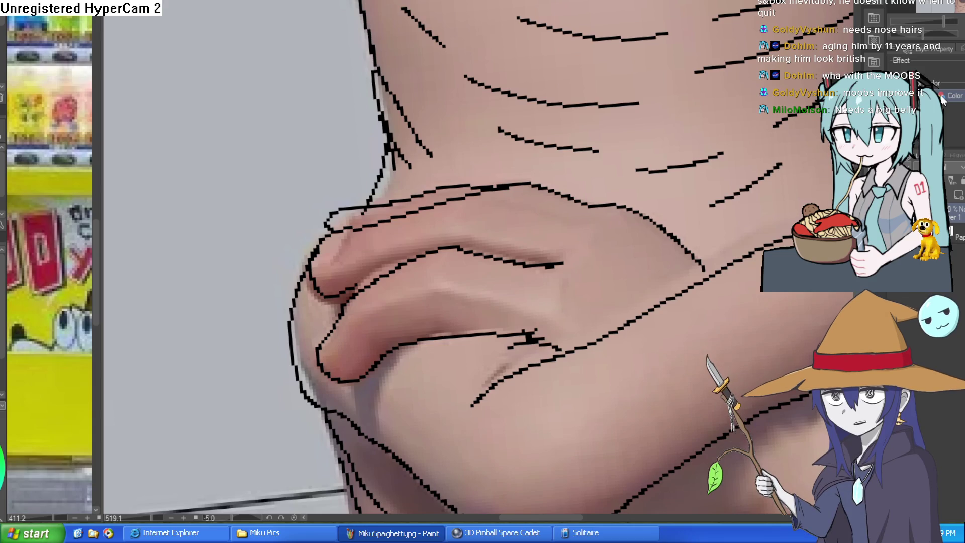
pyautogui.scroll(-5, 734, 385)
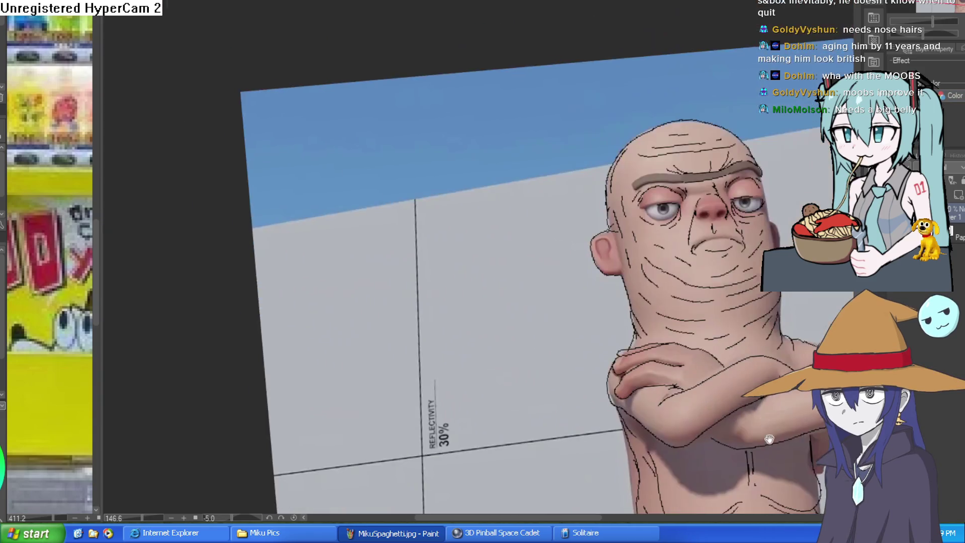
# Step: Outline the arm's right edge down to the bottom and add a torso stroke
pyautogui.scroll(5, 555, 270)
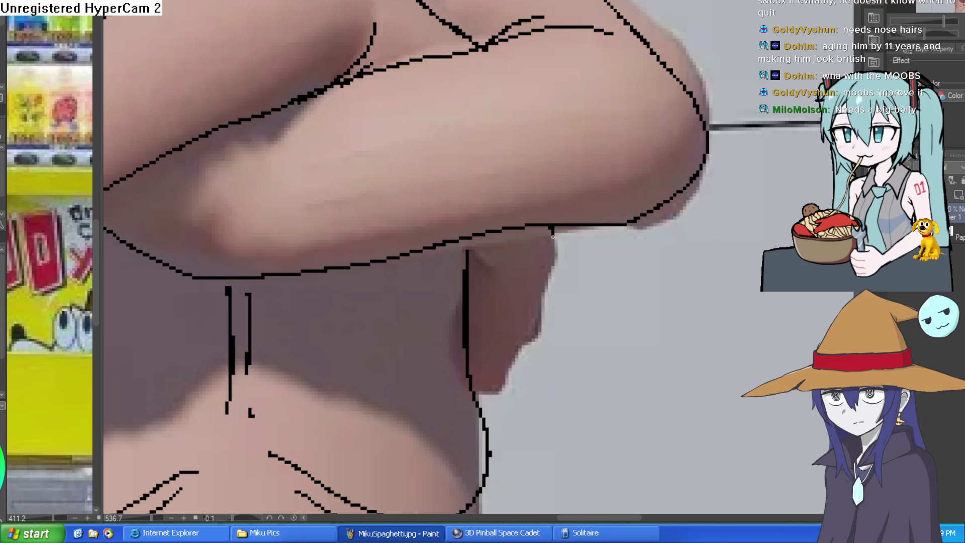
pyautogui.moveTo(552, 237)
pyautogui.mouseDown()
pyautogui.moveTo(542, 307)
pyautogui.moveTo(503, 397)
pyautogui.moveTo(476, 385)
pyautogui.mouseUp()
pyautogui.moveTo(540, 302)
pyautogui.mouseDown()
pyautogui.moveTo(540, 366)
pyautogui.moveTo(503, 401)
pyautogui.mouseUp()
# Step: Trace the head's right edge from cheek to brow, then view the whole upper body
pyautogui.scroll(-5, 571, 279)
pyautogui.scroll(5, 529, 180)
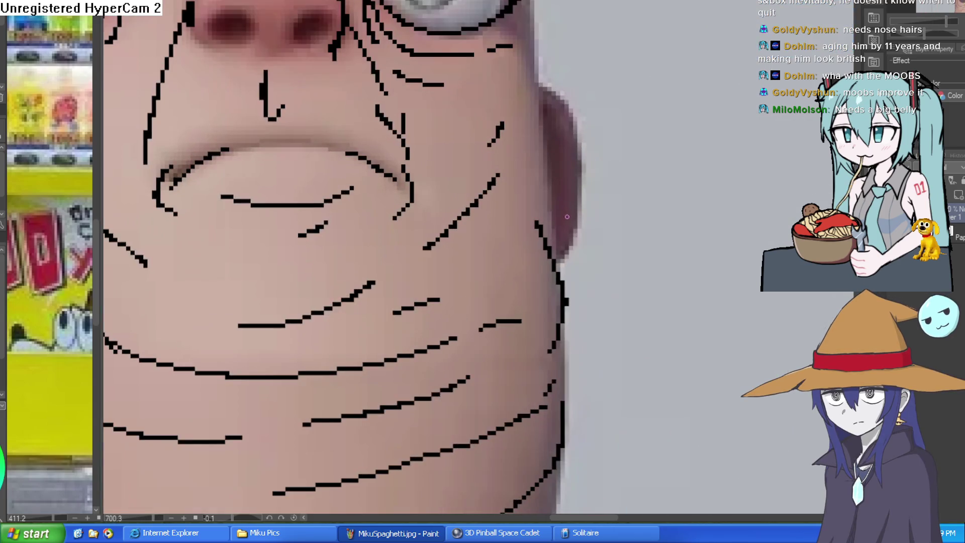
pyautogui.moveTo(605, 216); pyautogui.dragTo(609, 423)
pyautogui.moveTo(520, 281)
pyautogui.mouseDown()
pyautogui.moveTo(523, 190)
pyautogui.moveTo(506, 81)
pyautogui.mouseUp()
pyautogui.scroll(-5, 584, 136)
pyautogui.moveTo(584, 137)
pyautogui.mouseDown()
pyautogui.moveTo(681, 172)
pyautogui.moveTo(663, 220)
pyautogui.mouseUp()
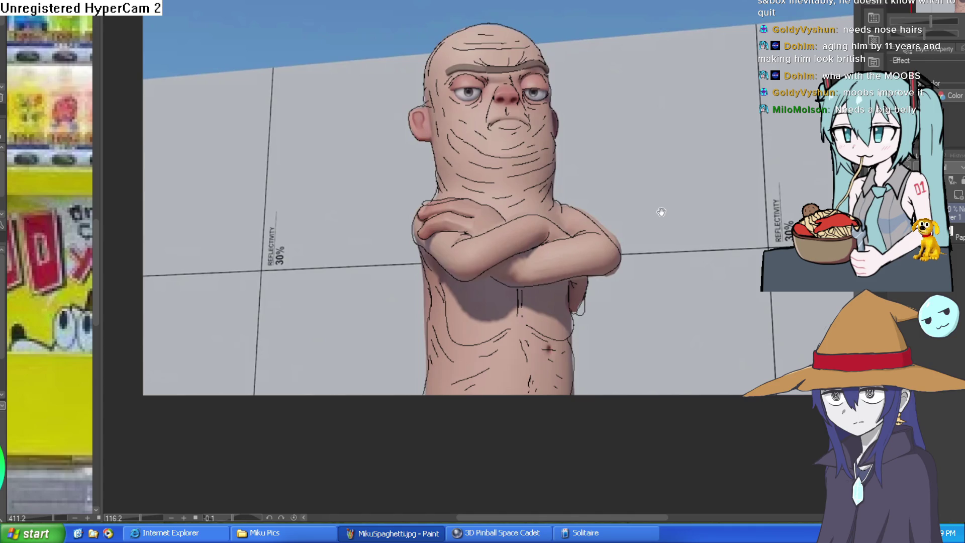
pyautogui.moveTo(653, 327); pyautogui.dragTo(611, 297)
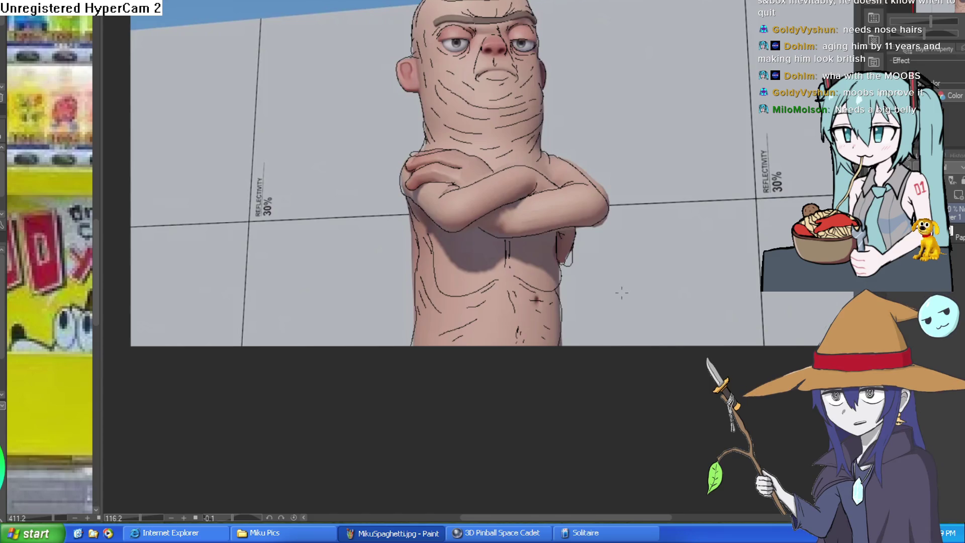
# Step: Undo a stray belly curve and frame the blank canvas area below the figure
pyautogui.scroll(4, 558, 201)
pyautogui.moveTo(571, 223); pyautogui.dragTo(564, 201)
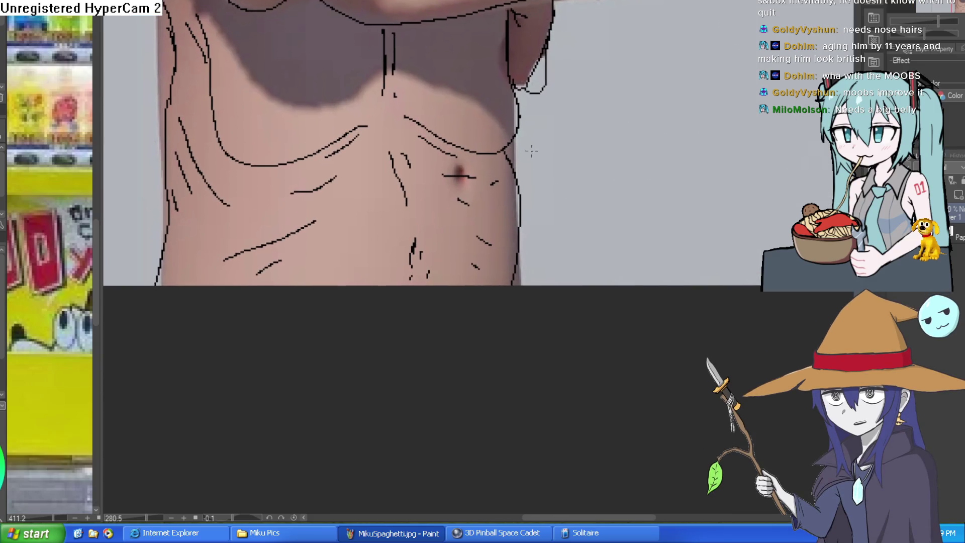
pyautogui.moveTo(508, 147)
pyautogui.mouseDown()
pyautogui.moveTo(623, 227)
pyautogui.moveTo(644, 294)
pyautogui.mouseUp()
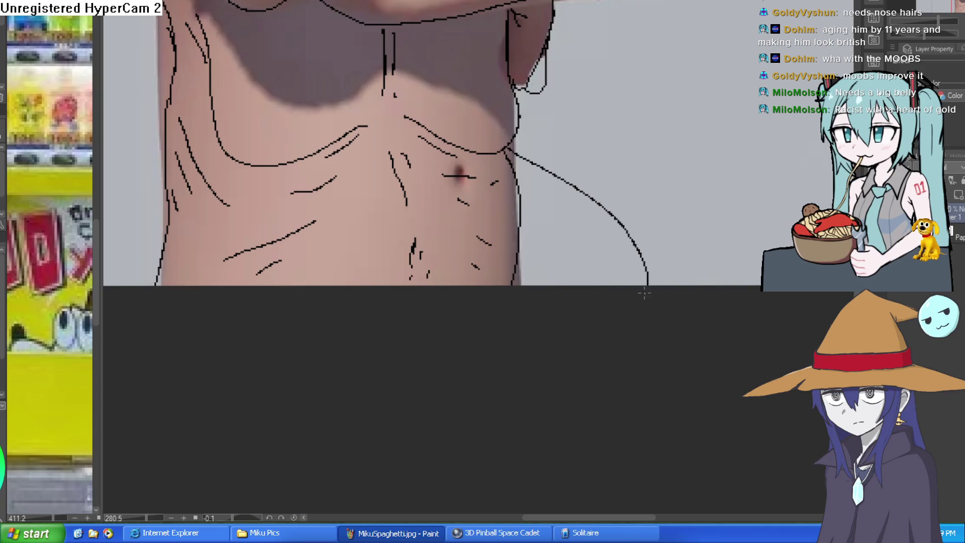
pyautogui.hotkey('ctrl', 'z')
pyautogui.scroll(-2, 686, 260)
pyautogui.moveTo(687, 259); pyautogui.dragTo(660, 230)
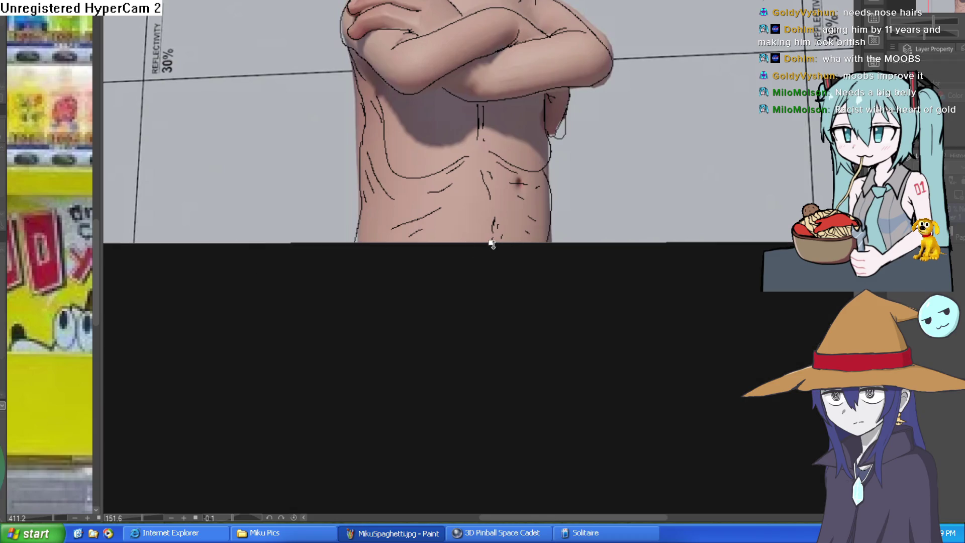
pyautogui.moveTo(492, 243); pyautogui.dragTo(499, 405)
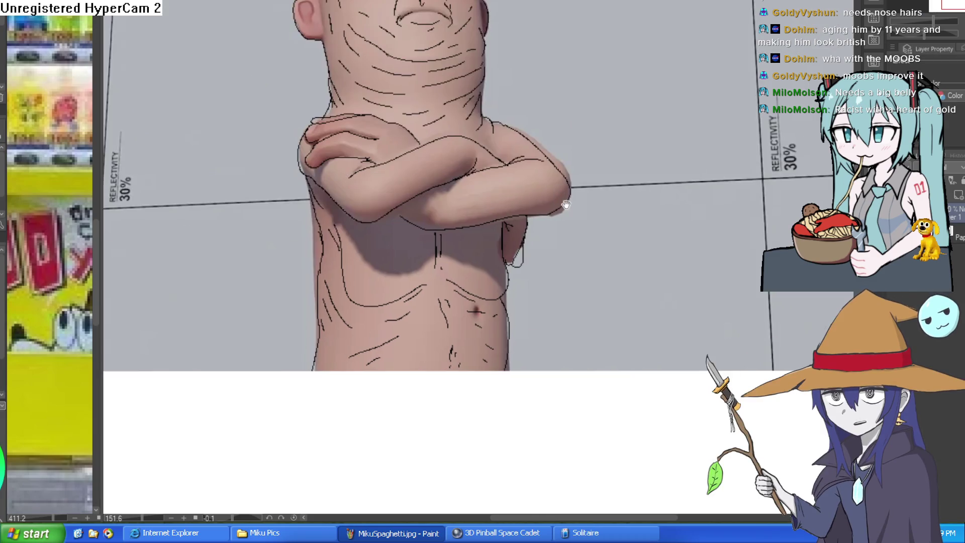
pyautogui.moveTo(566, 205)
pyautogui.mouseDown()
pyautogui.moveTo(508, 155)
pyautogui.moveTo(511, 206)
pyautogui.moveTo(502, 110)
pyautogui.mouseUp()
pyautogui.scroll(2, 534, 209)
# Step: Draw the big sagging belly outline, right edge through left side, after undoing a rejected stroke
pyautogui.moveTo(509, 163)
pyautogui.mouseDown()
pyautogui.moveTo(452, 355)
pyautogui.moveTo(282, 352)
pyautogui.mouseUp()
pyautogui.hotkey('ctrl', 'z')
pyautogui.moveTo(512, 176); pyautogui.dragTo(477, 257)
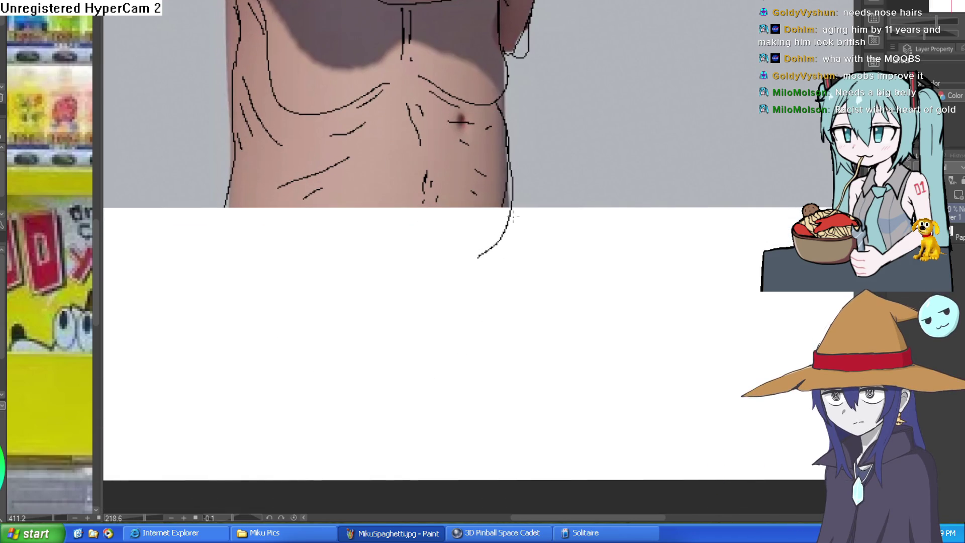
pyautogui.moveTo(535, 232)
pyautogui.mouseDown()
pyautogui.moveTo(556, 409)
pyautogui.moveTo(283, 383)
pyautogui.moveTo(267, 390)
pyautogui.mouseUp()
pyautogui.moveTo(334, 288); pyautogui.dragTo(410, 190)
pyautogui.moveTo(302, 96); pyautogui.dragTo(222, 352)
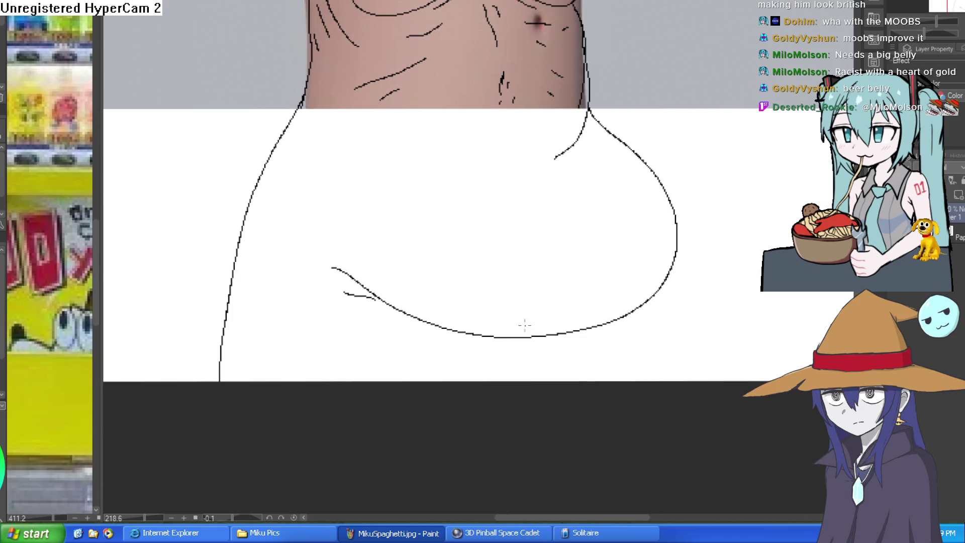
# Step: Add the fold line across the top of the belly and short crease strokes
pyautogui.moveTo(587, 248); pyautogui.dragTo(533, 355)
pyautogui.moveTo(500, 266)
pyautogui.mouseDown()
pyautogui.moveTo(435, 301)
pyautogui.moveTo(340, 324)
pyautogui.moveTo(457, 304)
pyautogui.mouseUp()
pyautogui.moveTo(274, 285); pyautogui.dragTo(311, 308)
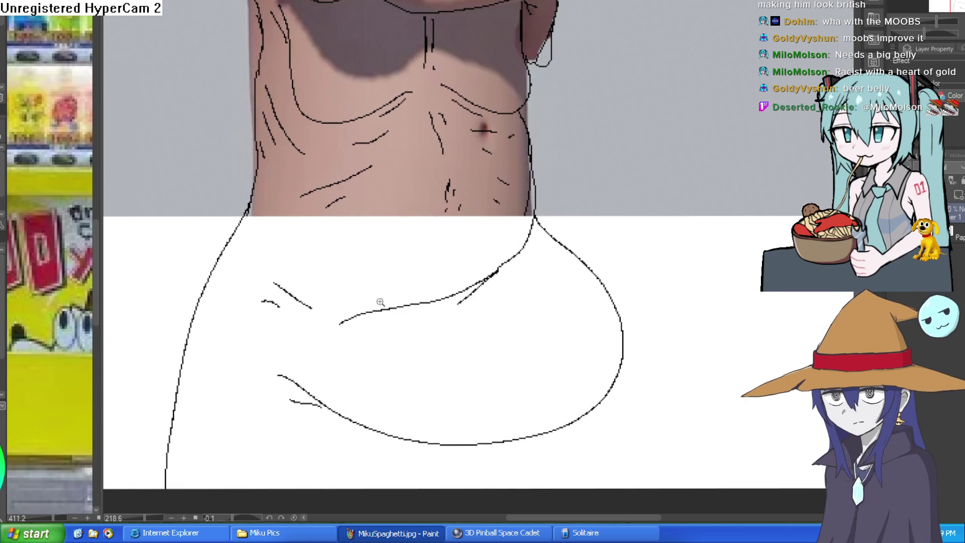
pyautogui.scroll(-3, 572, 330)
pyautogui.scroll(3, 573, 329)
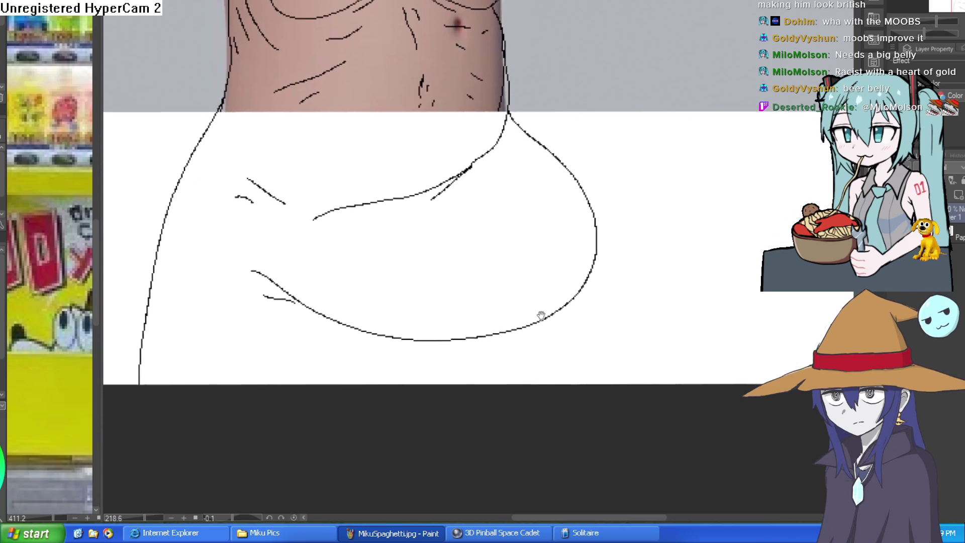
# Step: Sketch a leg line below the belly, undoing the unwanted lines underneath
pyautogui.moveTo(525, 318); pyautogui.dragTo(534, 374)
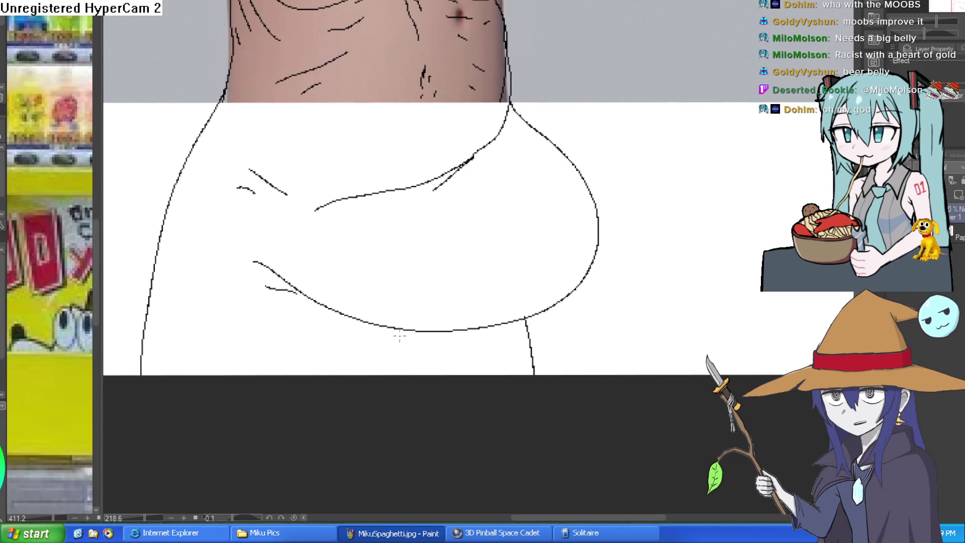
pyautogui.moveTo(397, 334); pyautogui.dragTo(266, 332)
pyautogui.moveTo(347, 333); pyautogui.dragTo(313, 351)
pyautogui.hotkey('ctrl', 'z')
pyautogui.hotkey('ctrl', 'z')
pyautogui.scroll(-2, 607, 254)
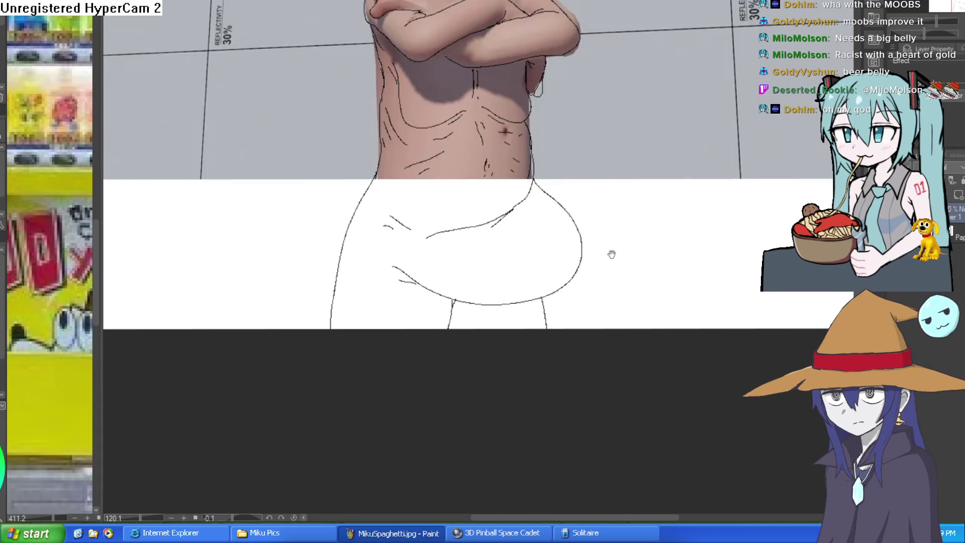
# Step: Extend the torso's side line down into the belly
pyautogui.scroll(2, 608, 255)
pyautogui.scroll(4, 581, 244)
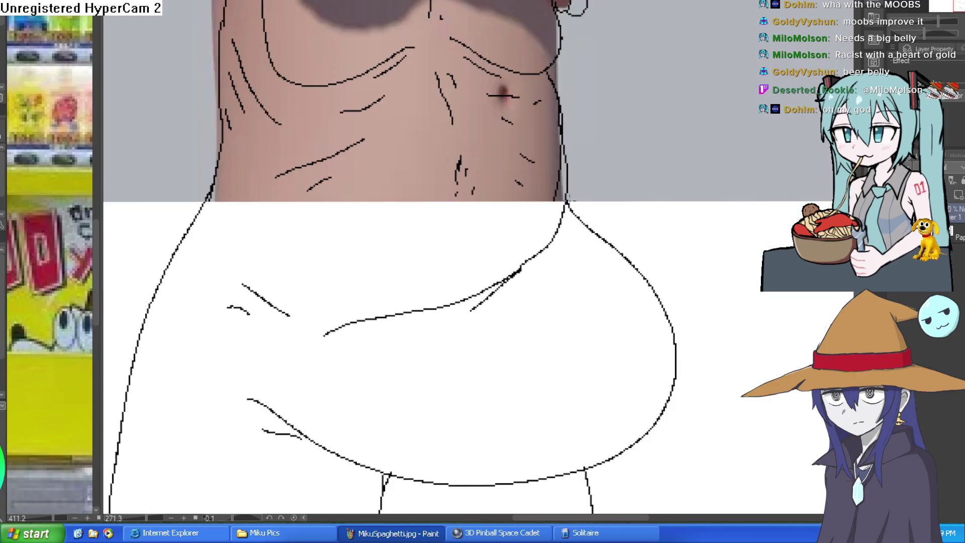
pyautogui.moveTo(567, 201); pyautogui.dragTo(577, 272)
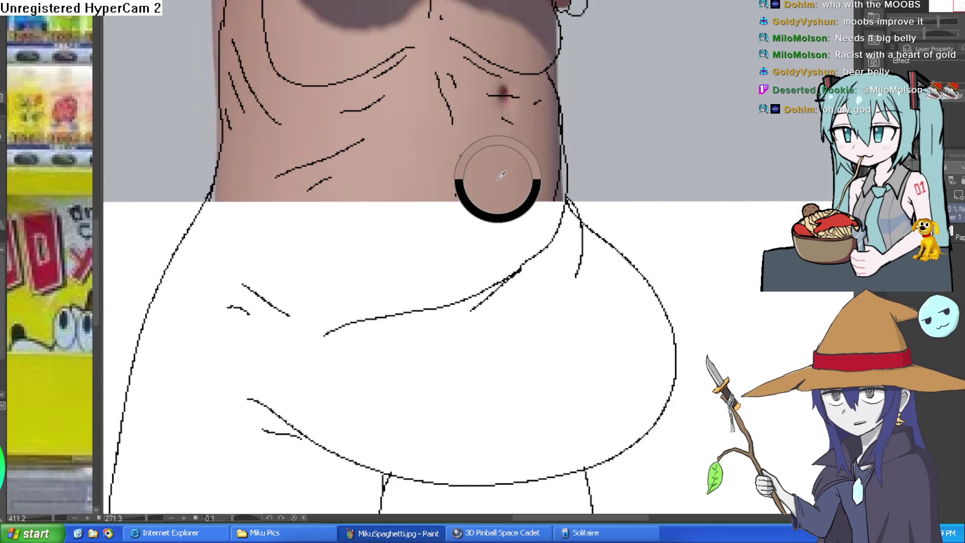
# Step: Fill the belly and the gap between the legs with flat skin tone
pyautogui.click(492, 230)
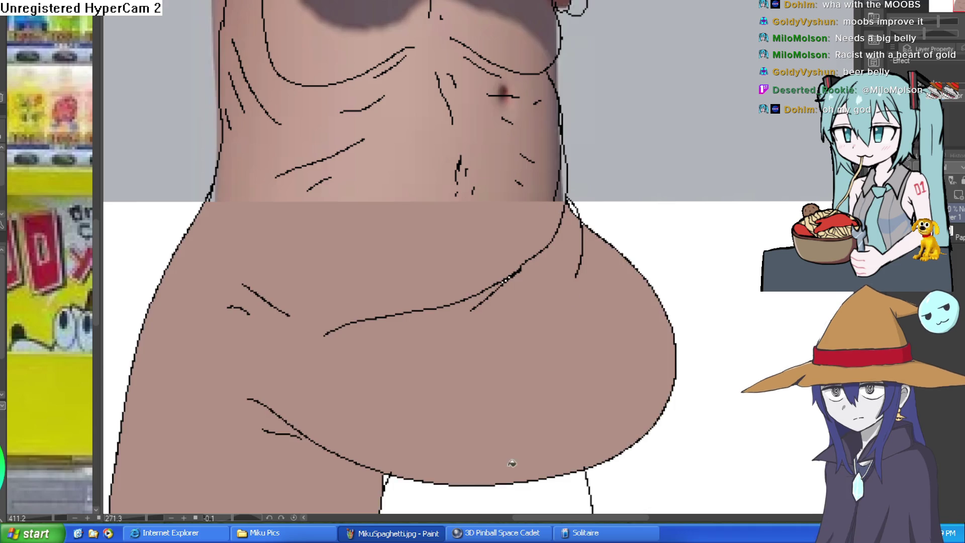
pyautogui.hotkey('ctrl', 'z')
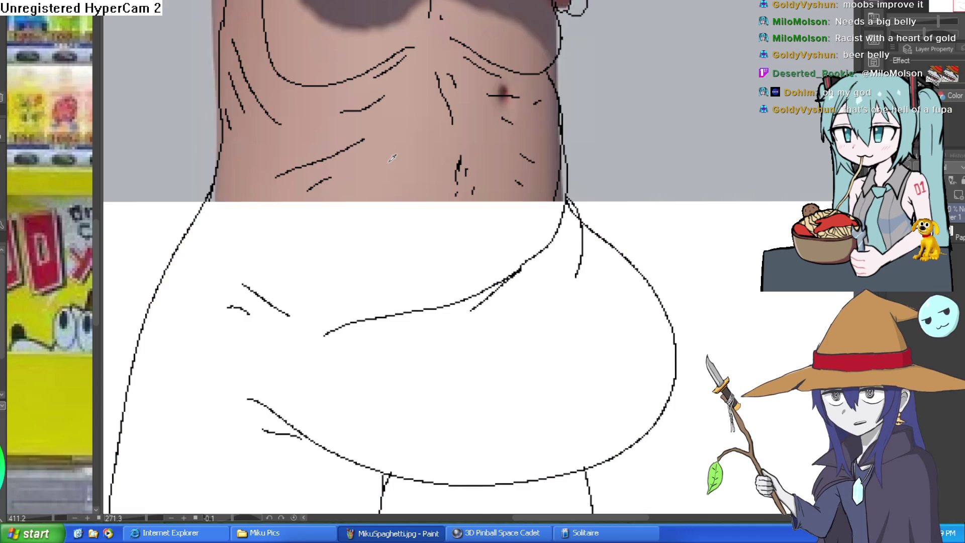
pyautogui.click(487, 270)
pyautogui.click(523, 489)
pyautogui.scroll(-5, 652, 405)
pyautogui.moveTo(646, 338)
pyautogui.mouseDown()
pyautogui.moveTo(659, 272)
pyautogui.moveTo(623, 327)
pyautogui.mouseUp()
pyautogui.scroll(3, 659, 271)
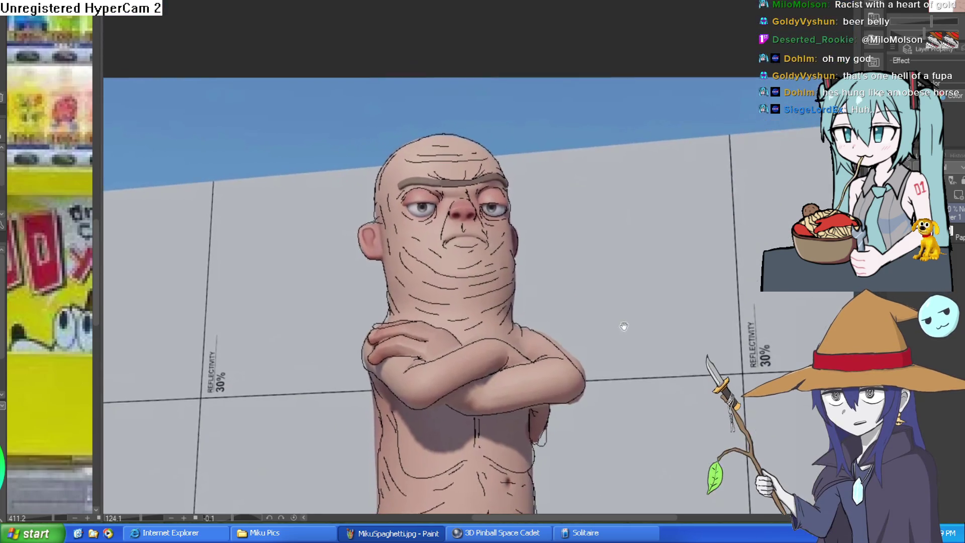
pyautogui.scroll(5, 624, 326)
pyautogui.scroll(-2, 578, 352)
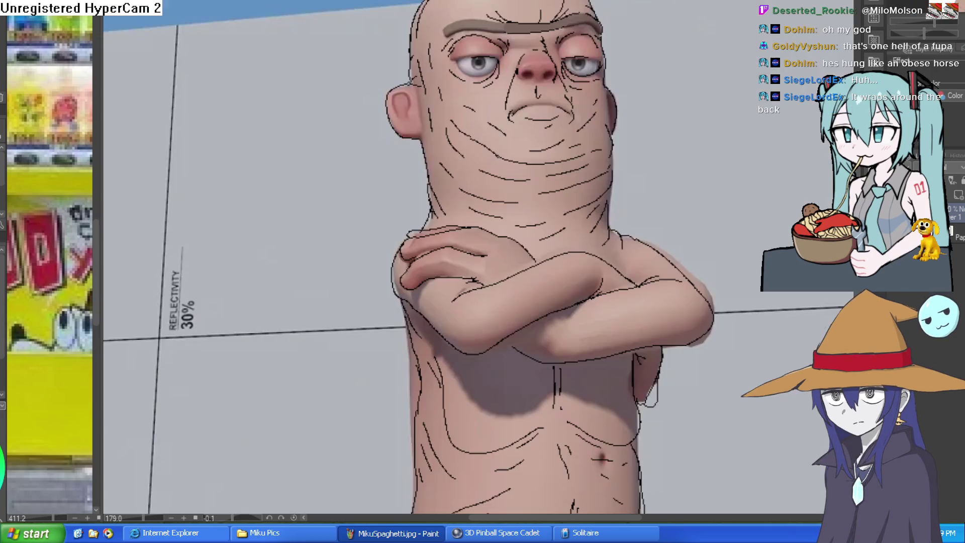
pyautogui.scroll(-10, 639, 265)
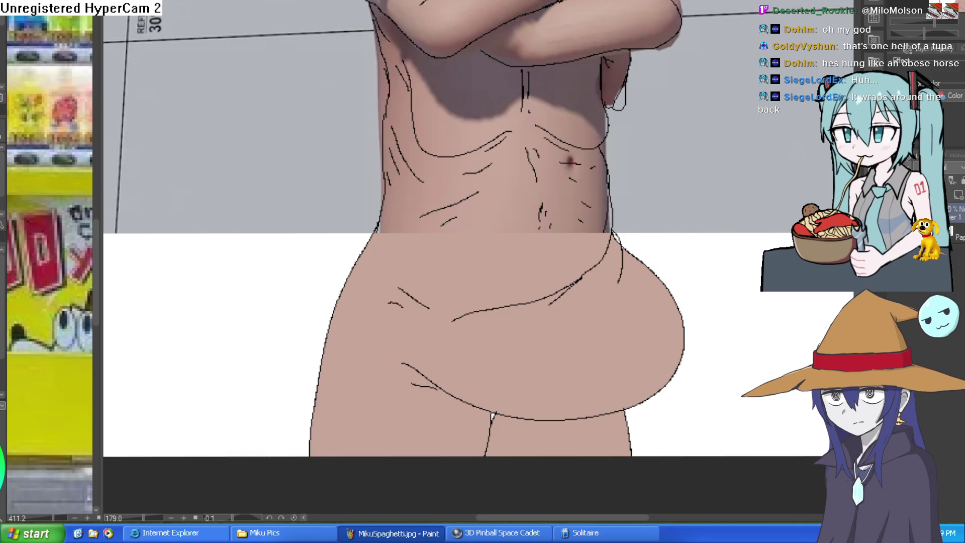
pyautogui.moveTo(485, 316); pyautogui.dragTo(514, 283)
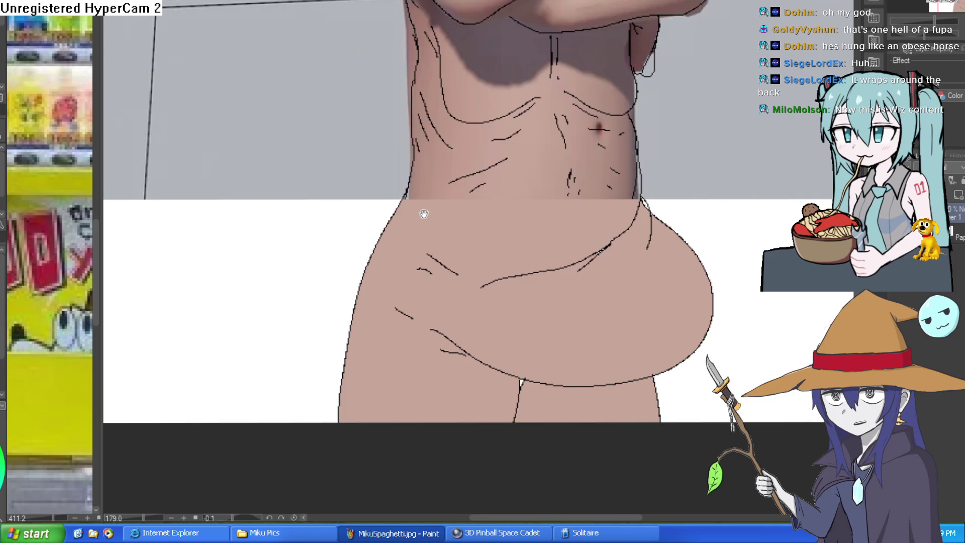
# Step: Draw a wider left belly outline and fill the new gaps beside the hip with skin tone
pyautogui.moveTo(406, 192)
pyautogui.mouseDown()
pyautogui.moveTo(353, 251)
pyautogui.moveTo(347, 332)
pyautogui.moveTo(311, 435)
pyautogui.mouseUp()
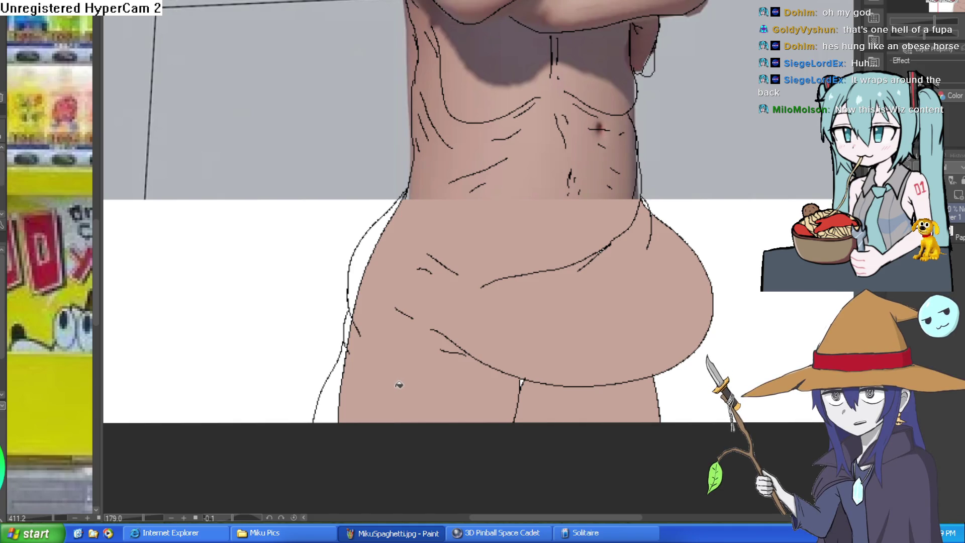
pyautogui.click(335, 384)
pyautogui.click(354, 322)
pyautogui.click(385, 257)
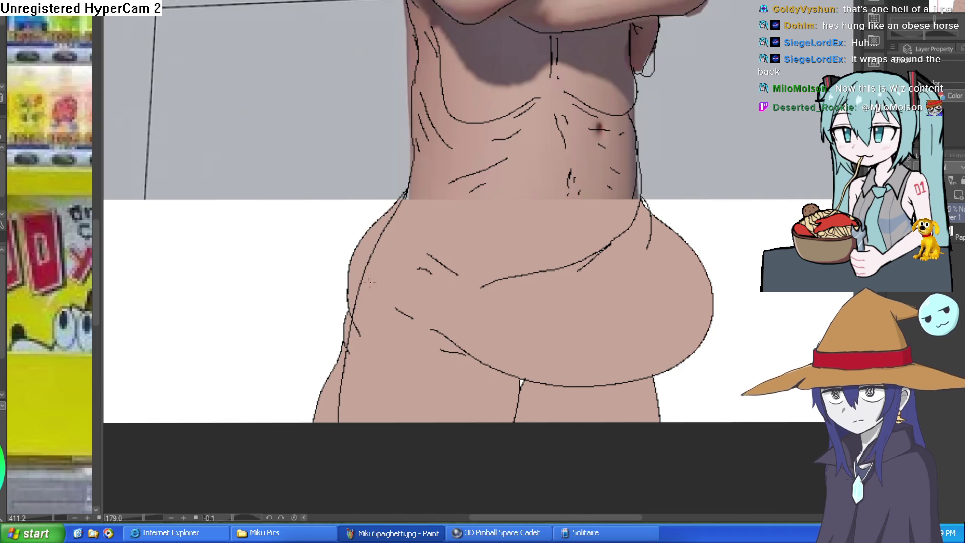
# Step: Erase the old inner hip line, upper and lower parts
pyautogui.press('e')
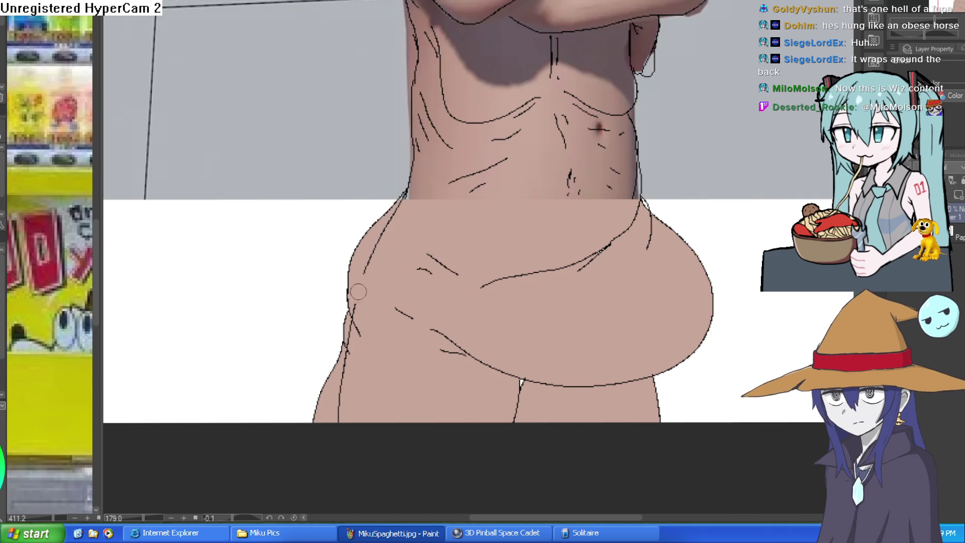
pyautogui.moveTo(372, 251); pyautogui.dragTo(394, 219)
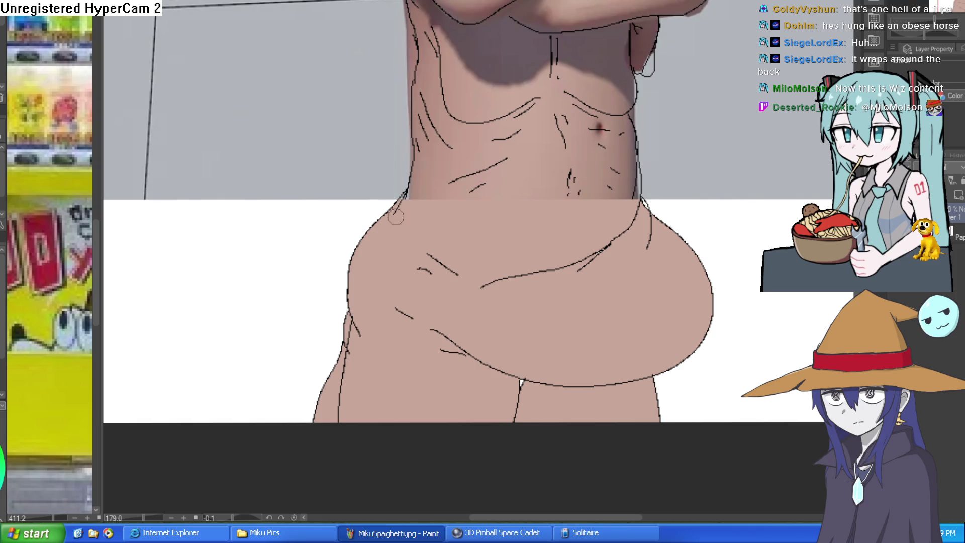
pyautogui.moveTo(351, 339); pyautogui.dragTo(340, 391)
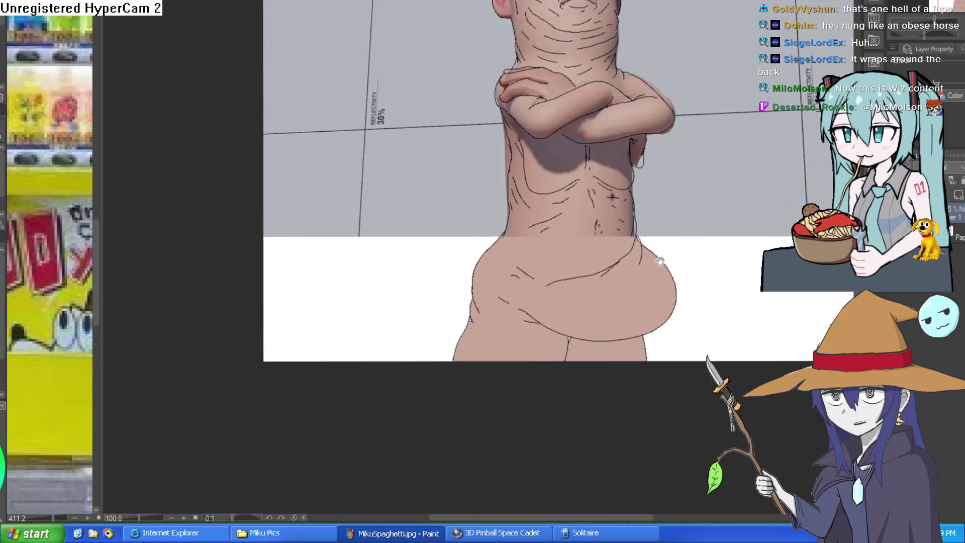
pyautogui.scroll(-3, 633, 289)
pyautogui.moveTo(640, 286)
pyautogui.mouseDown()
pyautogui.moveTo(596, 309)
pyautogui.moveTo(515, 230)
pyautogui.mouseUp()
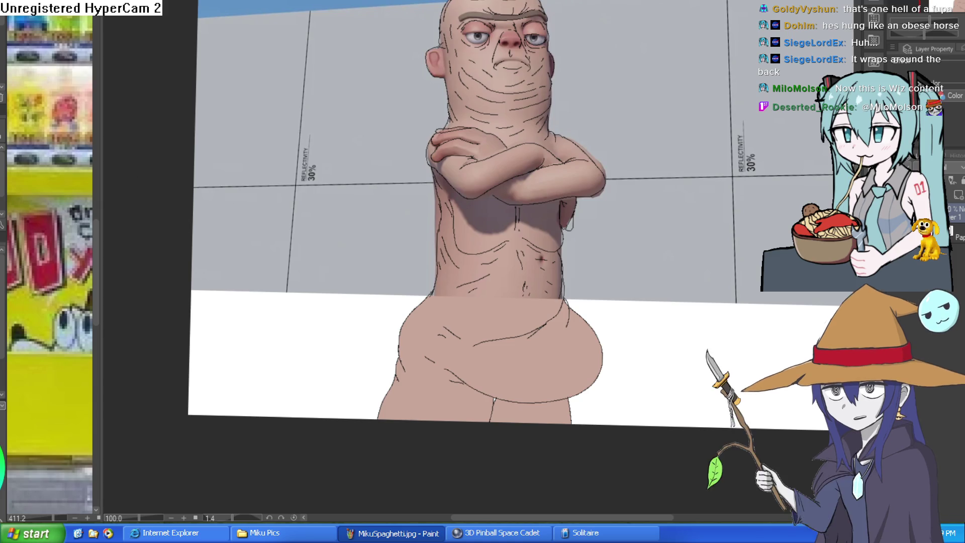
# Step: On the tilted canvas, add V-shaped hatching and two crease lines across the belly
pyautogui.moveTo(362, 116)
pyautogui.mouseDown()
pyautogui.moveTo(612, 101)
pyautogui.moveTo(525, 147)
pyautogui.mouseUp()
pyautogui.scroll(5, 392, 167)
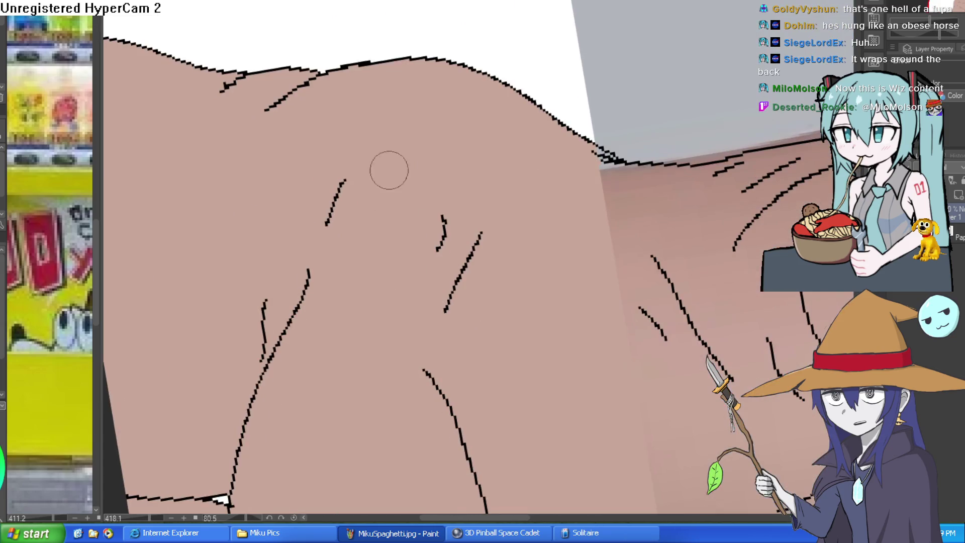
pyautogui.moveTo(368, 134)
pyautogui.mouseDown()
pyautogui.moveTo(402, 95)
pyautogui.moveTo(398, 84)
pyautogui.mouseUp()
pyautogui.hotkey('ctrl', 'z')
pyautogui.hotkey('ctrl', 'z')
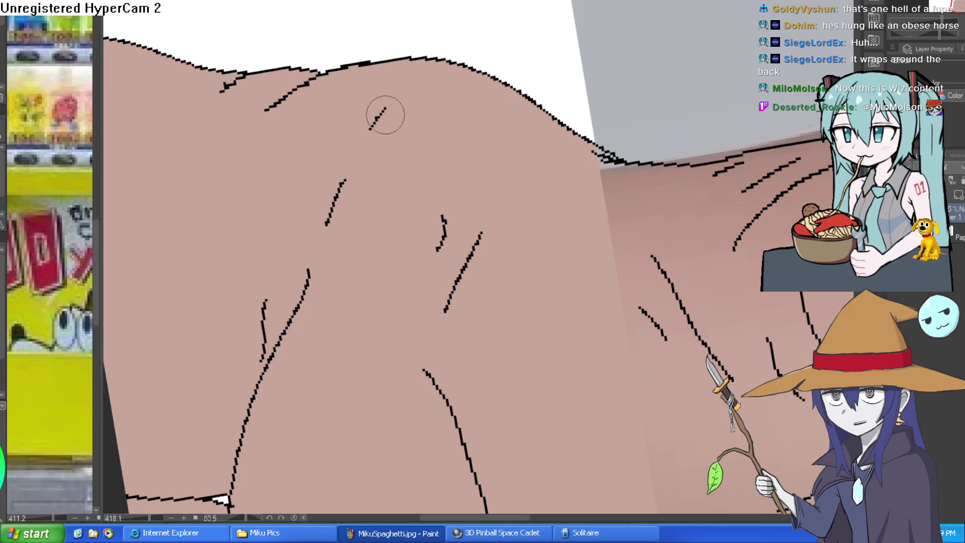
pyautogui.moveTo(392, 97); pyautogui.dragTo(351, 158)
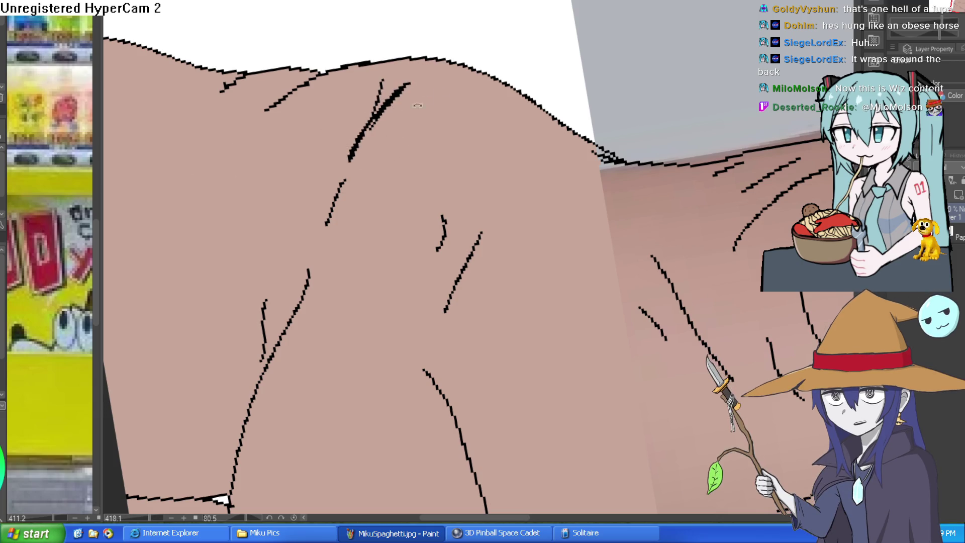
pyautogui.moveTo(408, 110); pyautogui.dragTo(446, 196)
pyautogui.moveTo(590, 225); pyautogui.dragTo(457, 280)
pyautogui.moveTo(269, 253); pyautogui.dragTo(212, 243)
pyautogui.moveTo(276, 306); pyautogui.dragTo(224, 296)
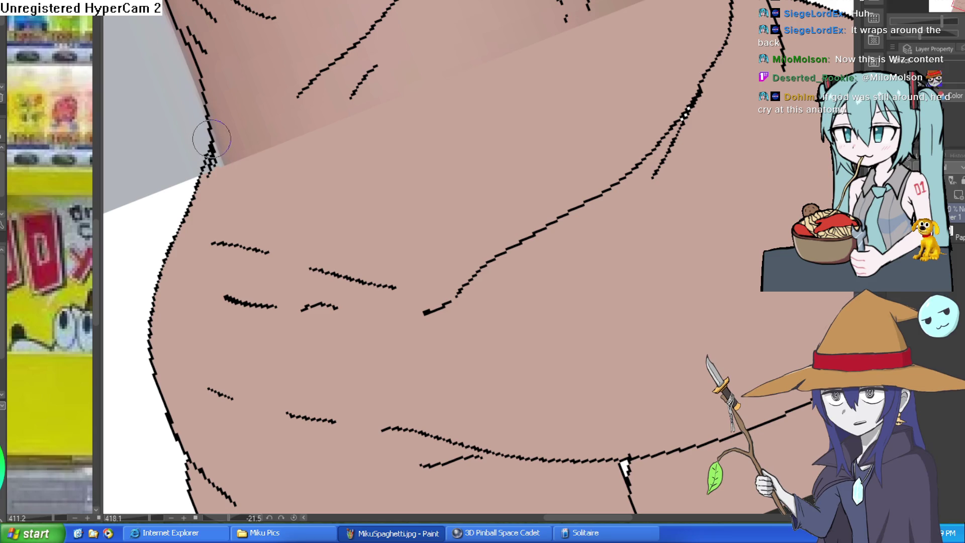
# Step: Ink more belly creases and a thicker line along the belly's lower curve
pyautogui.scroll(-6, 639, 240)
pyautogui.moveTo(593, 262); pyautogui.dragTo(640, 240)
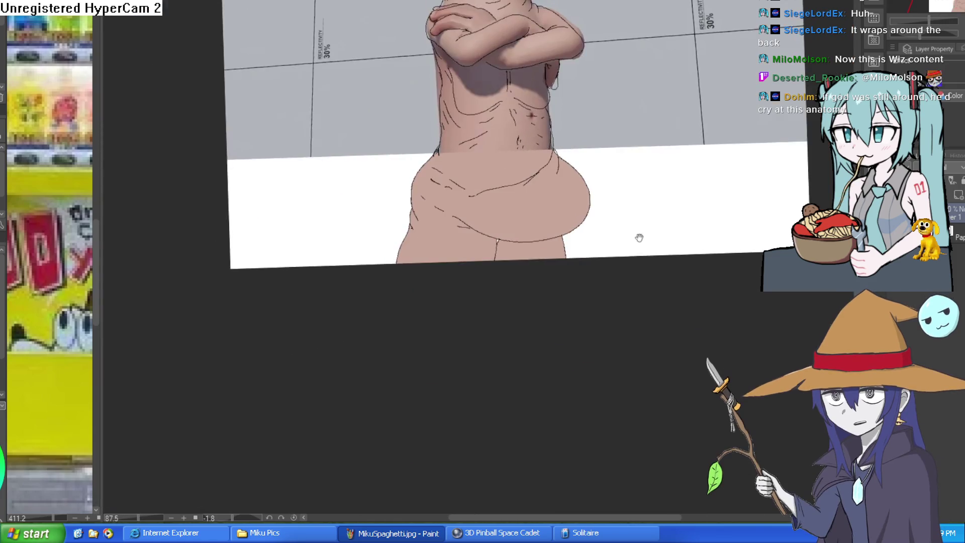
pyautogui.scroll(4, 559, 273)
pyautogui.moveTo(617, 263); pyautogui.dragTo(566, 302)
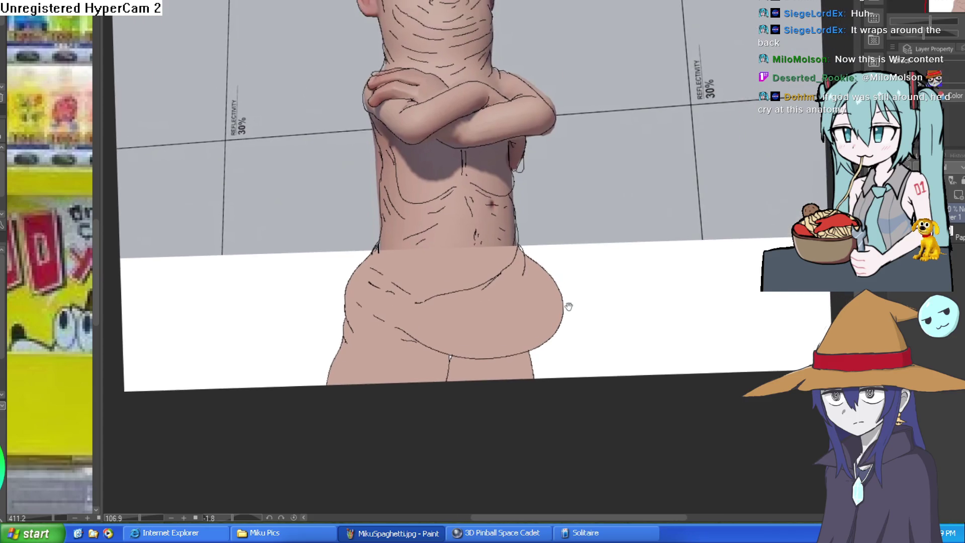
pyautogui.scroll(5, 567, 302)
pyautogui.moveTo(392, 340)
pyautogui.mouseDown()
pyautogui.moveTo(287, 278)
pyautogui.moveTo(281, 296)
pyautogui.mouseUp()
pyautogui.moveTo(527, 298); pyautogui.dragTo(569, 248)
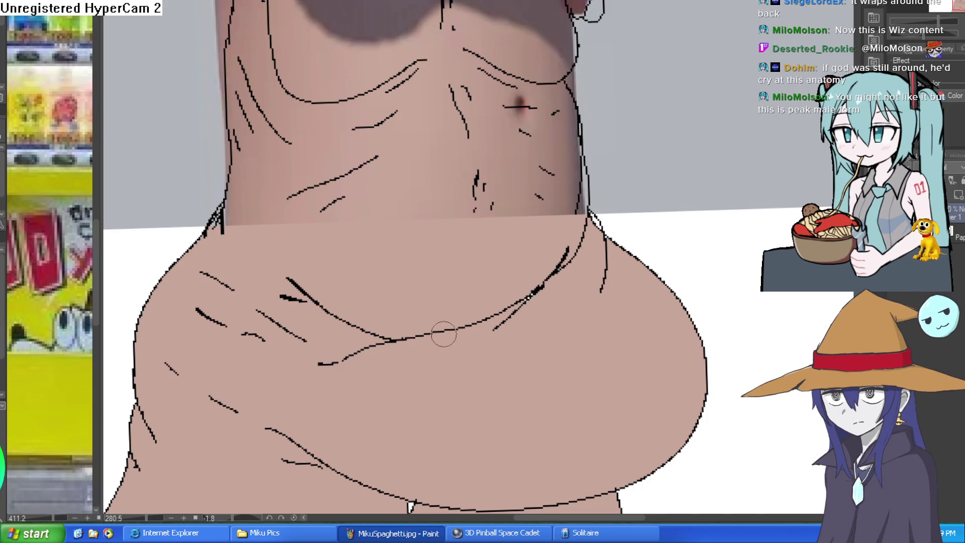
pyautogui.moveTo(397, 343)
pyautogui.mouseDown()
pyautogui.moveTo(495, 321)
pyautogui.moveTo(523, 290)
pyautogui.moveTo(461, 310)
pyautogui.mouseUp()
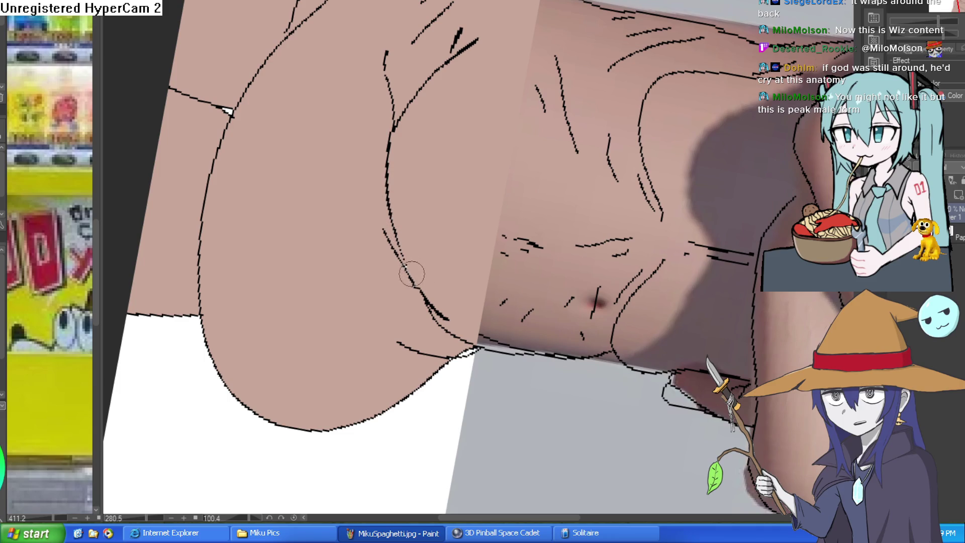
# Step: Rotate the canvas until the torso is nearly level, framing the eyes and nose
pyautogui.moveTo(415, 251)
pyautogui.mouseDown()
pyautogui.moveTo(503, 151)
pyautogui.moveTo(534, 130)
pyautogui.moveTo(190, 139)
pyautogui.mouseUp()
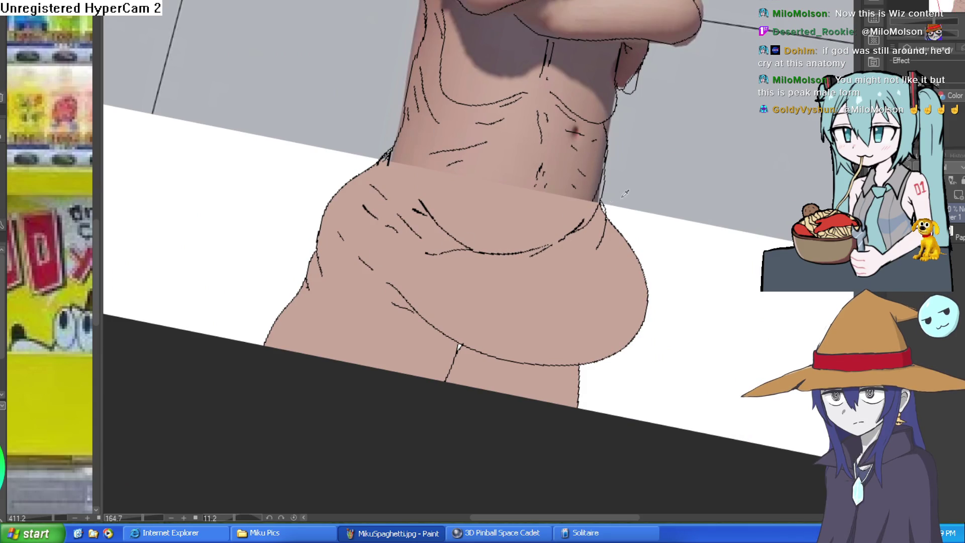
pyautogui.moveTo(621, 195); pyautogui.dragTo(635, 182)
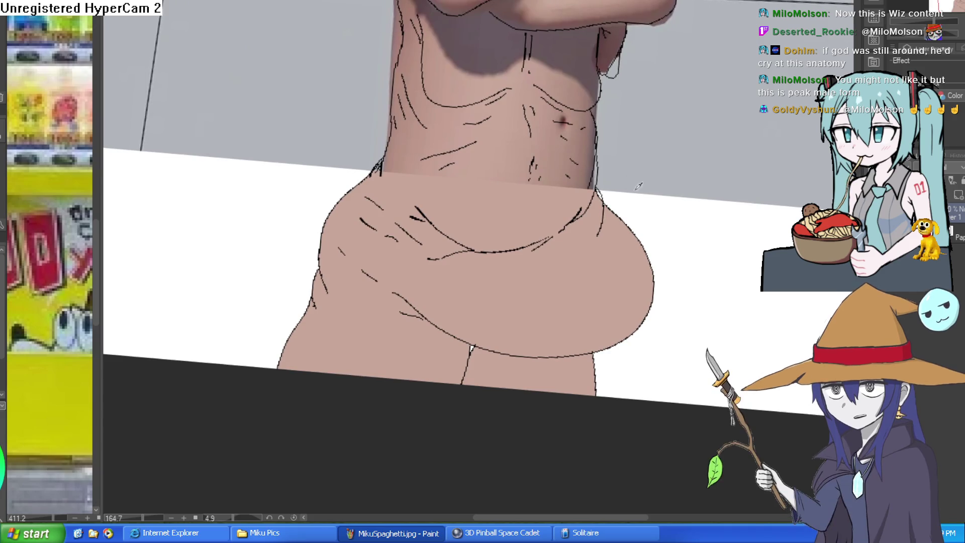
pyautogui.scroll(-4, 693, 174)
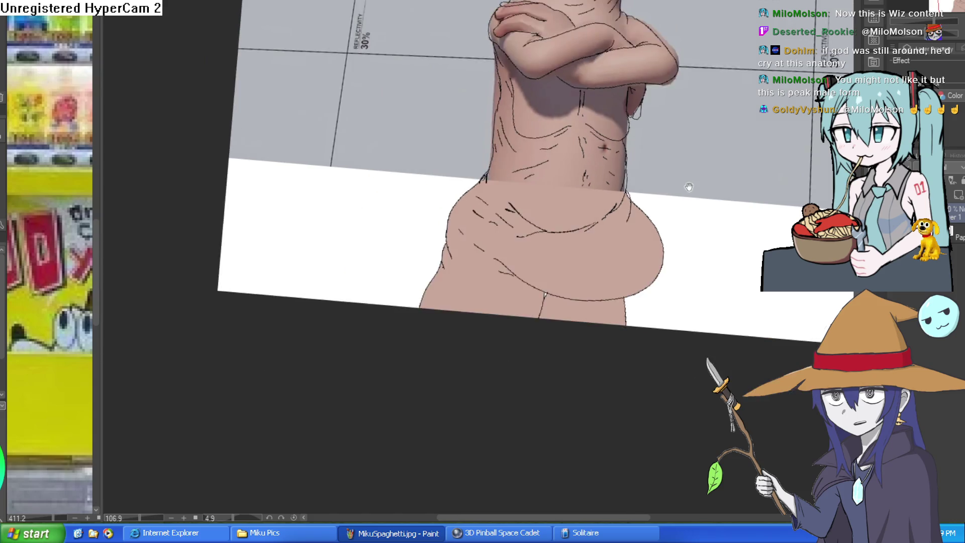
pyautogui.scroll(6, 668, 158)
pyautogui.moveTo(668, 158); pyautogui.dragTo(610, 267)
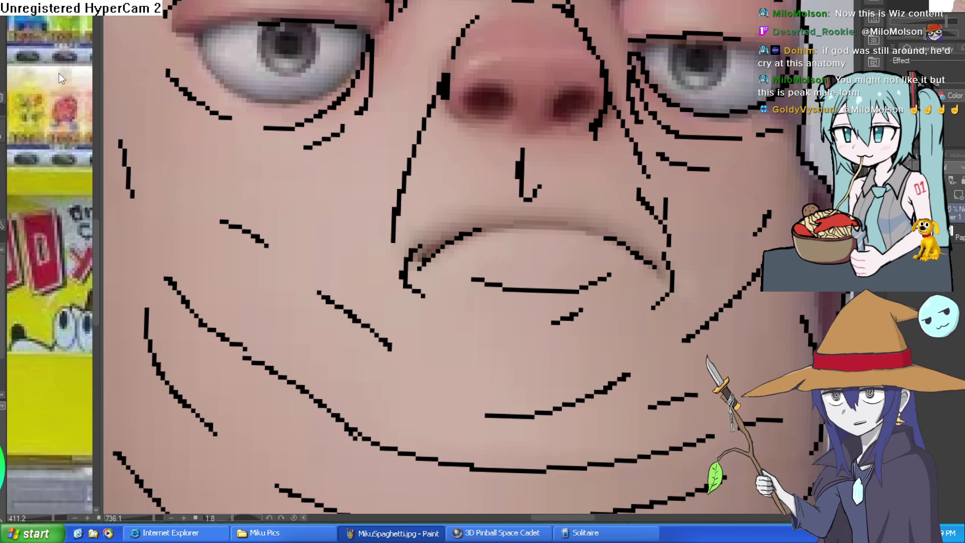
# Step: Sample the black ink colour and ink the mouth's upper lip line
pyautogui.scroll(3, 607, 244)
pyautogui.click(620, 239)
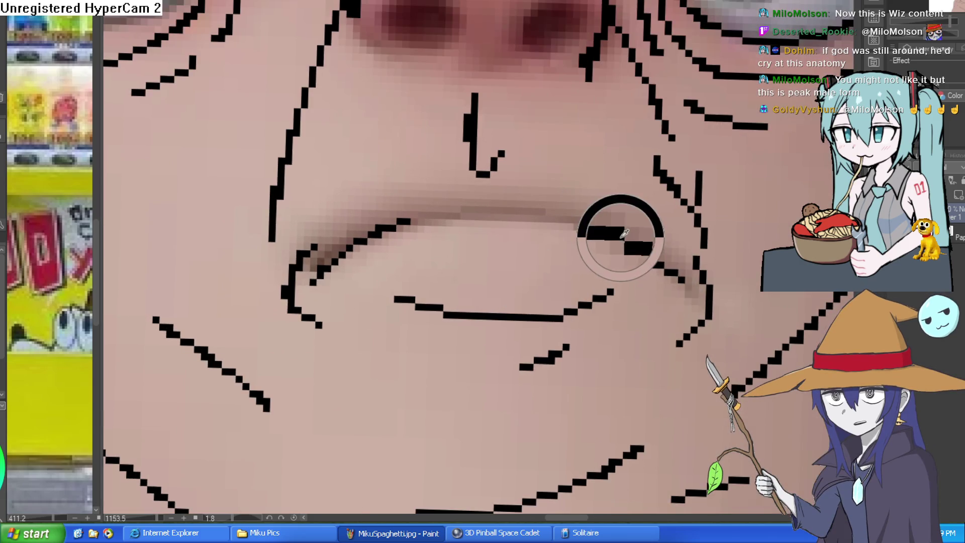
pyautogui.click(606, 228)
pyautogui.click(610, 236)
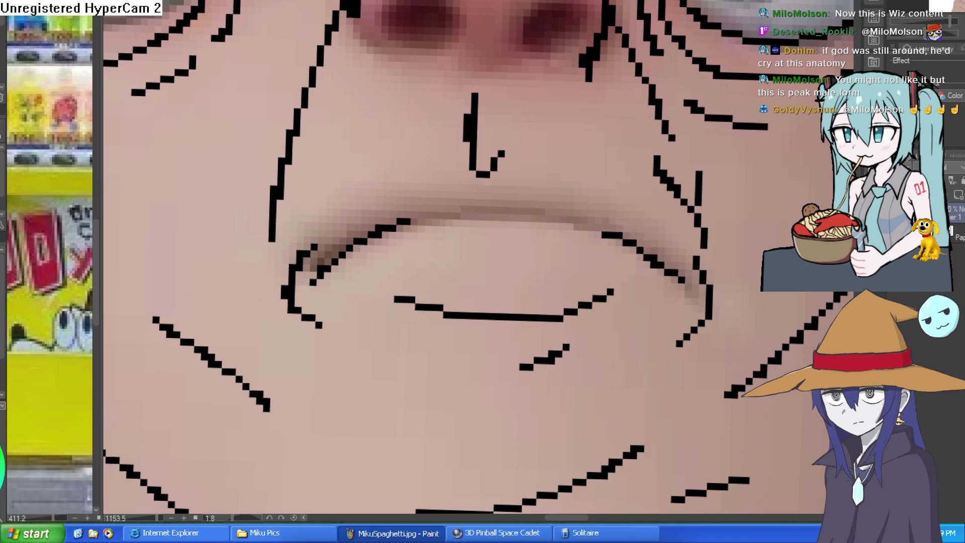
pyautogui.moveTo(585, 220); pyautogui.dragTo(442, 208)
pyautogui.moveTo(628, 262); pyautogui.dragTo(322, 271)
# Step: Draw the lower mouth line, a U-shaped tongue, and the teeth and lower lip lines
pyautogui.moveTo(588, 220); pyautogui.dragTo(528, 210)
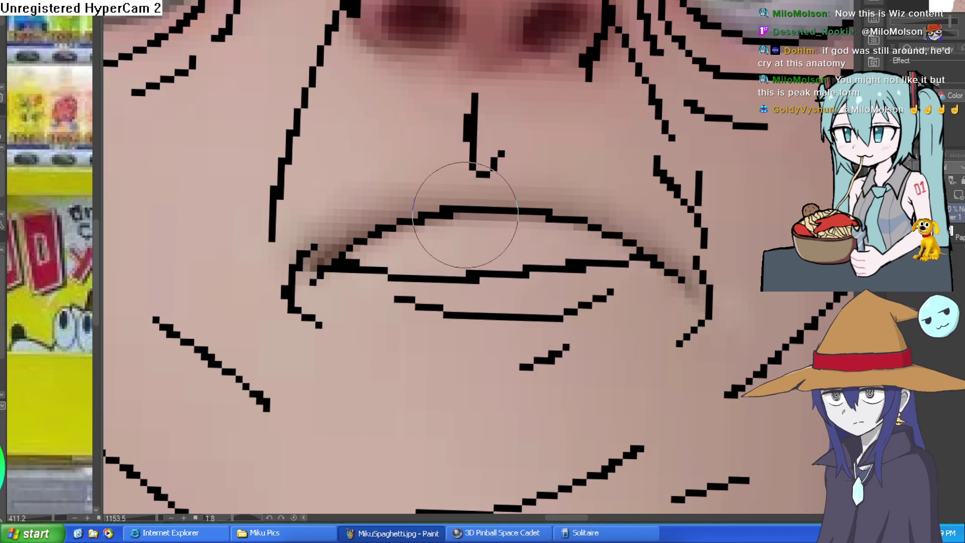
pyautogui.moveTo(465, 216)
pyautogui.mouseDown()
pyautogui.moveTo(463, 237)
pyautogui.moveTo(518, 233)
pyautogui.mouseUp()
pyautogui.hotkey('ctrl', 'z')
pyautogui.hotkey('ctrl', 'z')
pyautogui.hotkey('ctrl', 'z')
pyautogui.moveTo(434, 219)
pyautogui.mouseDown()
pyautogui.moveTo(500, 255)
pyautogui.moveTo(505, 214)
pyautogui.mouseUp()
pyautogui.moveTo(505, 267)
pyautogui.mouseDown()
pyautogui.moveTo(571, 211)
pyautogui.moveTo(573, 272)
pyautogui.mouseUp()
pyautogui.moveTo(648, 262)
pyautogui.mouseDown()
pyautogui.moveTo(397, 276)
pyautogui.moveTo(351, 296)
pyautogui.moveTo(338, 280)
pyautogui.moveTo(511, 302)
pyautogui.moveTo(603, 286)
pyautogui.moveTo(362, 255)
pyautogui.moveTo(631, 308)
pyautogui.moveTo(452, 409)
pyautogui.mouseUp()
pyautogui.hotkey('ctrl', '0')
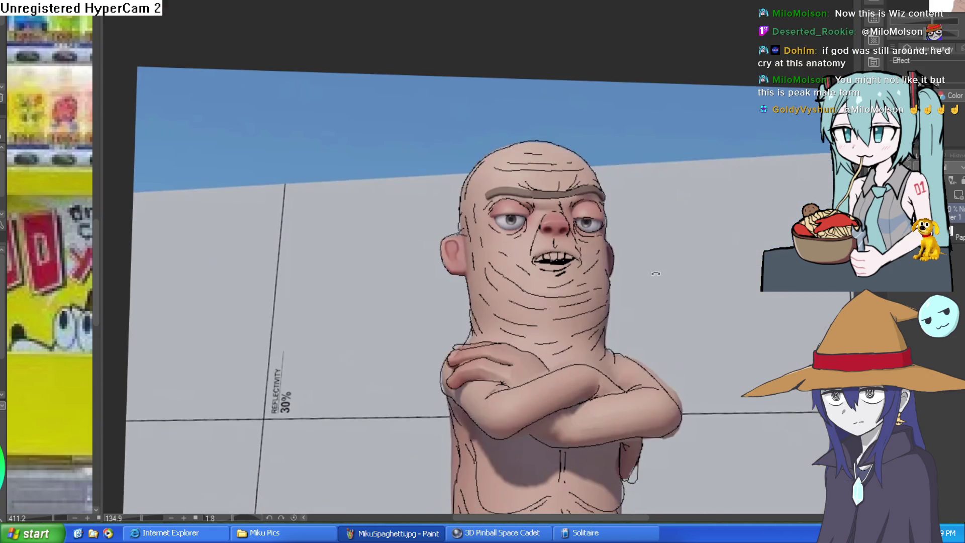
pyautogui.moveTo(572, 266); pyautogui.dragTo(588, 281)
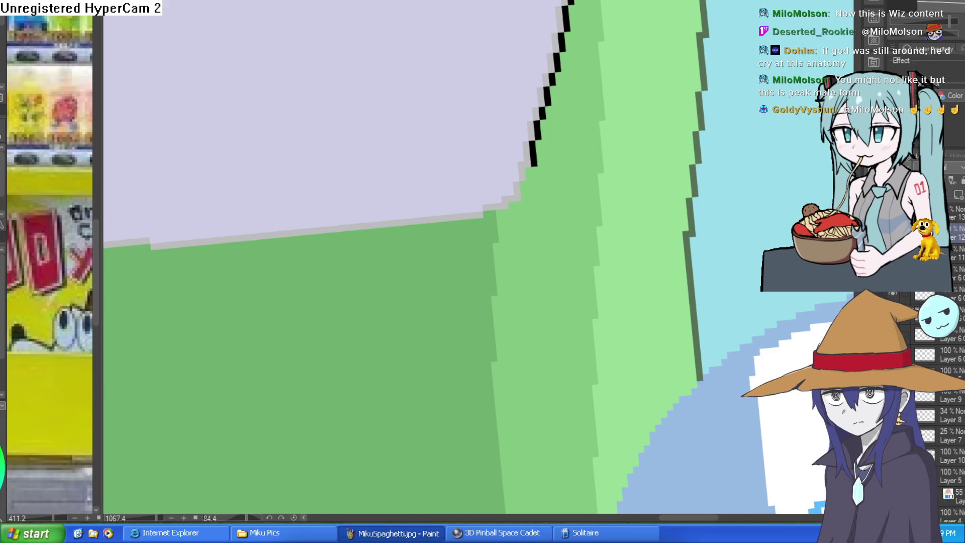
# Step: Place black pixels and ink a straight vertical edge line at the side panel's top
pyautogui.click(564, 134)
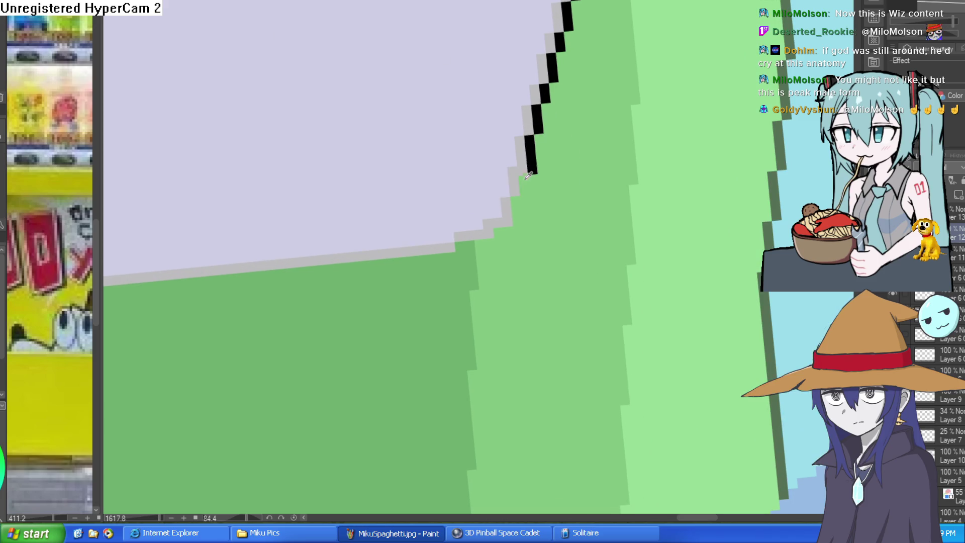
pyautogui.click(524, 182)
pyautogui.hotkey('ctrl', 'z')
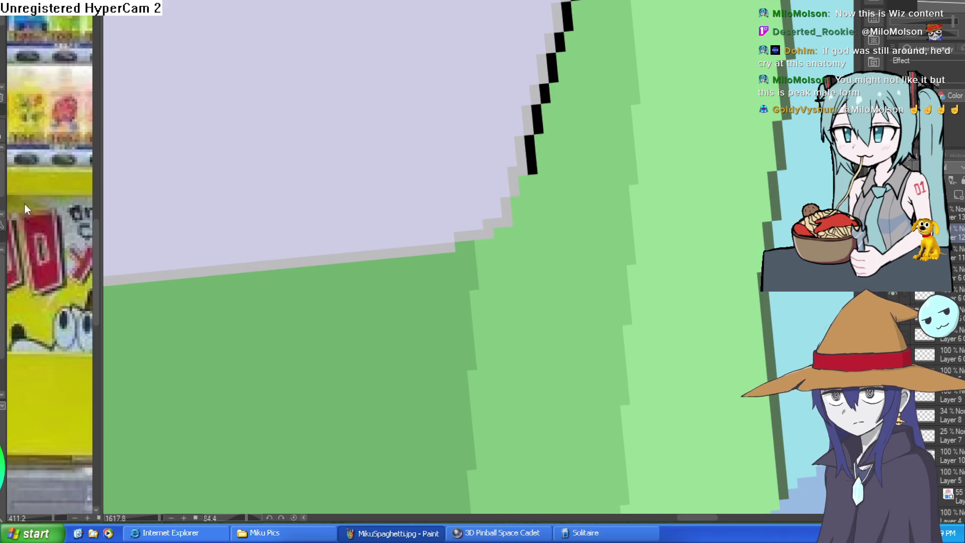
pyautogui.click(525, 182)
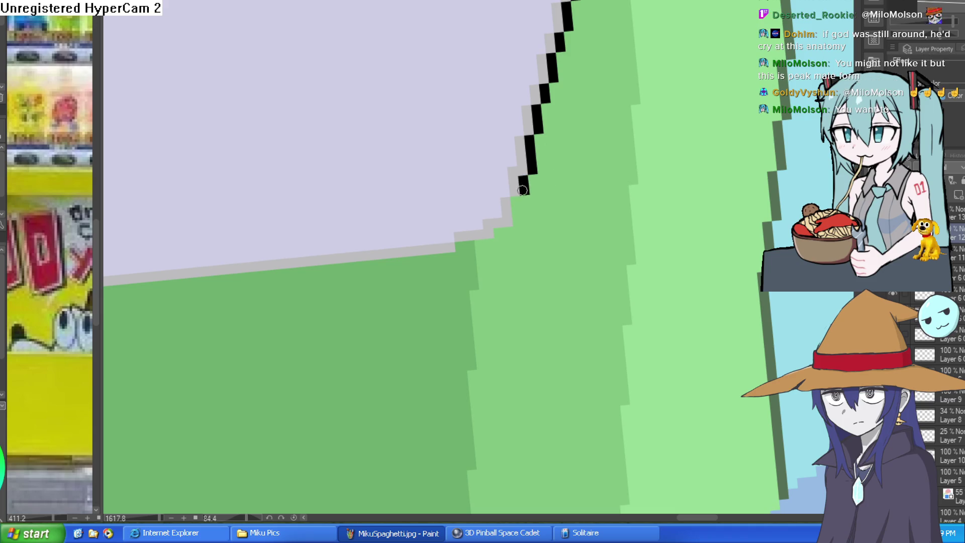
pyautogui.moveTo(516, 204)
pyautogui.mouseDown()
pyautogui.moveTo(507, 232)
pyautogui.moveTo(482, 245)
pyautogui.moveTo(605, 208)
pyautogui.moveTo(542, 114)
pyautogui.mouseUp()
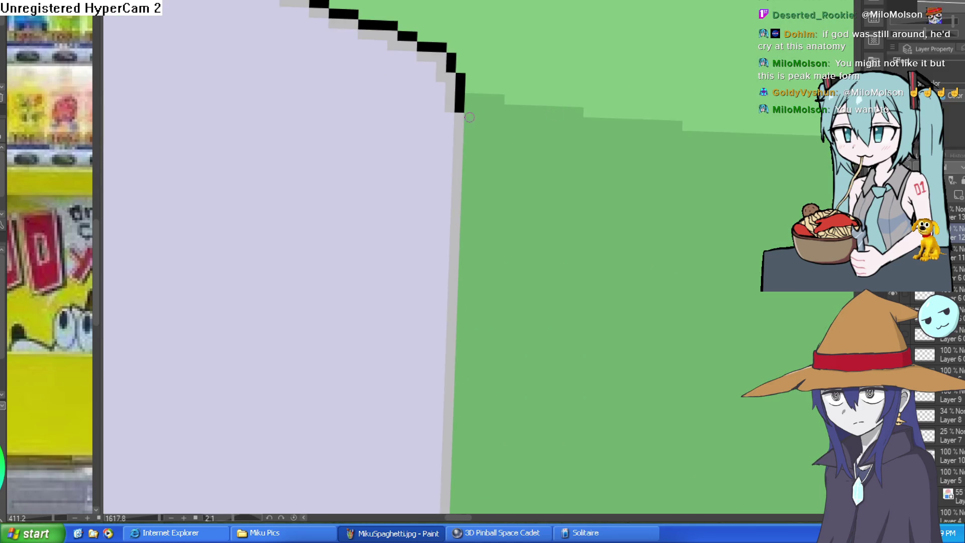
pyautogui.moveTo(468, 115); pyautogui.dragTo(477, 201)
pyautogui.hotkey('ctrl', 'z')
pyautogui.moveTo(460, 113); pyautogui.dragTo(459, 217)
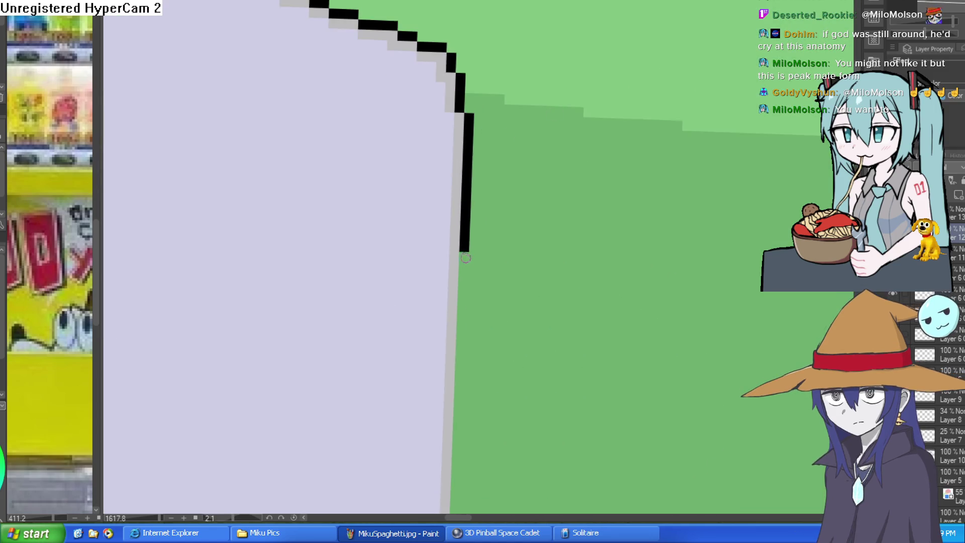
# Step: Extend the black side-panel outline down the machine to the ground
pyautogui.scroll(-3, 505, 161)
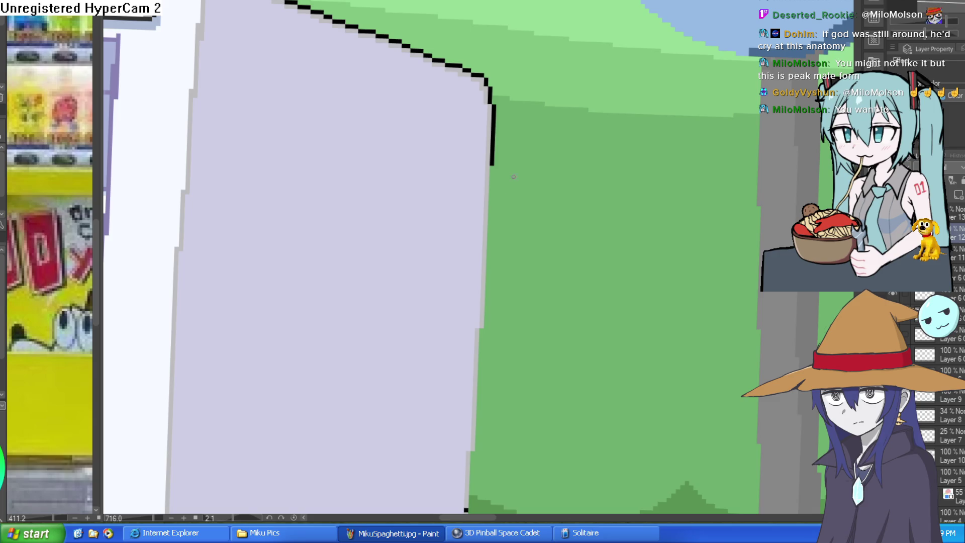
pyautogui.moveTo(492, 170)
pyautogui.mouseDown()
pyautogui.moveTo(486, 325)
pyautogui.moveTo(483, 199)
pyautogui.moveTo(481, 380)
pyautogui.mouseUp()
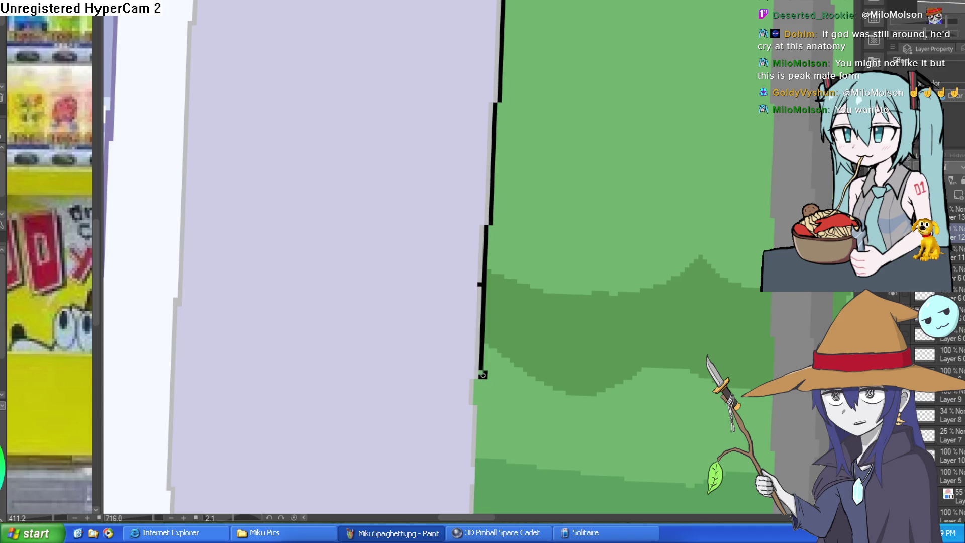
pyautogui.moveTo(498, 346); pyautogui.dragTo(505, 235)
pyautogui.hotkey('ctrl', 'z')
pyautogui.moveTo(491, 126); pyautogui.dragTo(489, 267)
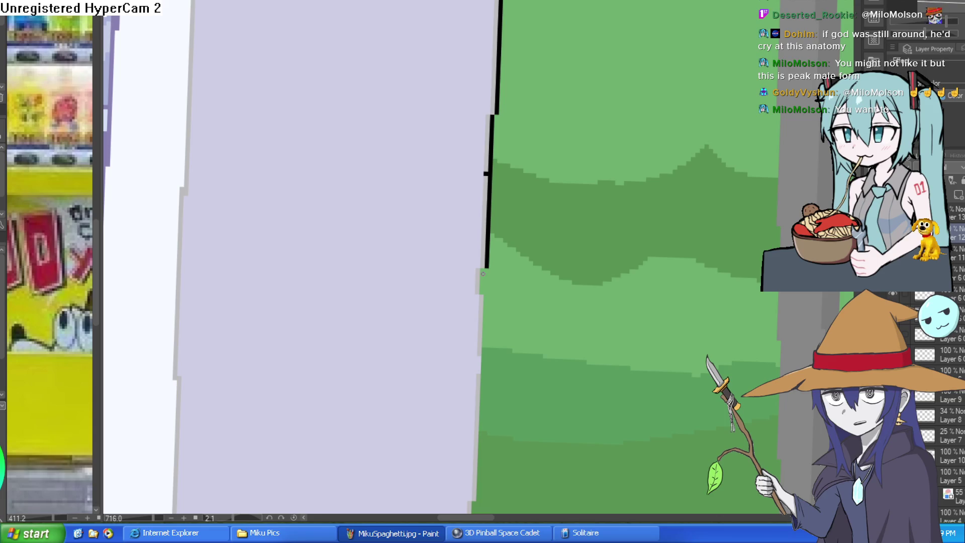
pyautogui.moveTo(487, 295)
pyautogui.mouseDown()
pyautogui.moveTo(500, 203)
pyautogui.moveTo(497, 308)
pyautogui.mouseUp()
pyautogui.moveTo(496, 362)
pyautogui.mouseDown()
pyautogui.moveTo(490, 404)
pyautogui.moveTo(490, 266)
pyautogui.moveTo(482, 355)
pyautogui.mouseUp()
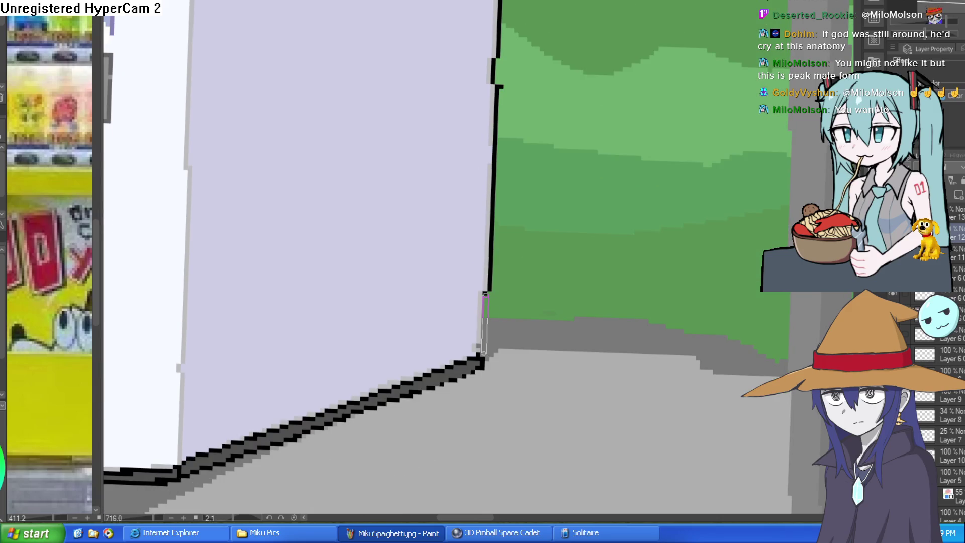
pyautogui.scroll(-5, 534, 308)
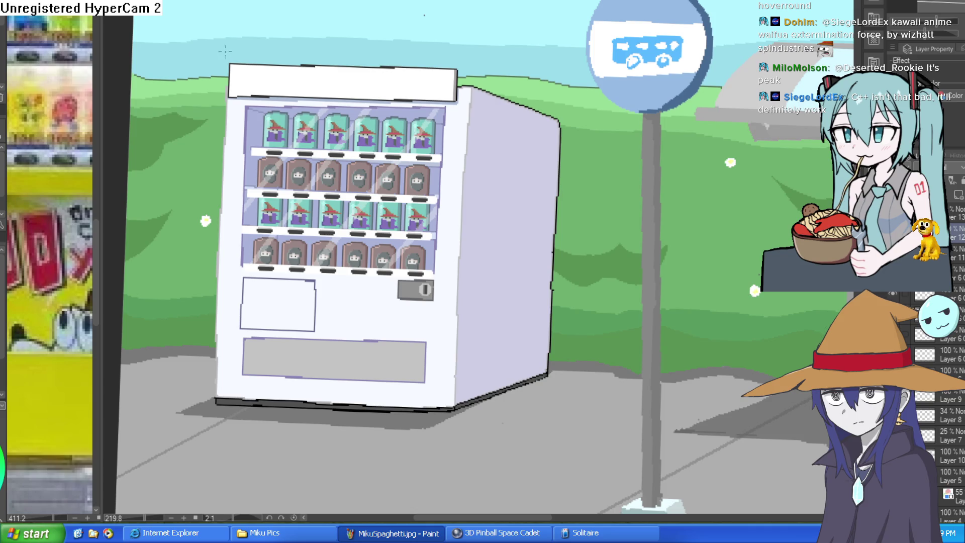
# Step: Draw a black outline from the machine's top-left corner down its left edge
pyautogui.scroll(3, 232, 81)
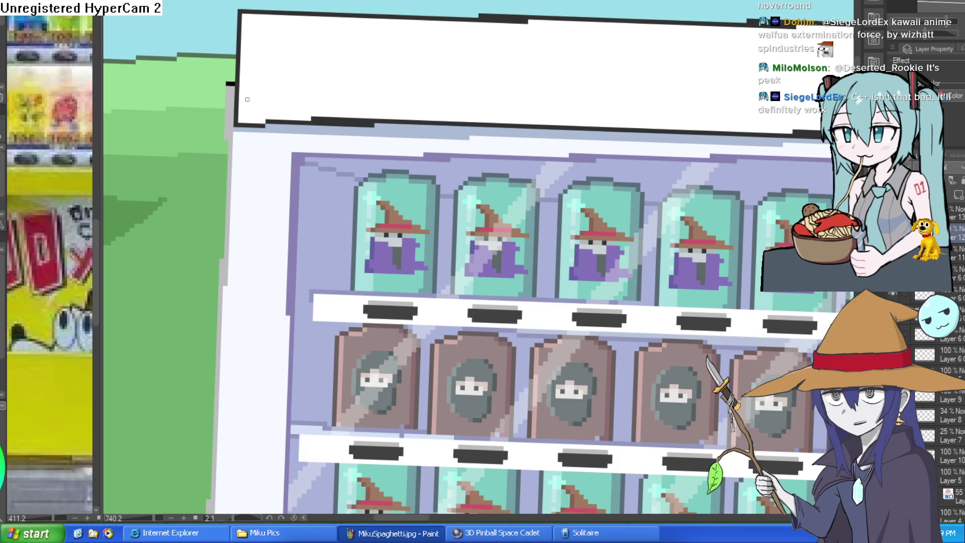
pyautogui.scroll(3, 233, 65)
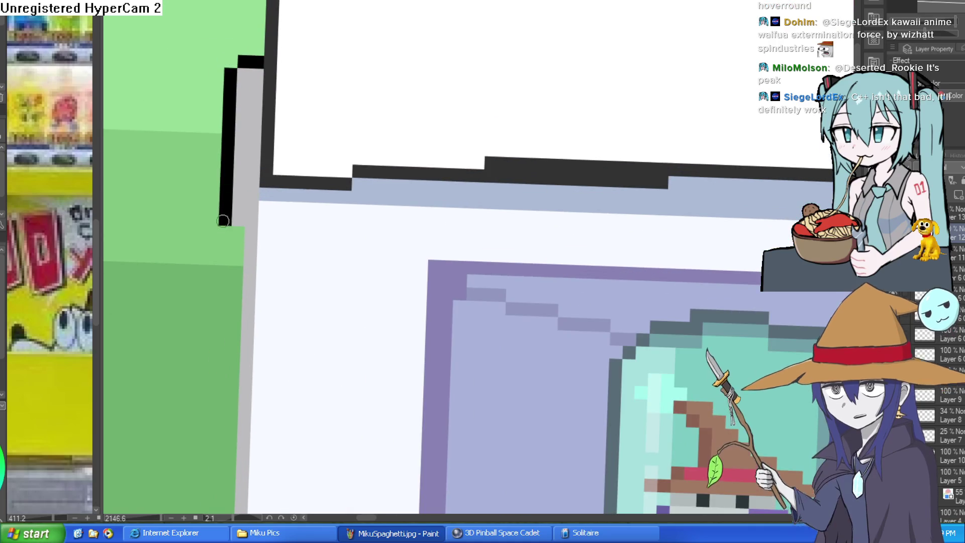
pyautogui.scroll(-2, 375, 113)
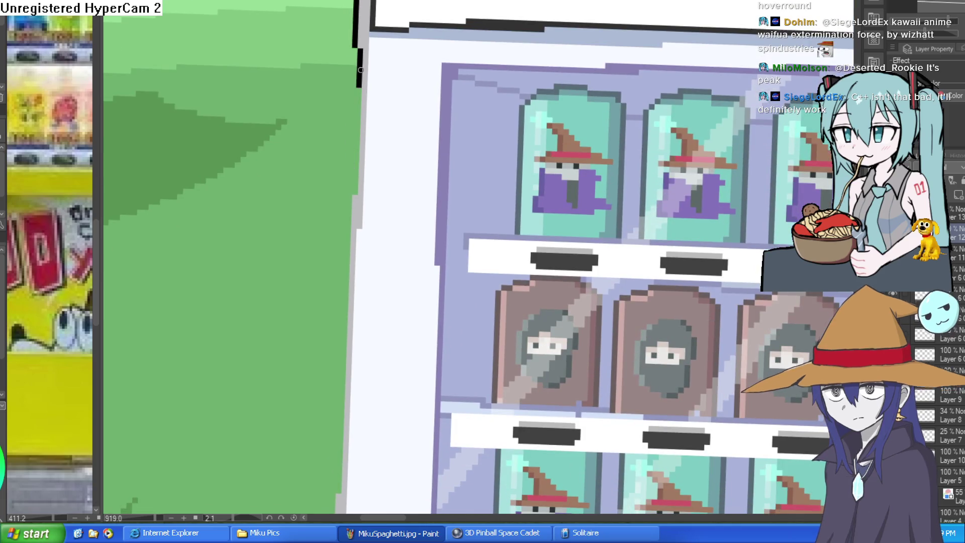
pyautogui.moveTo(359, 89)
pyautogui.mouseDown()
pyautogui.moveTo(347, 274)
pyautogui.moveTo(422, 157)
pyautogui.mouseUp()
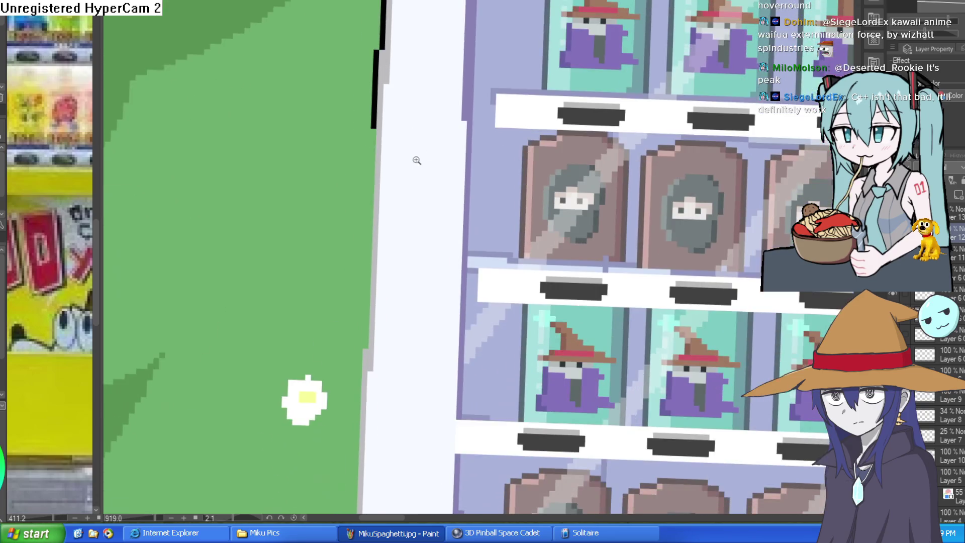
pyautogui.scroll(-2, 455, 176)
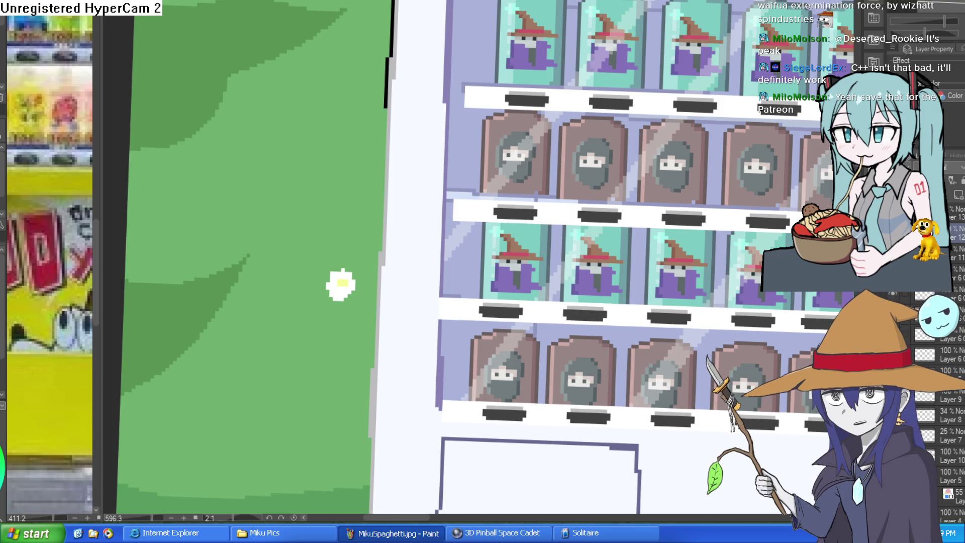
pyautogui.scroll(-1, 427, 61)
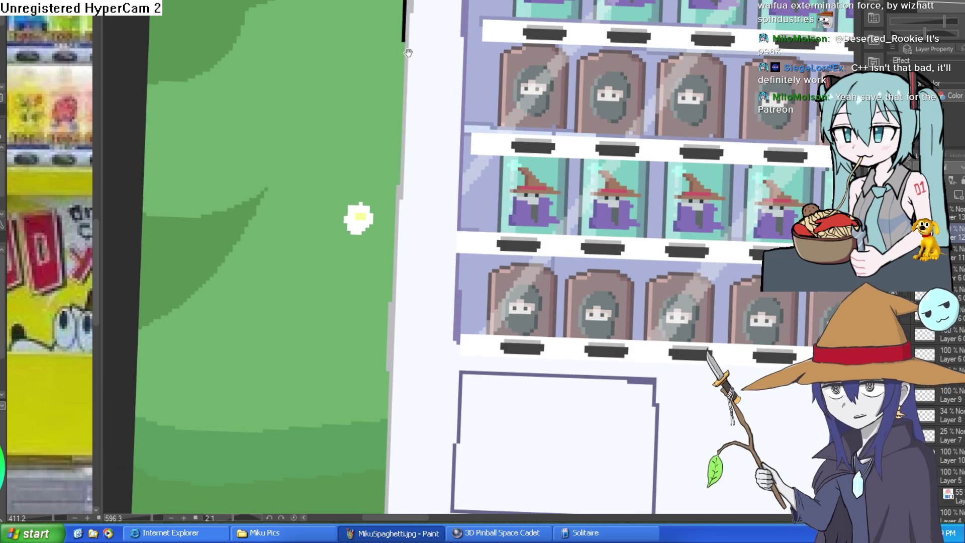
pyautogui.scroll(3, 427, 61)
pyautogui.moveTo(431, 1); pyautogui.dragTo(423, 133)
pyautogui.hotkey('ctrl', 'z')
pyautogui.moveTo(432, 1)
pyautogui.mouseDown()
pyautogui.moveTo(423, 264)
pyautogui.moveTo(466, 104)
pyautogui.moveTo(444, 209)
pyautogui.moveTo(440, 327)
pyautogui.moveTo(508, 122)
pyautogui.moveTo(494, 129)
pyautogui.moveTo(491, 258)
pyautogui.mouseUp()
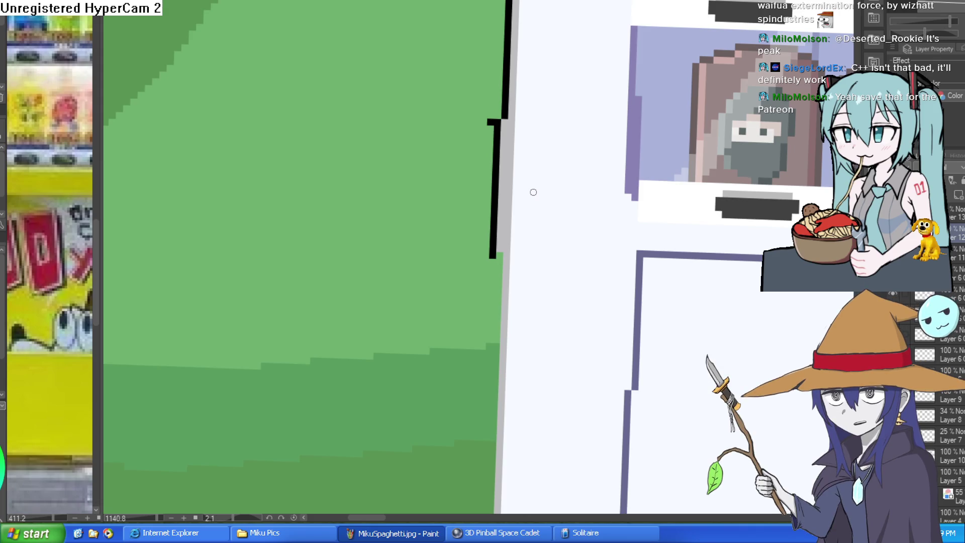
# Step: Undo the previous edge line and select a narrow strip along the machine's left edge
pyautogui.hotkey('ctrl', 'z')
pyautogui.moveTo(497, 128)
pyautogui.mouseDown()
pyautogui.moveTo(495, 211)
pyautogui.moveTo(497, 128)
pyautogui.moveTo(518, 107)
pyautogui.mouseUp()
pyautogui.scroll(-3, 517, 271)
pyautogui.scroll(-5, 530, 441)
pyautogui.moveTo(530, 198); pyautogui.dragTo(532, 383)
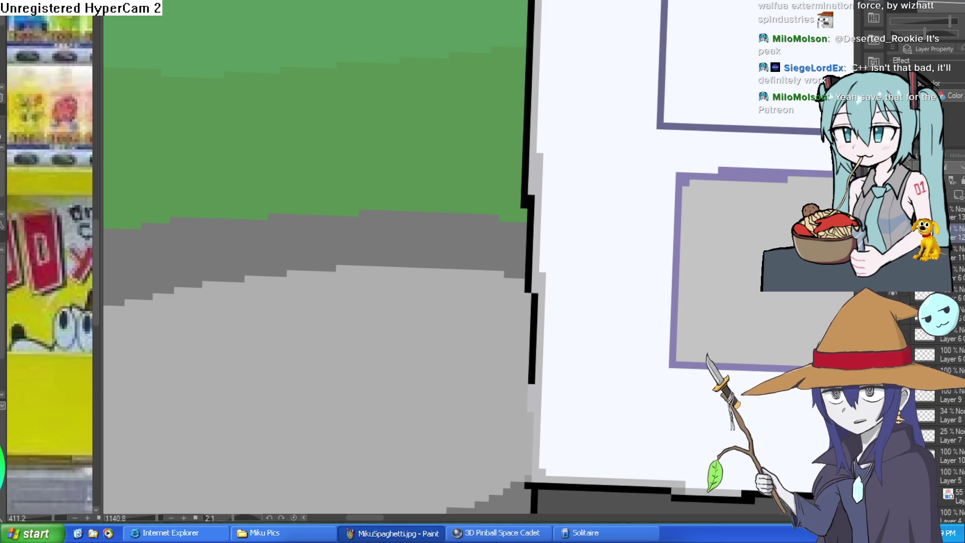
# Step: Add black pixels and a straight line to carry the outline down to the machine's base
pyautogui.click(524, 387)
pyautogui.click(524, 401)
pyautogui.click(523, 408)
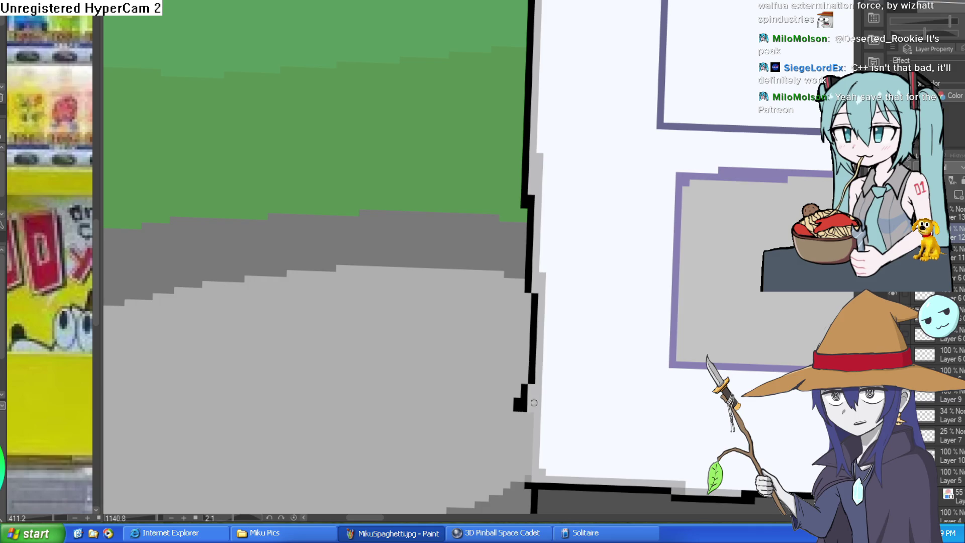
pyautogui.scroll(-3, 523, 308)
pyautogui.scroll(-2, 523, 312)
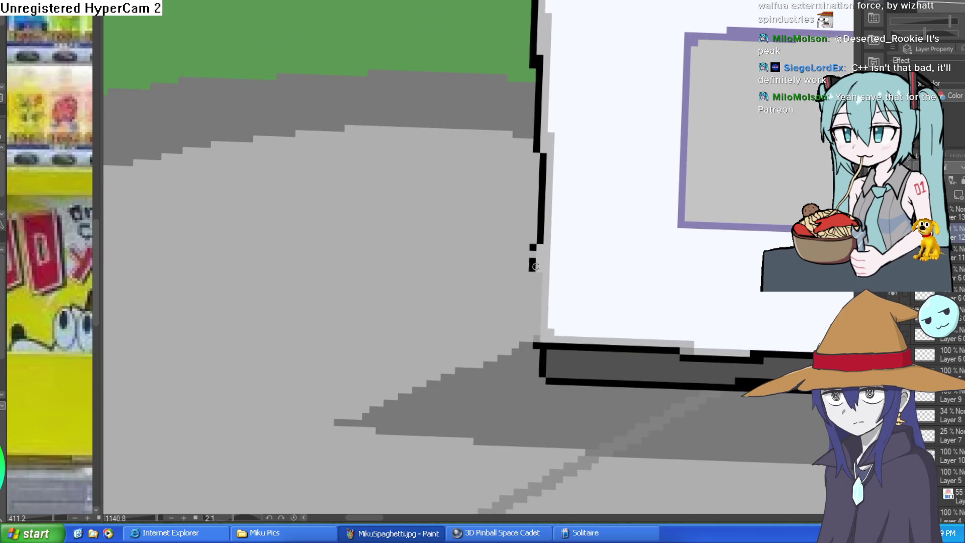
pyautogui.click(533, 254)
pyautogui.click(538, 276)
pyautogui.click(536, 336)
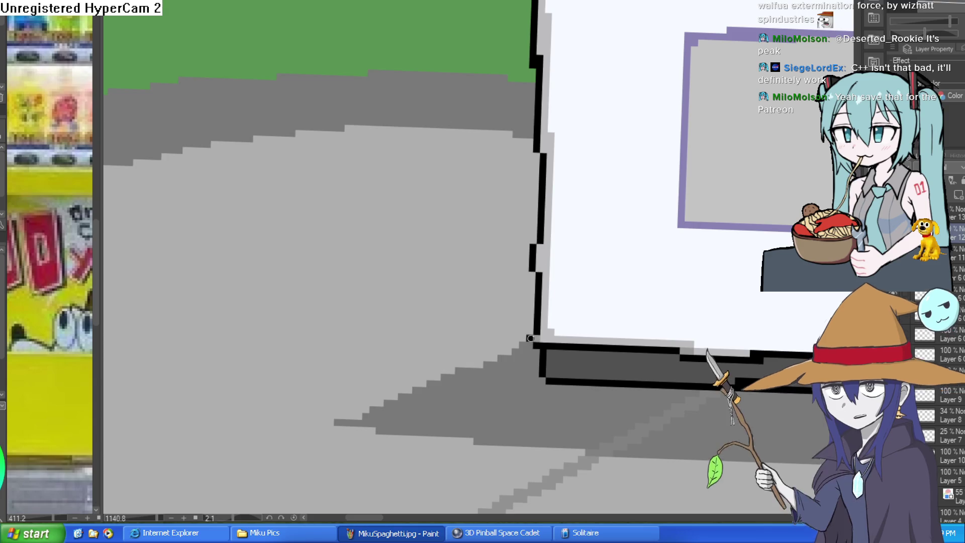
pyautogui.scroll(-3, 561, 357)
pyautogui.moveTo(561, 357); pyautogui.dragTo(545, 379)
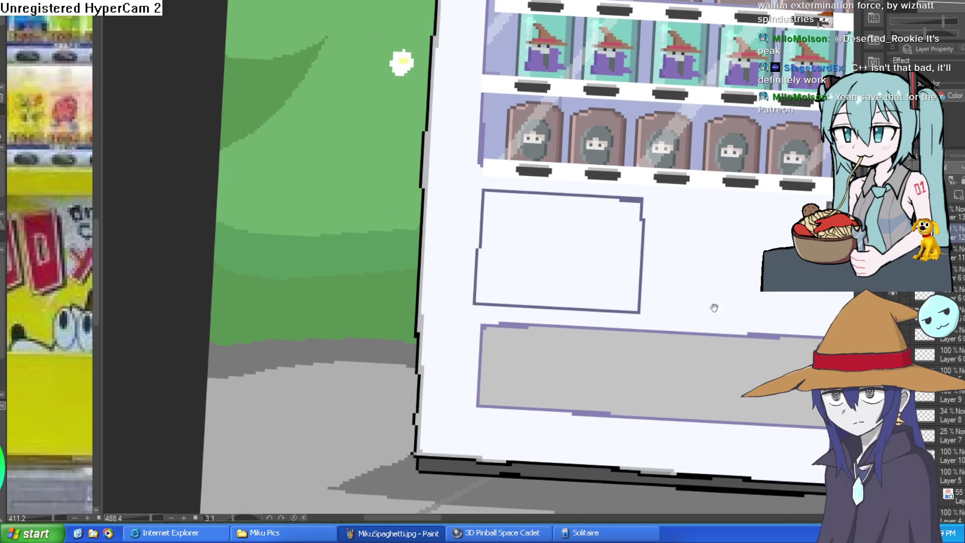
# Step: Zoom and rotate the canvas to review the whole vending machine, then switch to Construct 3
pyautogui.scroll(-2, 668, 273)
pyautogui.scroll(2, 724, 257)
pyautogui.scroll(-3, 725, 257)
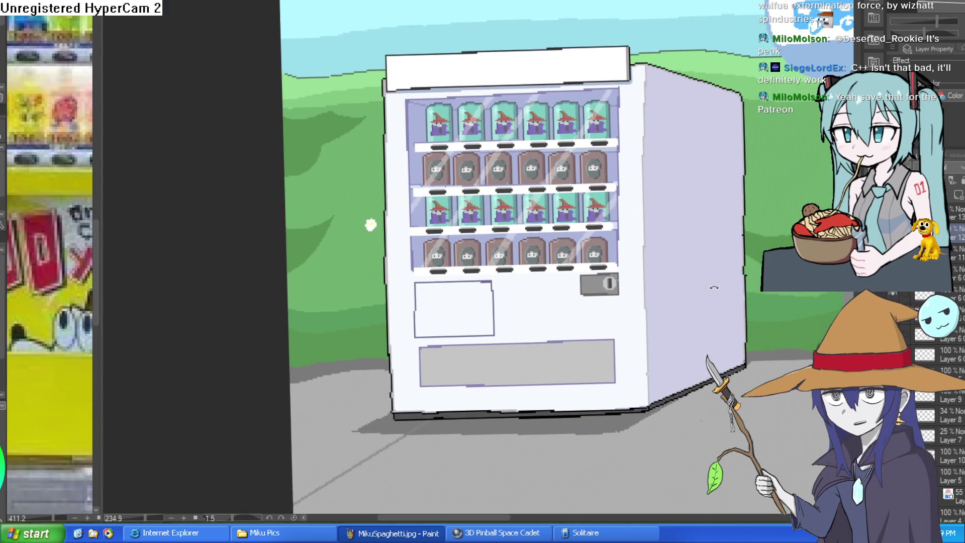
pyautogui.moveTo(725, 258); pyautogui.dragTo(695, 261)
pyautogui.scroll(1, 694, 260)
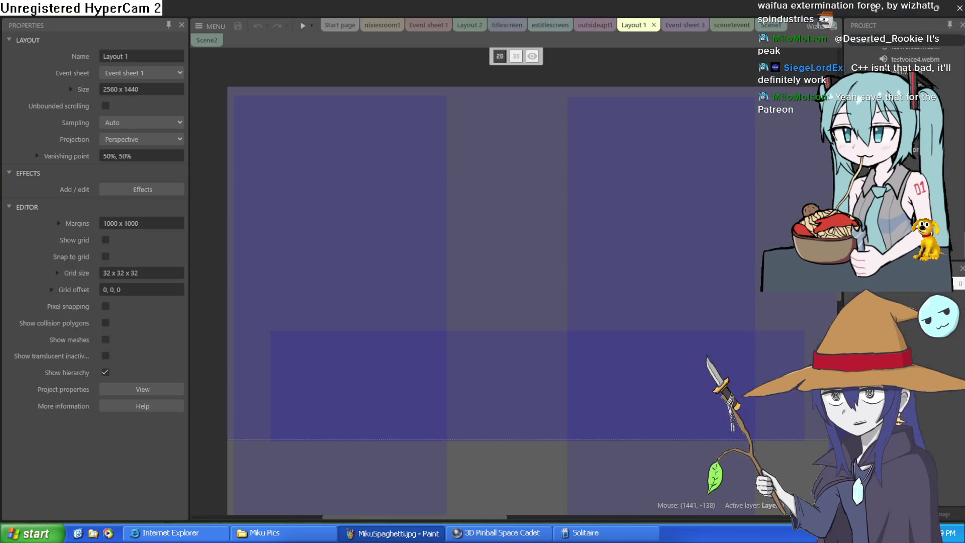
pyautogui.hotkey('alt', 'Tab')
# Step: Pan and zoom around the classroom scene in Layout 1
pyautogui.moveTo(676, 270); pyautogui.dragTo(635, 258)
pyautogui.scroll(1, 636, 258)
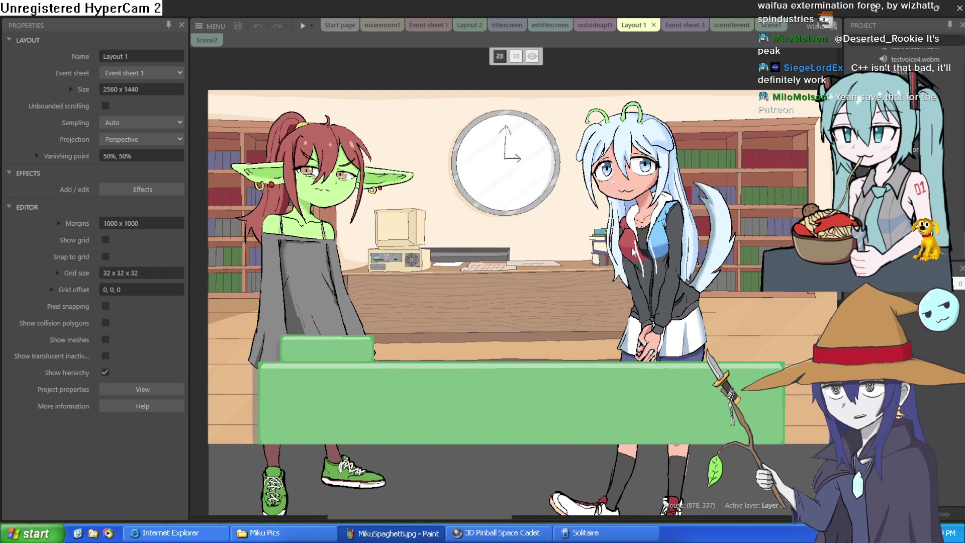
pyautogui.scroll(-2, 537, 217)
pyautogui.scroll(1, 535, 216)
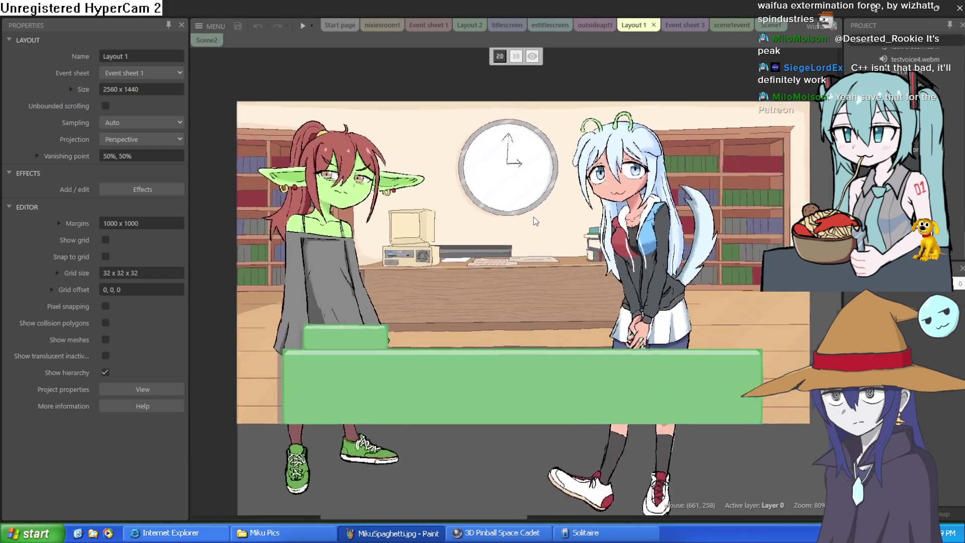
pyautogui.moveTo(533, 217)
pyautogui.mouseDown()
pyautogui.moveTo(517, 177)
pyautogui.moveTo(531, 182)
pyautogui.mouseUp()
pyautogui.moveTo(532, 182)
pyautogui.mouseDown()
pyautogui.moveTo(521, 177)
pyautogui.moveTo(528, 183)
pyautogui.mouseUp()
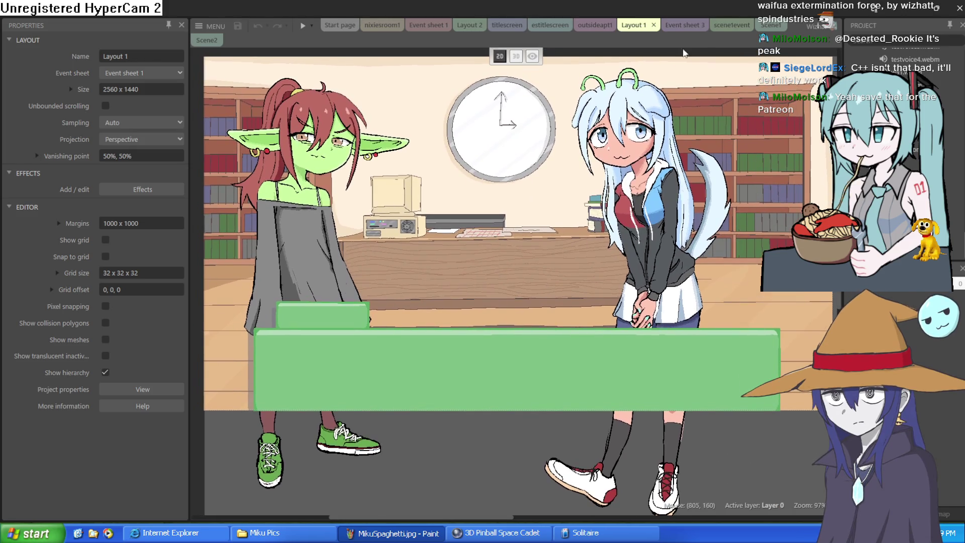
# Step: Check the Event sheet 3, scene1event and estitlescreen tabs, ending on the outsideapt1 layout
pyautogui.click(700, 31)
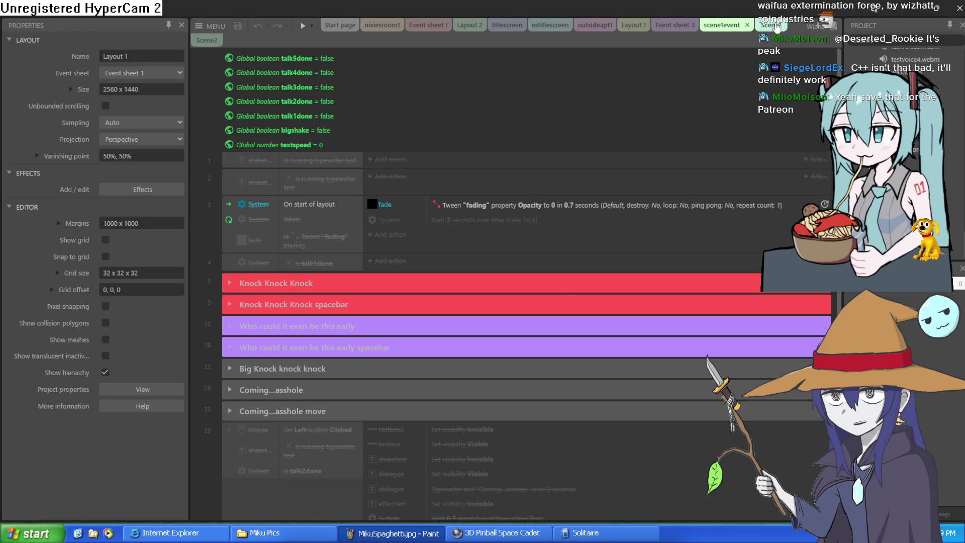
pyautogui.click(761, 25)
pyautogui.click(710, 27)
pyautogui.click(634, 26)
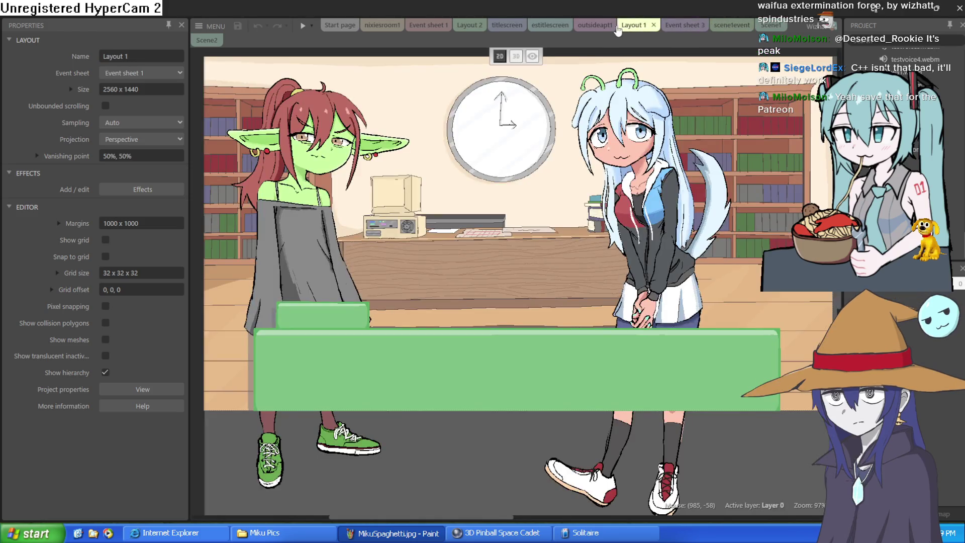
pyautogui.click(598, 26)
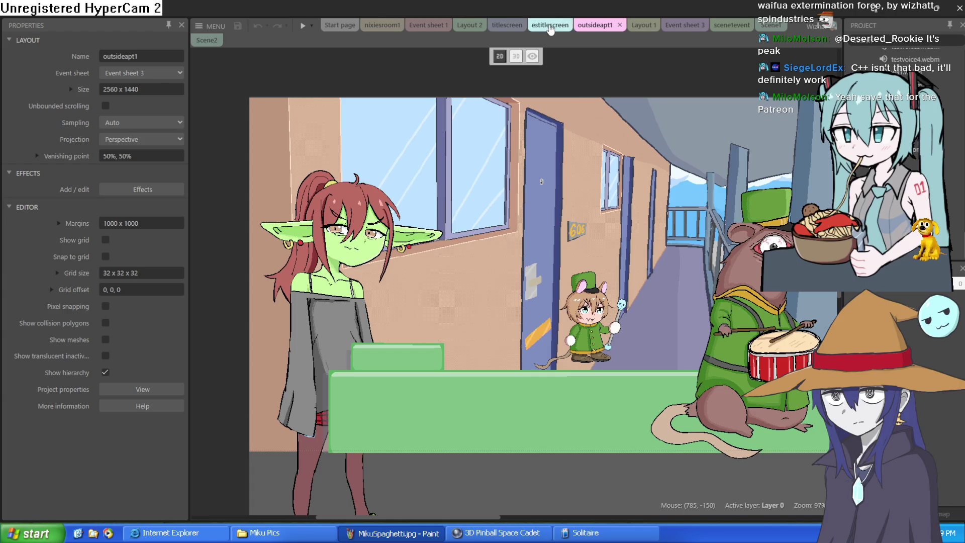
pyautogui.click(550, 25)
pyautogui.click(608, 26)
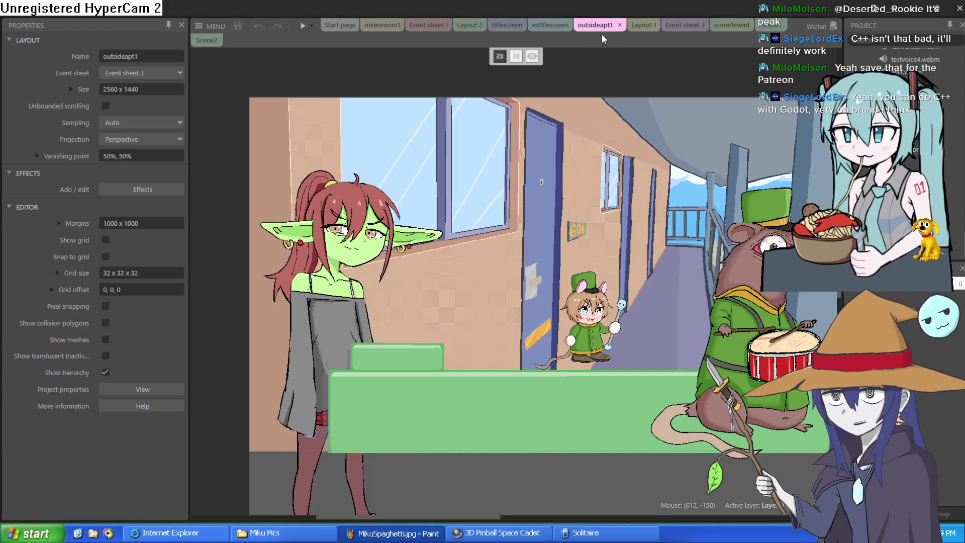
pyautogui.click(550, 25)
pyautogui.click(597, 26)
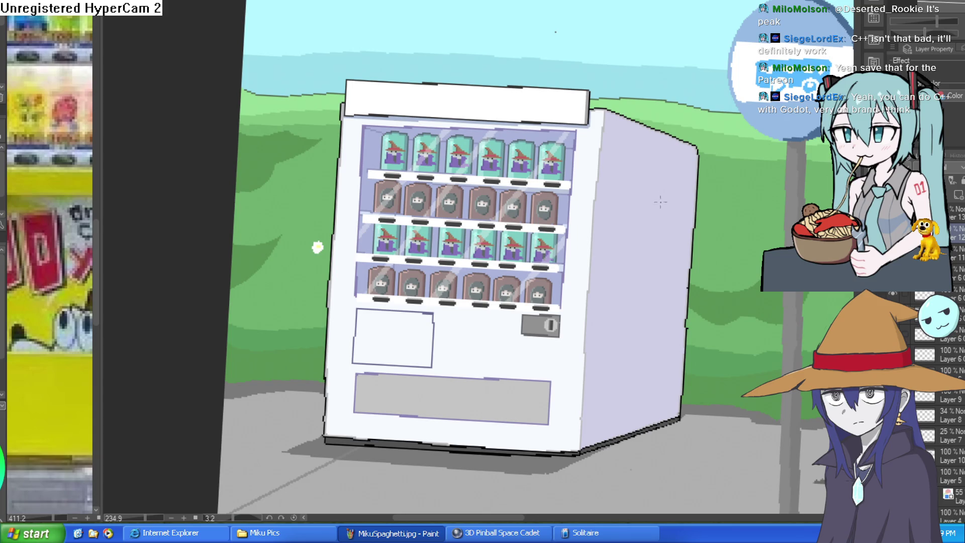
# Step: Pan to show the vending machine and bus-stop pole, then return to Construct 3
pyautogui.moveTo(699, 158); pyautogui.dragTo(682, 135)
pyautogui.moveTo(720, 196)
pyautogui.mouseDown()
pyautogui.moveTo(679, 177)
pyautogui.moveTo(698, 149)
pyautogui.moveTo(679, 142)
pyautogui.moveTo(697, 141)
pyautogui.mouseUp()
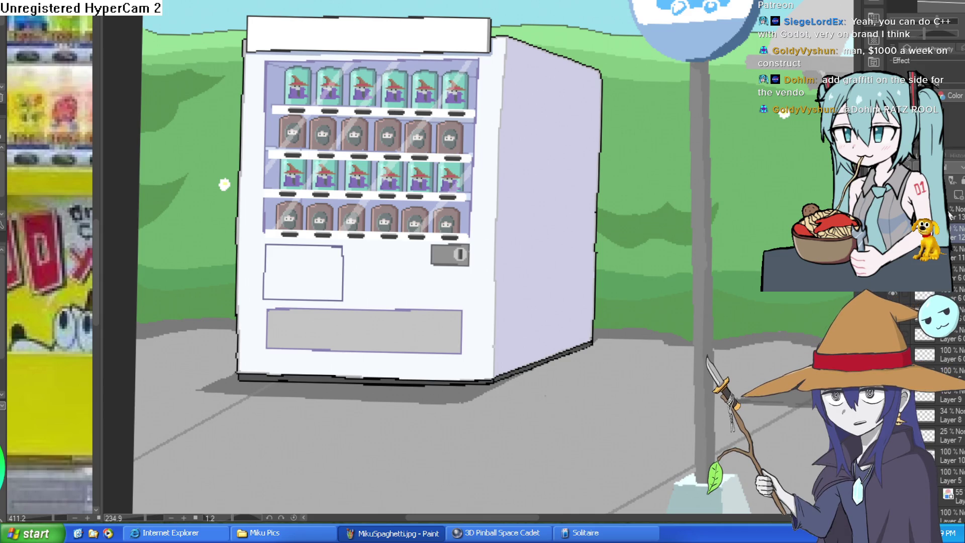
pyautogui.hotkey('alt', 'Tab')
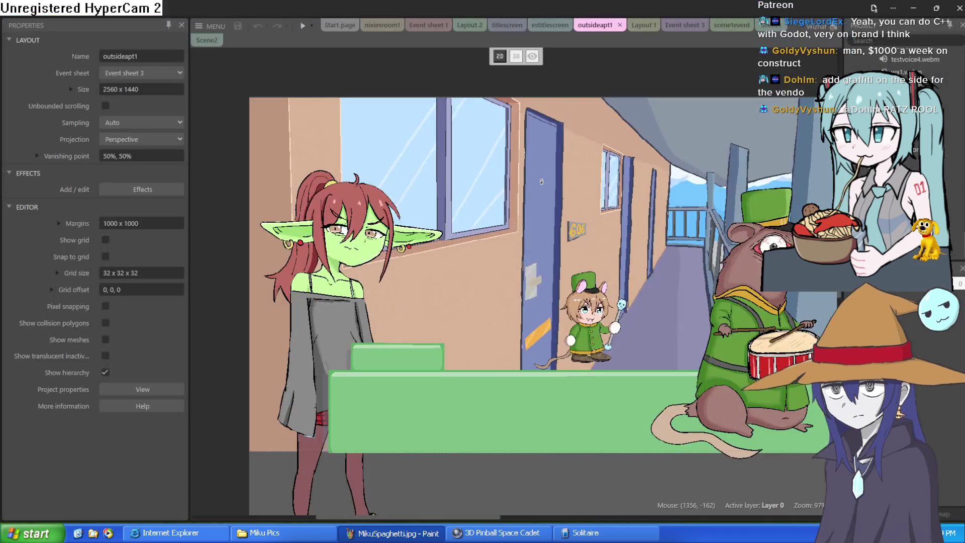
# Step: Review the Construct 3 layouts and event sheets, including Layout 2's bus-stop vending machine scene, then return to Clip Studio Paint
pyautogui.click(563, 25)
pyautogui.click(605, 25)
pyautogui.click(634, 26)
pyautogui.click(675, 25)
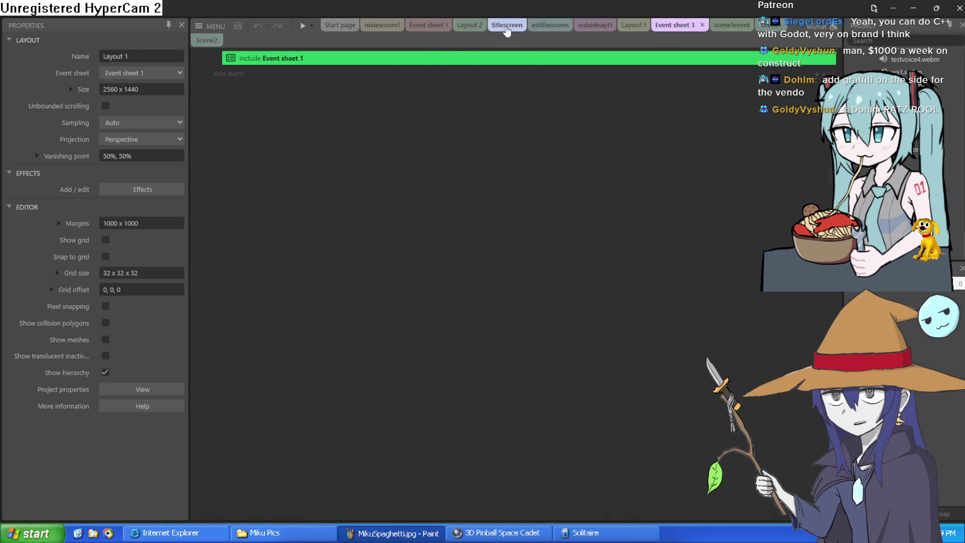
pyautogui.click(507, 27)
pyautogui.click(480, 27)
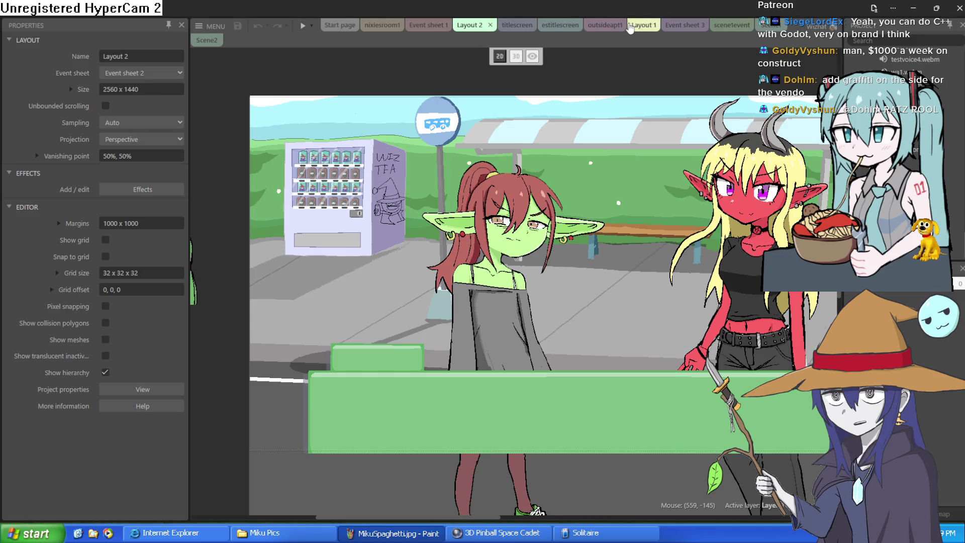
pyautogui.click(603, 25)
pyautogui.click(638, 25)
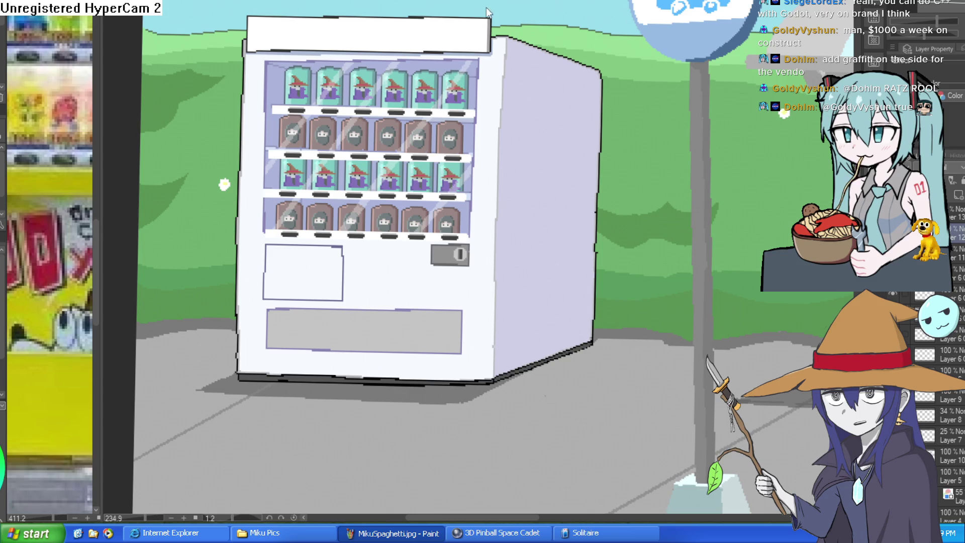
pyautogui.hotkey('ctrl', 'Tab')
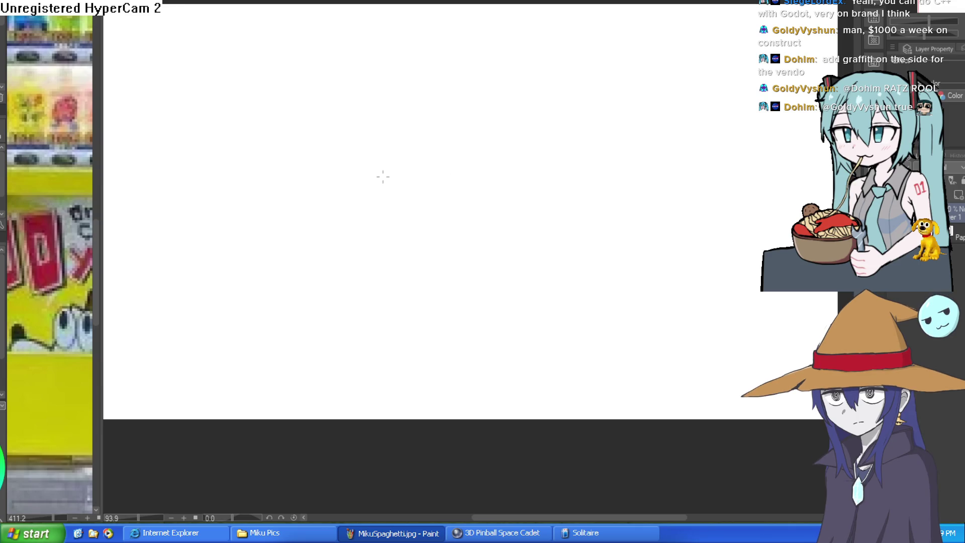
# Step: Draw a loose S-shaped curve in two pen strokes near the centre of the new canvas
pyautogui.moveTo(527, 175)
pyautogui.mouseDown()
pyautogui.moveTo(478, 197)
pyautogui.moveTo(516, 240)
pyautogui.moveTo(483, 294)
pyautogui.mouseUp()
pyautogui.moveTo(501, 227)
pyautogui.mouseDown()
pyautogui.moveTo(505, 275)
pyautogui.moveTo(463, 278)
pyautogui.mouseUp()
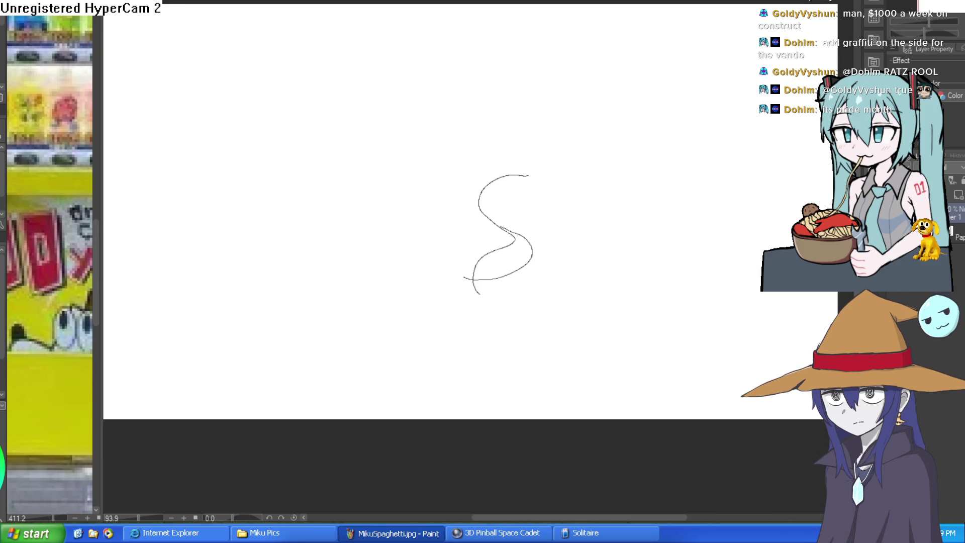
# Step: Erase the crossing strokes in the middle of the S curve
pyautogui.click(520, 246)
pyautogui.moveTo(530, 233)
pyautogui.mouseDown()
pyautogui.moveTo(526, 209)
pyautogui.moveTo(500, 194)
pyautogui.moveTo(512, 236)
pyautogui.moveTo(433, 295)
pyautogui.mouseUp()
pyautogui.scroll(-3, 568, 206)
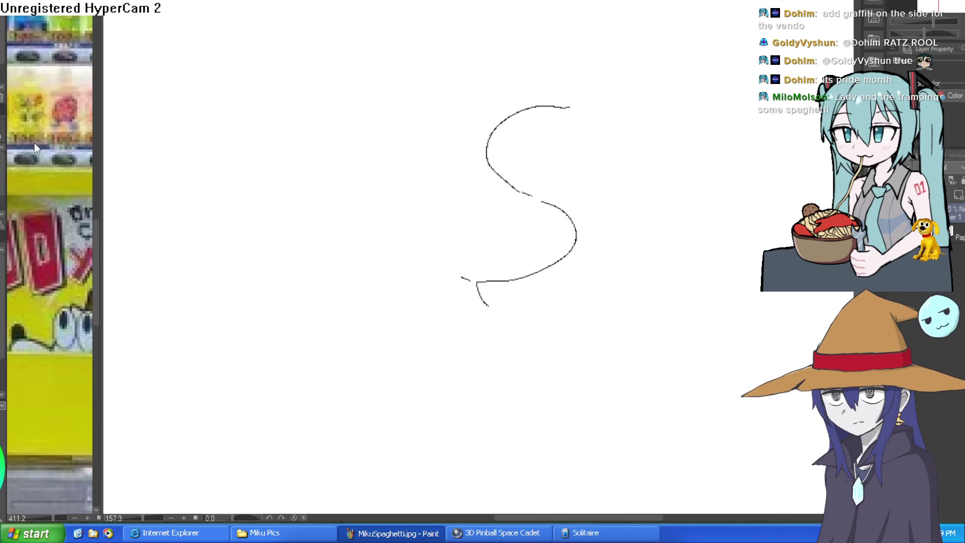
pyautogui.moveTo(592, 140); pyautogui.dragTo(508, 157)
pyautogui.scroll(2, 526, 189)
pyautogui.moveTo(527, 189); pyautogui.dragTo(518, 221)
# Step: Extend the S's top-right end and add arcs and a short tick at the top right
pyautogui.moveTo(469, 157)
pyautogui.mouseDown()
pyautogui.moveTo(509, 159)
pyautogui.moveTo(536, 121)
pyautogui.moveTo(541, 141)
pyautogui.moveTo(656, 176)
pyautogui.mouseUp()
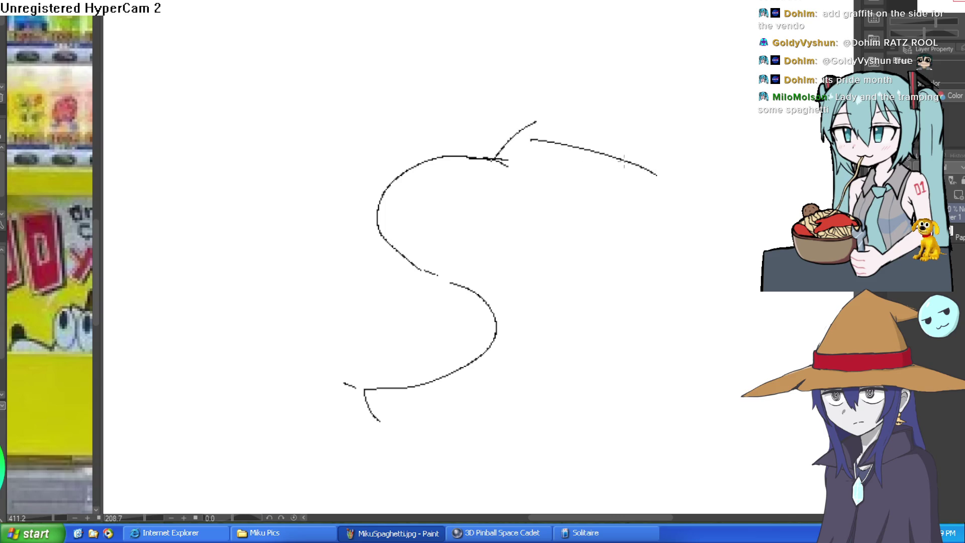
pyautogui.moveTo(531, 147)
pyautogui.mouseDown()
pyautogui.moveTo(539, 166)
pyautogui.moveTo(593, 191)
pyautogui.mouseUp()
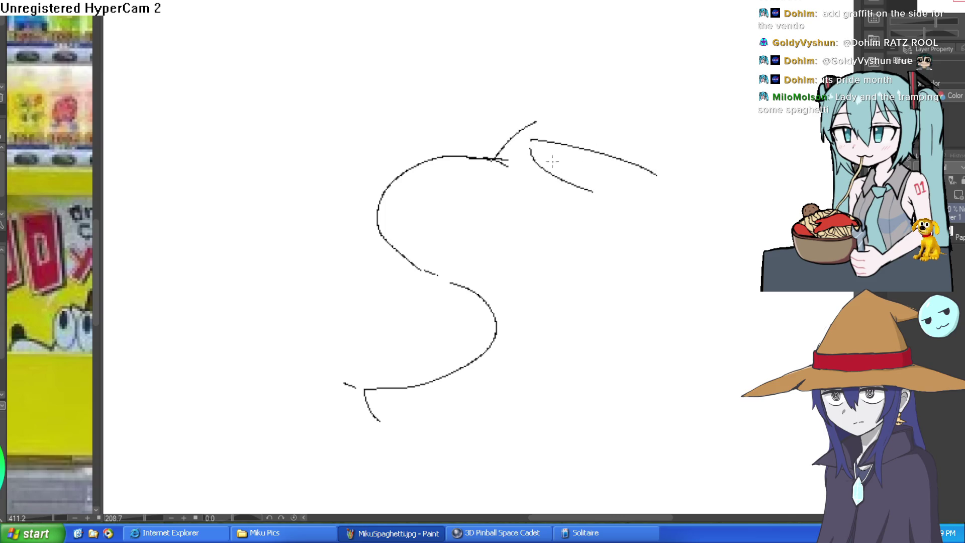
pyautogui.moveTo(524, 159); pyautogui.dragTo(524, 170)
pyautogui.moveTo(539, 128); pyautogui.dragTo(639, 137)
# Step: Undo the leftmost top stroke
pyautogui.moveTo(544, 300); pyautogui.dragTo(553, 173)
pyautogui.moveTo(496, 162); pyautogui.dragTo(630, 181)
pyautogui.scroll(-2, 597, 216)
pyautogui.scroll(3, 597, 216)
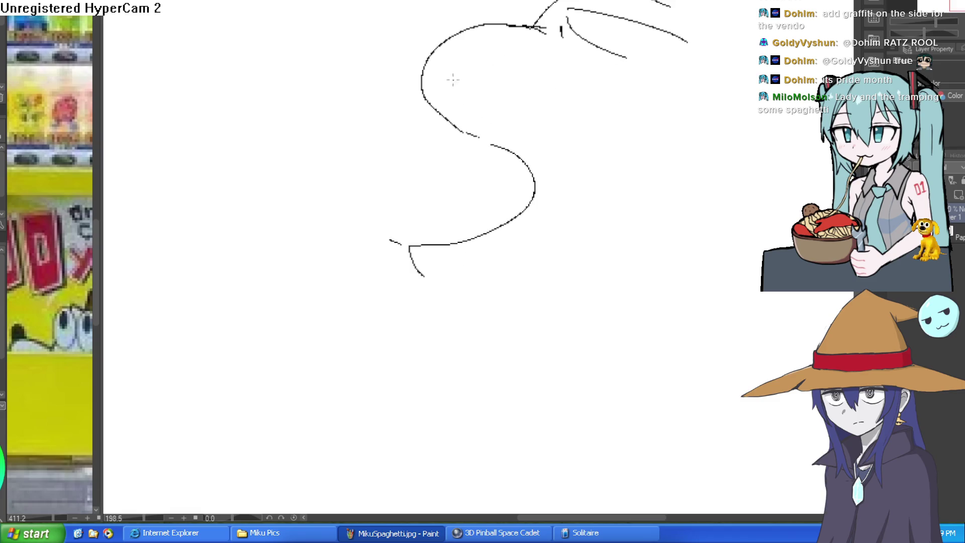
pyautogui.moveTo(561, 215); pyautogui.dragTo(595, 325)
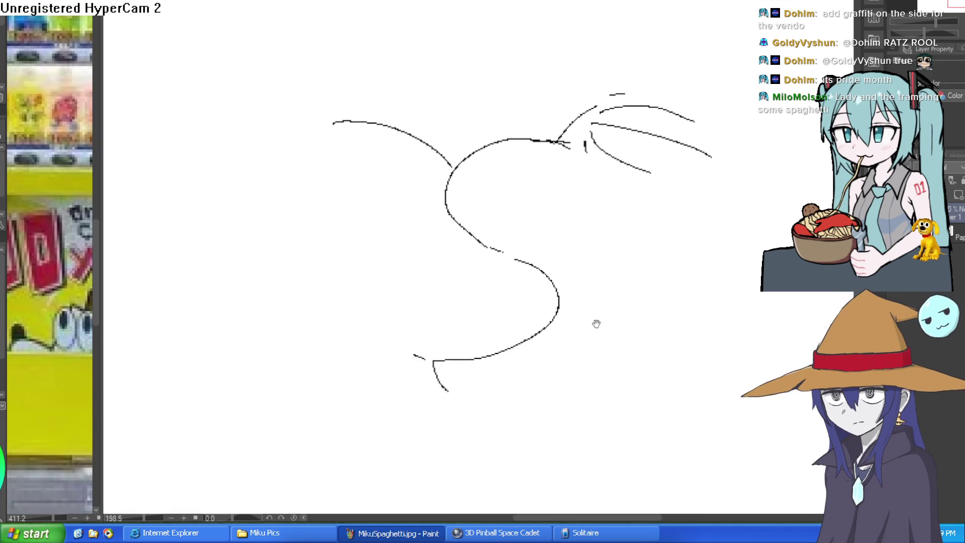
pyautogui.scroll(-2, 582, 302)
pyautogui.hotkey('ctrl', 'z')
# Step: Draw curved strokes and an eye-like shape on the left, plus a hump across the top
pyautogui.moveTo(486, 198)
pyautogui.mouseDown()
pyautogui.moveTo(497, 175)
pyautogui.moveTo(397, 147)
pyautogui.mouseUp()
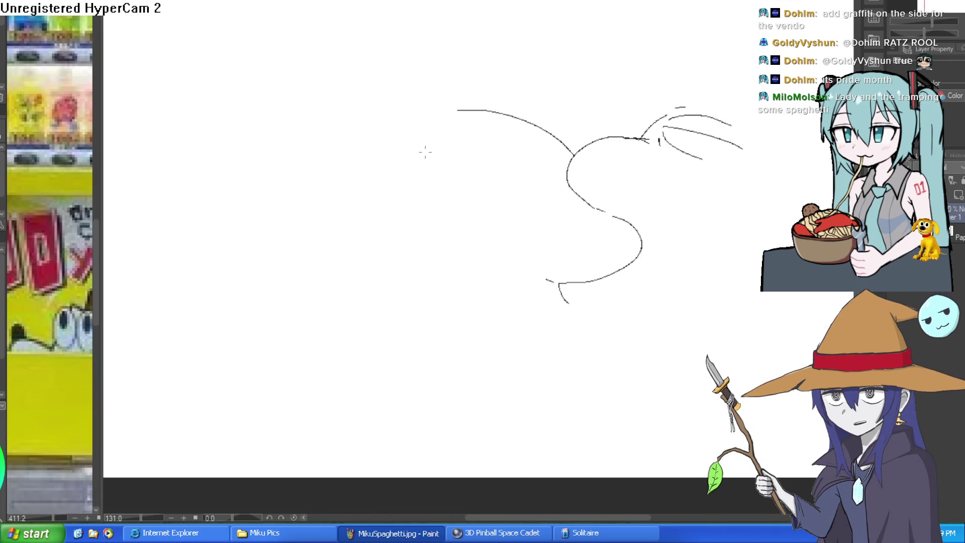
pyautogui.moveTo(425, 151); pyautogui.dragTo(314, 171)
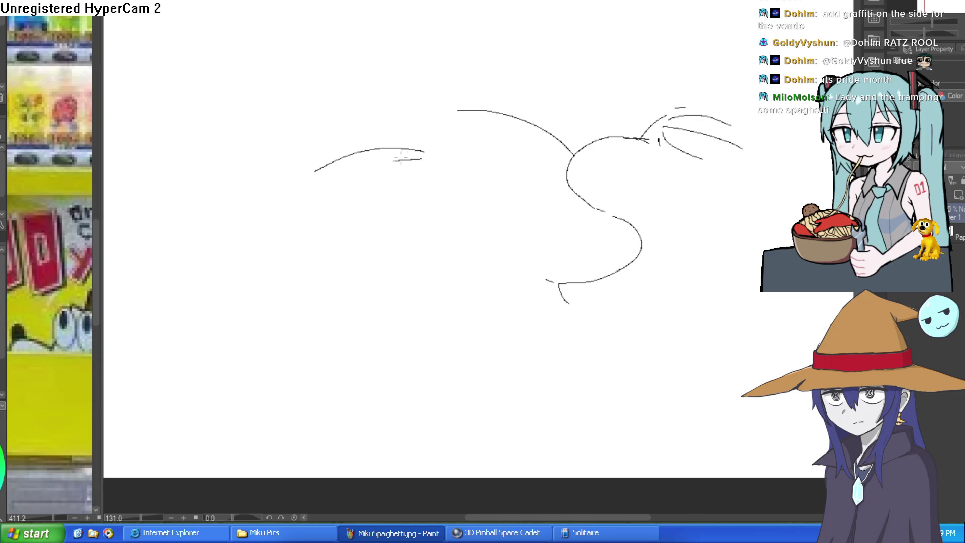
pyautogui.moveTo(413, 177); pyautogui.dragTo(339, 200)
pyautogui.moveTo(423, 134); pyautogui.dragTo(300, 162)
pyautogui.scroll(2, 482, 155)
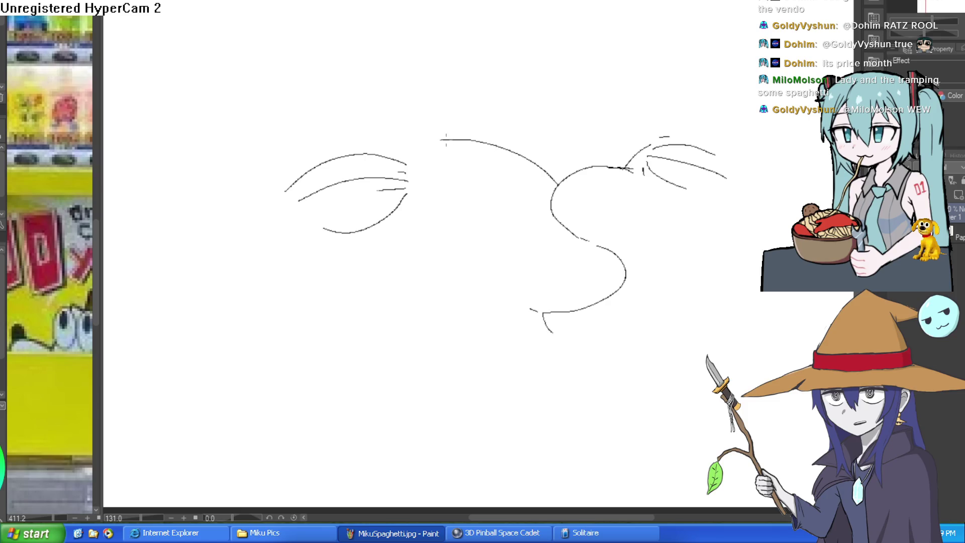
pyautogui.moveTo(484, 140)
pyautogui.mouseDown()
pyautogui.moveTo(462, 104)
pyautogui.moveTo(380, 100)
pyautogui.mouseUp()
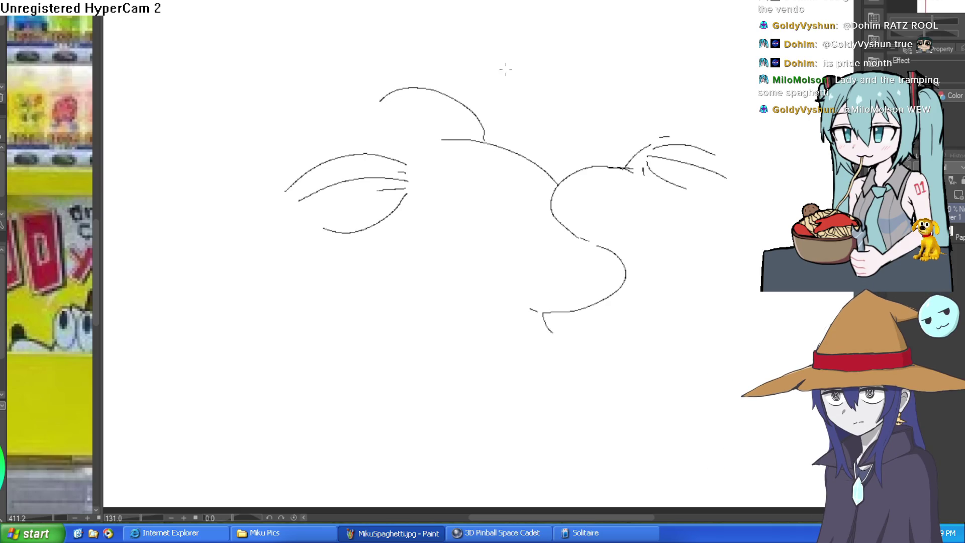
pyautogui.moveTo(644, 206); pyautogui.dragTo(635, 191)
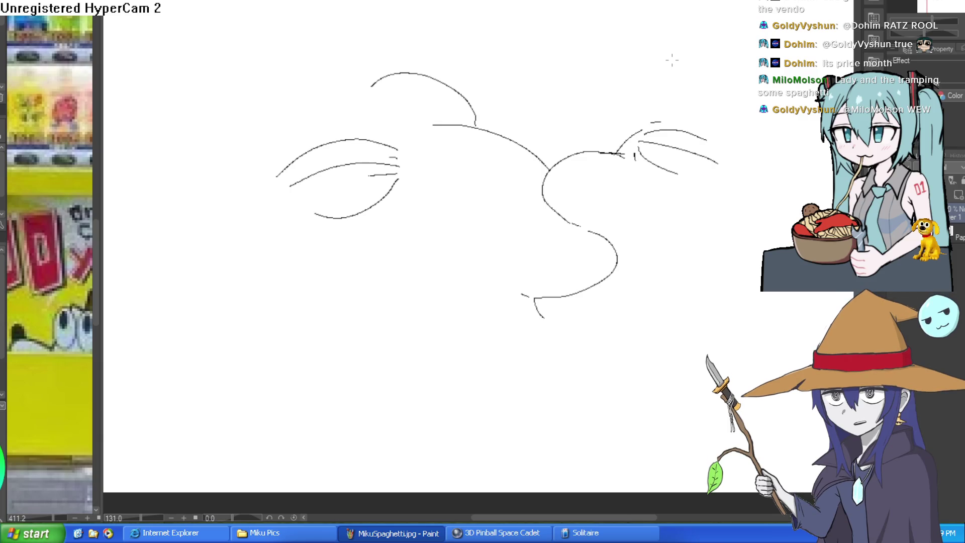
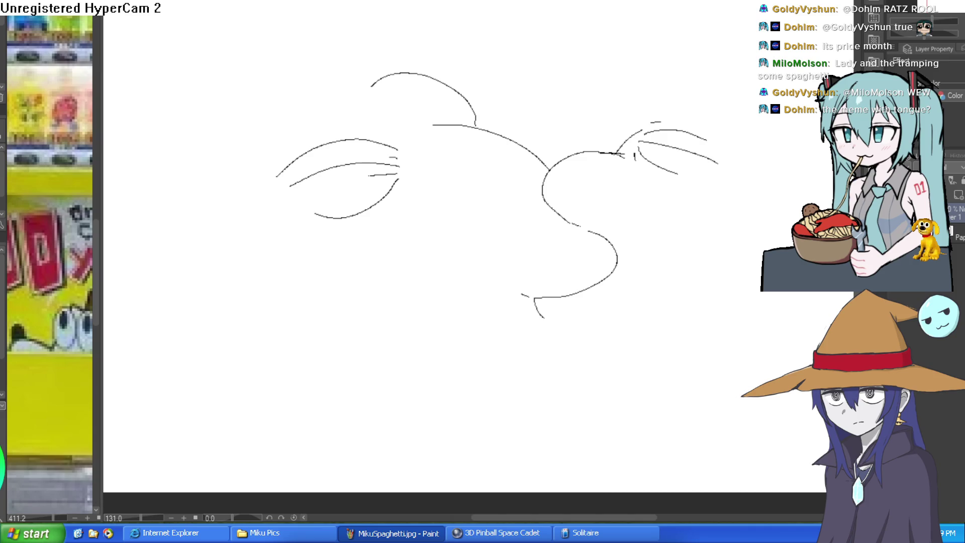
# Step: Sketch the long curved hat brim with strokes rising toward the top
pyautogui.moveTo(684, 327); pyautogui.dragTo(744, 302)
pyautogui.hotkey('ctrl', 'z')
pyautogui.moveTo(754, 349)
pyautogui.mouseDown()
pyautogui.moveTo(519, 291)
pyautogui.moveTo(558, 283)
pyautogui.mouseUp()
pyautogui.scroll(-2, 563, 277)
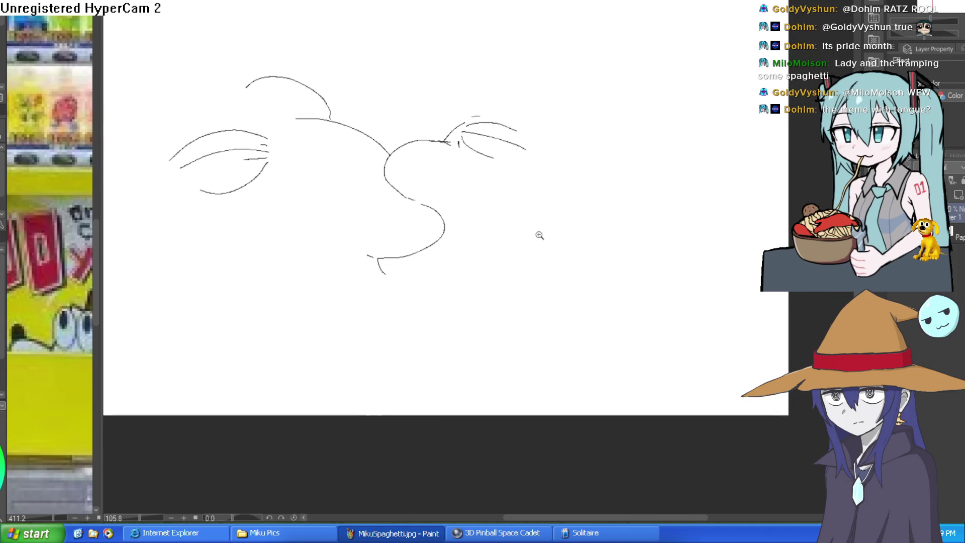
pyautogui.scroll(2, 522, 201)
pyautogui.moveTo(518, 228)
pyautogui.mouseDown()
pyautogui.moveTo(551, 215)
pyautogui.moveTo(627, 220)
pyautogui.moveTo(588, 211)
pyautogui.mouseUp()
pyautogui.moveTo(527, 90)
pyautogui.mouseDown()
pyautogui.moveTo(711, 159)
pyautogui.moveTo(789, 211)
pyautogui.mouseUp()
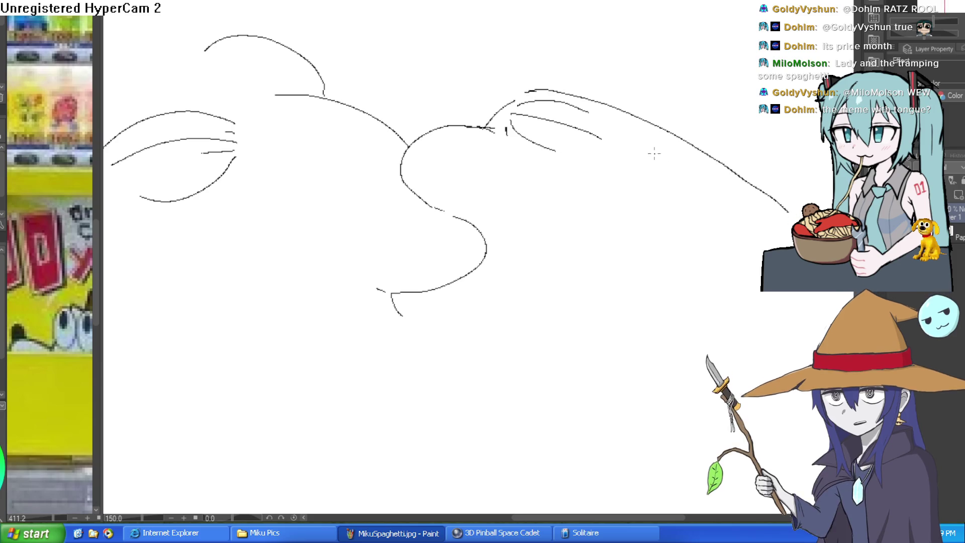
pyautogui.moveTo(495, 107); pyautogui.dragTo(345, 49)
pyautogui.moveTo(590, 82); pyautogui.dragTo(487, 10)
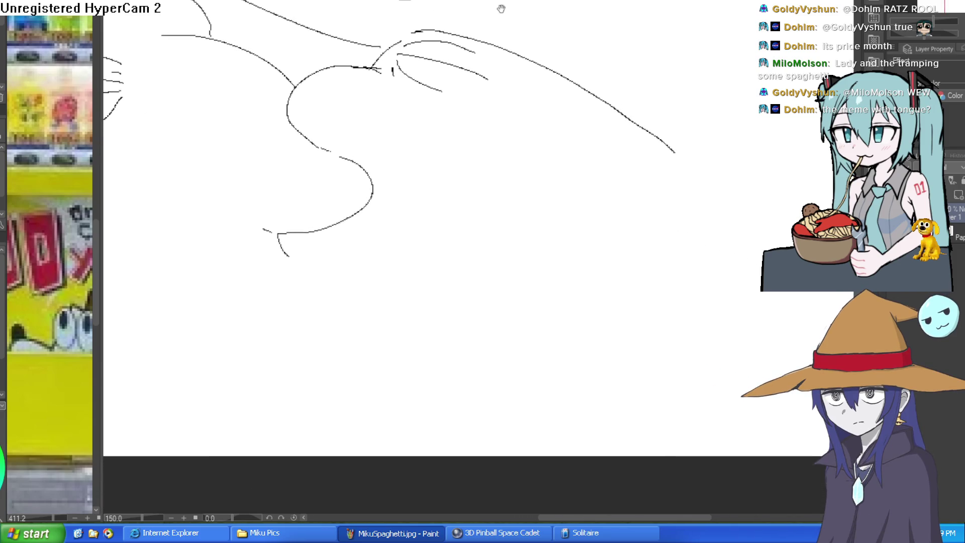
pyautogui.moveTo(673, 150)
pyautogui.mouseDown()
pyautogui.moveTo(804, 197)
pyautogui.moveTo(711, 98)
pyautogui.mouseUp()
pyautogui.moveTo(738, 116); pyautogui.dragTo(729, 192)
# Step: Draw the brim edge and the cone's sides up to the peak, undoing misplaced strokes
pyautogui.moveTo(546, 332)
pyautogui.mouseDown()
pyautogui.moveTo(578, 282)
pyautogui.moveTo(645, 231)
pyautogui.moveTo(635, 274)
pyautogui.moveTo(672, 226)
pyautogui.moveTo(657, 300)
pyautogui.moveTo(425, 274)
pyautogui.mouseUp()
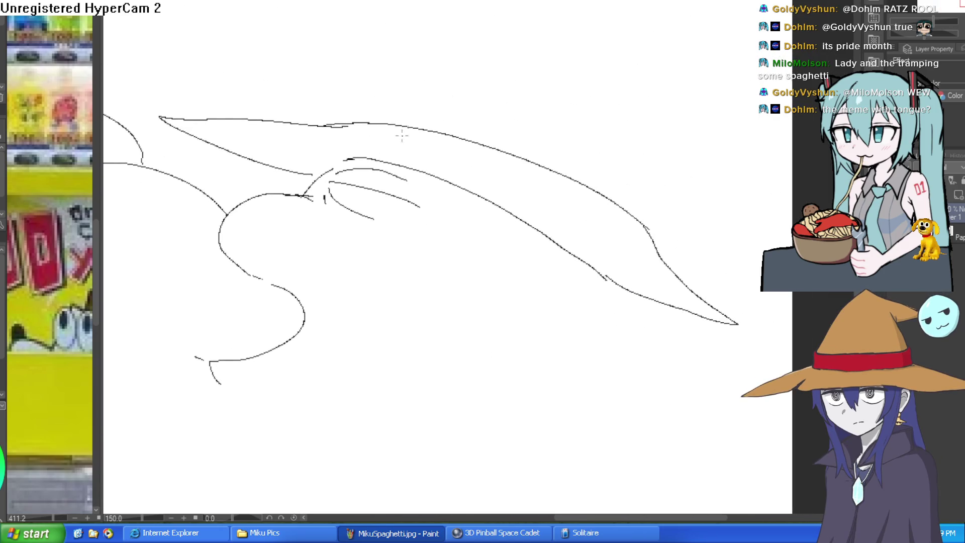
pyautogui.moveTo(381, 116)
pyautogui.mouseDown()
pyautogui.moveTo(485, 130)
pyautogui.moveTo(619, 203)
pyautogui.mouseUp()
pyautogui.moveTo(394, 107); pyautogui.dragTo(547, 5)
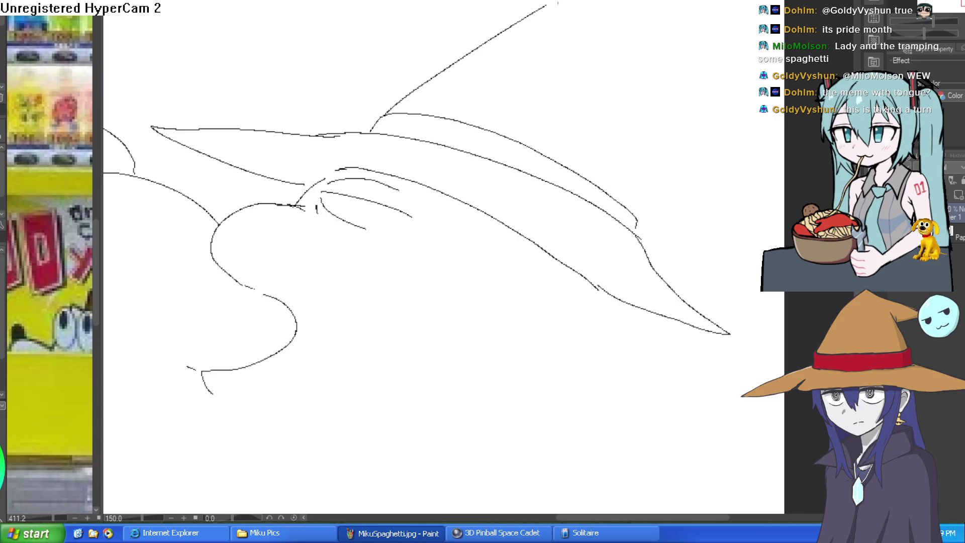
pyautogui.moveTo(636, 21); pyautogui.dragTo(562, 88)
pyautogui.moveTo(518, 43); pyautogui.dragTo(712, 128)
pyautogui.moveTo(563, 289); pyautogui.dragTo(583, 131)
pyautogui.hotkey('ctrl', 'z')
pyautogui.hotkey('ctrl', 'z')
# Step: Redraw the hat's far side from the peak and add a round shape beside the tip
pyautogui.moveTo(519, 47); pyautogui.dragTo(675, 200)
pyautogui.moveTo(563, 275); pyautogui.dragTo(570, 130)
pyautogui.moveTo(575, 186); pyautogui.dragTo(669, 192)
pyautogui.moveTo(673, 153)
pyautogui.mouseDown()
pyautogui.moveTo(629, 185)
pyautogui.moveTo(715, 194)
pyautogui.moveTo(651, 190)
pyautogui.moveTo(633, 200)
pyautogui.moveTo(639, 182)
pyautogui.mouseUp()
pyautogui.press('e')
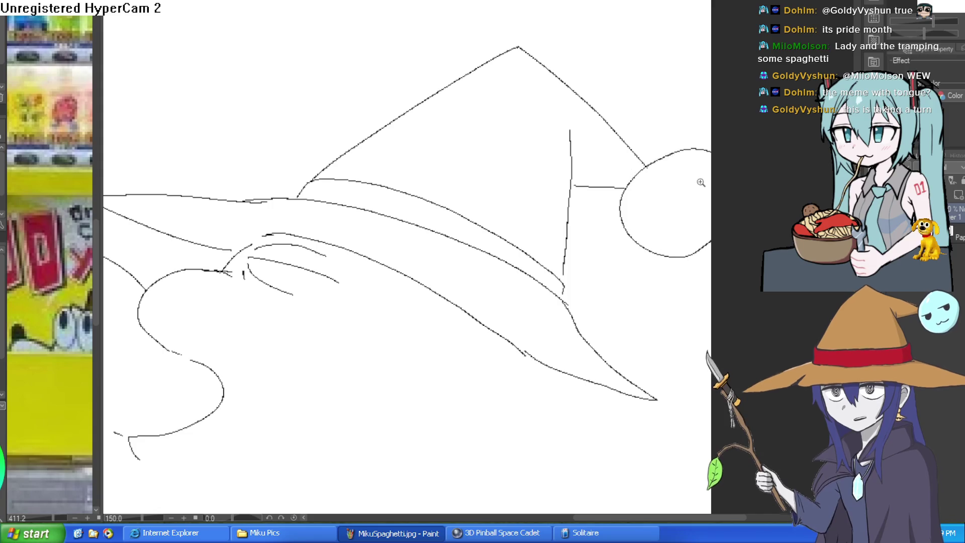
pyautogui.hotkey('ctrl', '0')
pyautogui.moveTo(581, 248)
pyautogui.mouseDown()
pyautogui.moveTo(602, 223)
pyautogui.moveTo(655, 196)
pyautogui.moveTo(650, 189)
pyautogui.mouseUp()
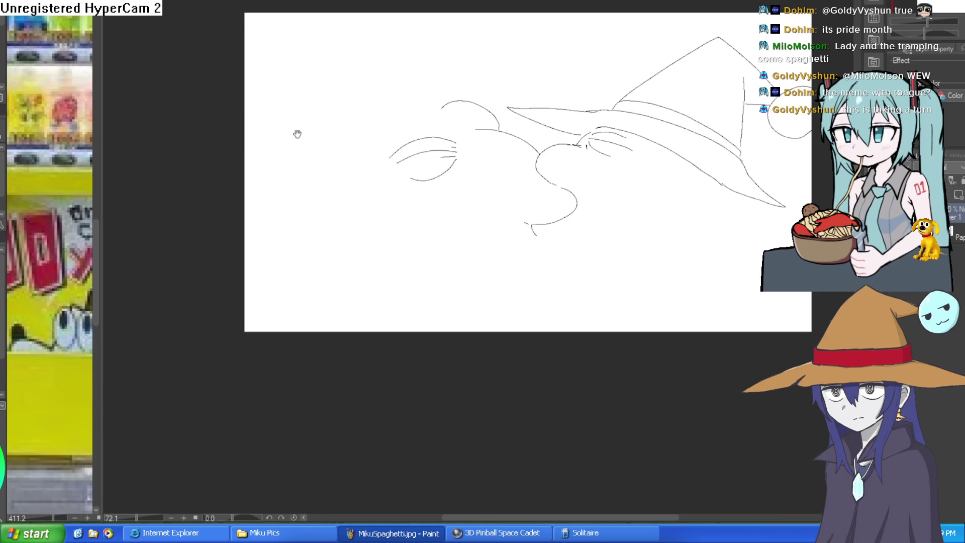
# Step: Draw the curved sunglasses strands under the brim with short connecting strokes
pyautogui.moveTo(527, 171); pyautogui.dragTo(547, 92)
pyautogui.moveTo(472, 108); pyautogui.dragTo(523, 106)
pyautogui.moveTo(381, 140); pyautogui.dragTo(522, 103)
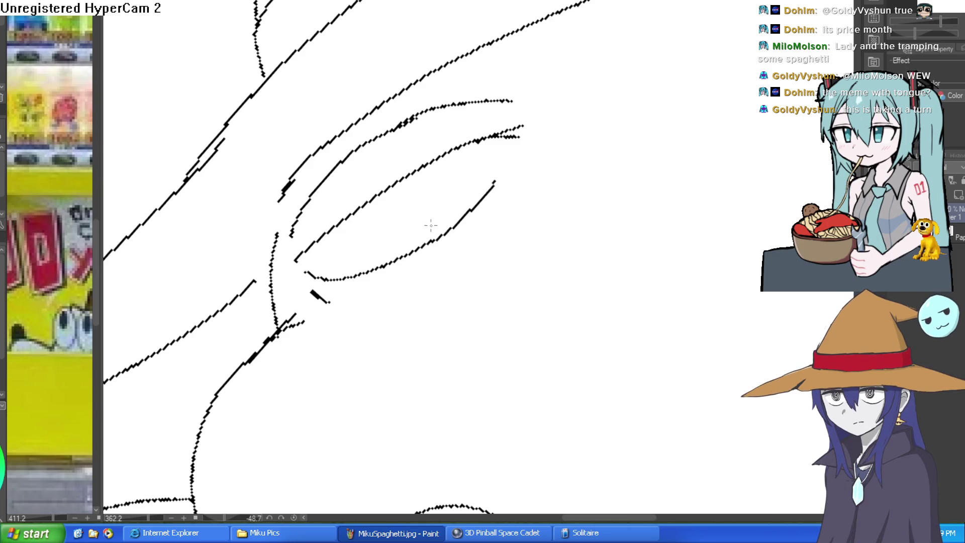
pyautogui.moveTo(432, 242); pyautogui.dragTo(495, 181)
pyautogui.moveTo(312, 293)
pyautogui.mouseDown()
pyautogui.moveTo(440, 275)
pyautogui.moveTo(494, 243)
pyautogui.moveTo(518, 219)
pyautogui.moveTo(512, 159)
pyautogui.mouseUp()
pyautogui.moveTo(626, 134)
pyautogui.mouseDown()
pyautogui.moveTo(624, 273)
pyautogui.moveTo(579, 292)
pyautogui.mouseUp()
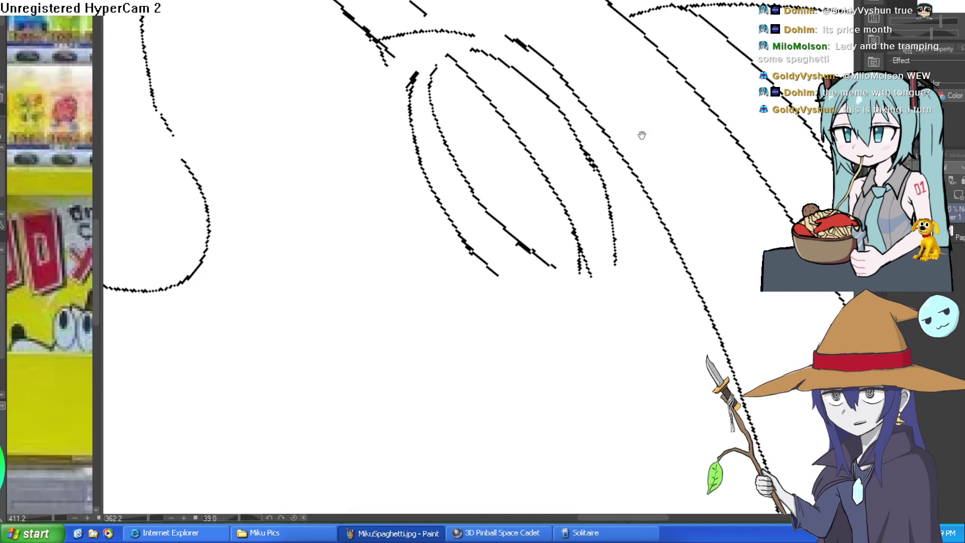
# Step: Erase the messy doubled strand strokes down to a single curve
pyautogui.moveTo(638, 140); pyautogui.dragTo(550, 30)
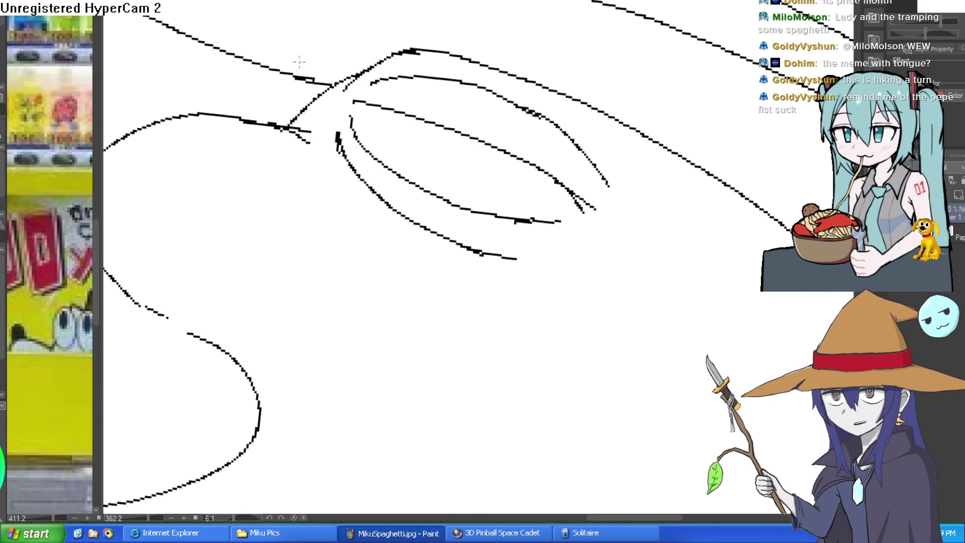
pyautogui.scroll(-5, 481, 75)
pyautogui.moveTo(481, 75)
pyautogui.mouseDown()
pyautogui.moveTo(507, 108)
pyautogui.moveTo(475, 127)
pyautogui.mouseUp()
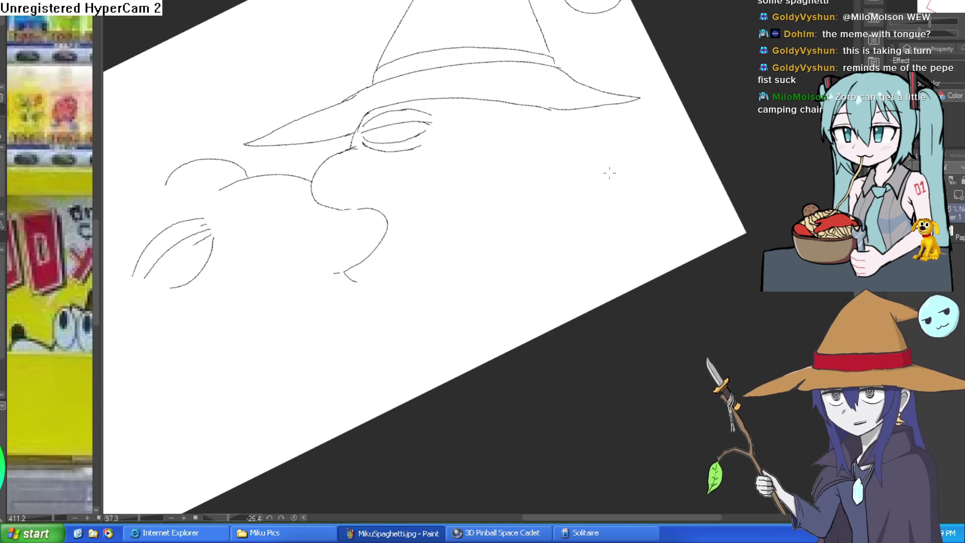
pyautogui.moveTo(605, 176); pyautogui.dragTo(447, 338)
pyautogui.scroll(3, 631, 219)
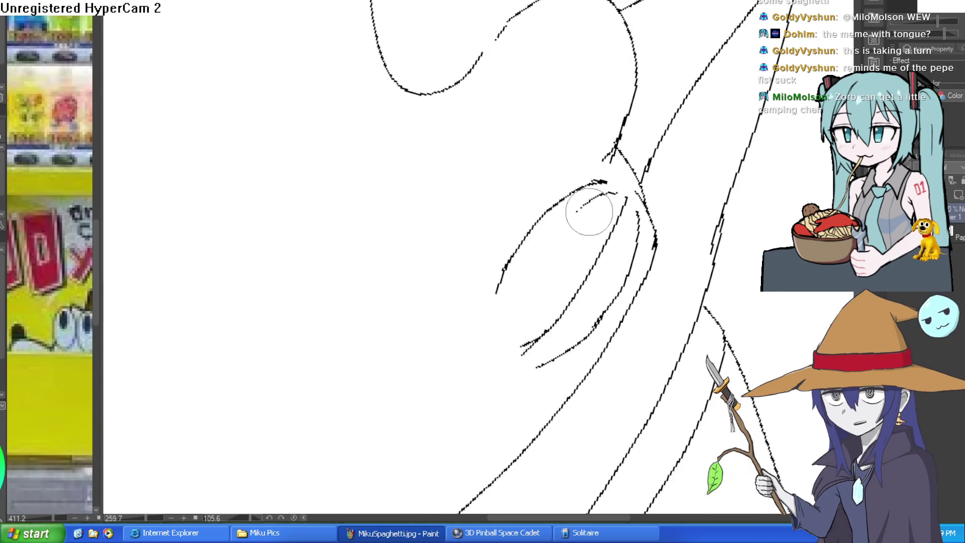
pyautogui.moveTo(635, 183)
pyautogui.mouseDown()
pyautogui.moveTo(576, 278)
pyautogui.moveTo(567, 330)
pyautogui.moveTo(596, 308)
pyautogui.moveTo(621, 177)
pyautogui.moveTo(573, 101)
pyautogui.moveTo(616, 70)
pyautogui.moveTo(377, 146)
pyautogui.moveTo(537, 146)
pyautogui.moveTo(520, 104)
pyautogui.mouseUp()
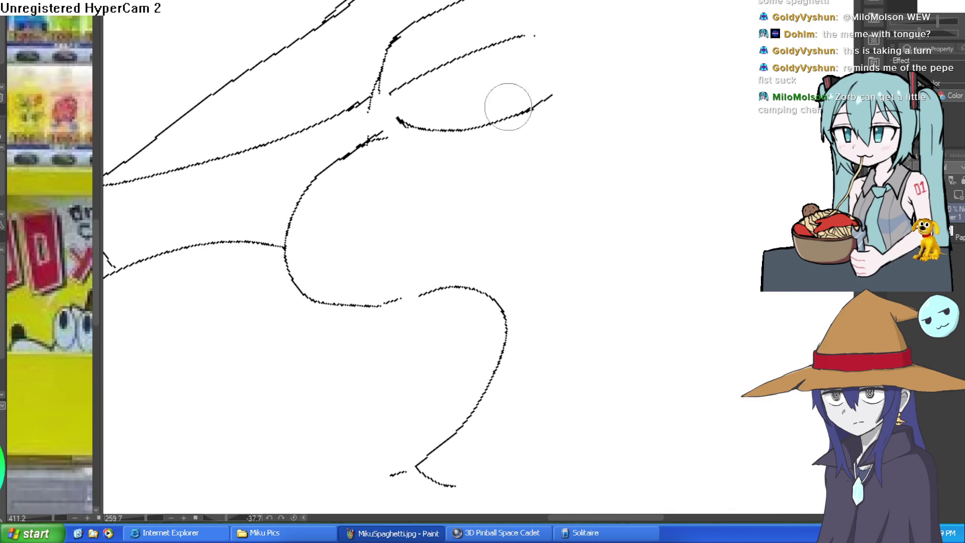
pyautogui.click(406, 66)
pyautogui.scroll(3, 373, 68)
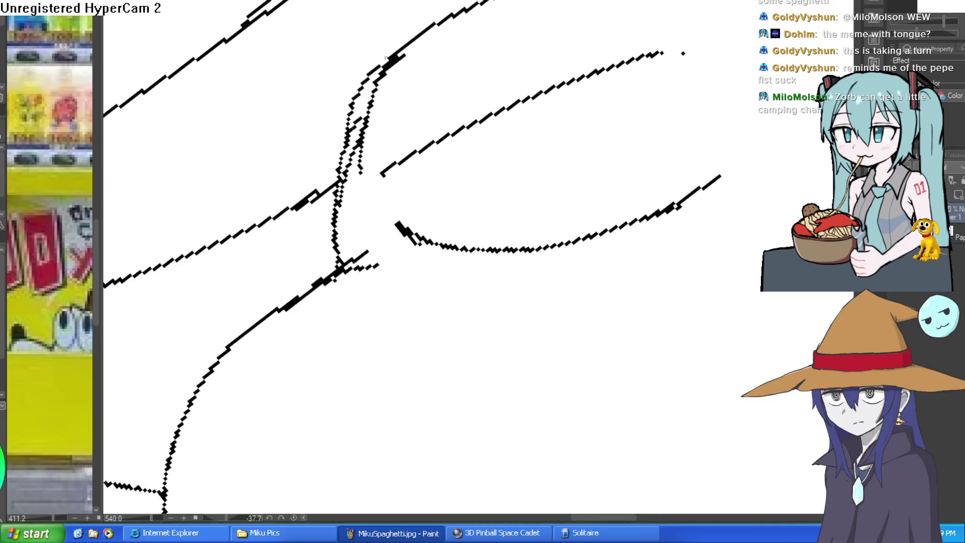
pyautogui.press('e')
pyautogui.moveTo(375, 95); pyautogui.dragTo(354, 190)
# Step: Redraw the upper strand curve and a shorter curved lens line
pyautogui.press('p')
pyautogui.scroll(1, 370, 237)
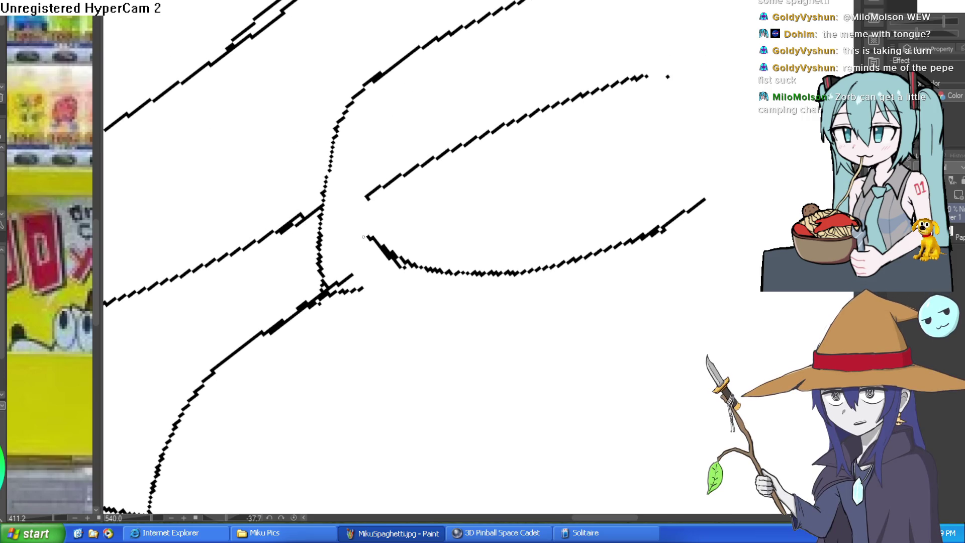
pyautogui.moveTo(391, 177); pyautogui.dragTo(360, 221)
pyautogui.moveTo(655, 79)
pyautogui.mouseDown()
pyautogui.moveTo(714, 80)
pyautogui.moveTo(729, 206)
pyautogui.moveTo(709, 252)
pyautogui.moveTo(620, 161)
pyautogui.mouseUp()
pyautogui.moveTo(373, 153)
pyautogui.mouseDown()
pyautogui.moveTo(475, 74)
pyautogui.moveTo(570, 70)
pyautogui.mouseUp()
pyautogui.hotkey('ctrl', 'z')
pyautogui.moveTo(370, 152)
pyautogui.mouseDown()
pyautogui.moveTo(471, 75)
pyautogui.moveTo(517, 68)
pyautogui.mouseUp()
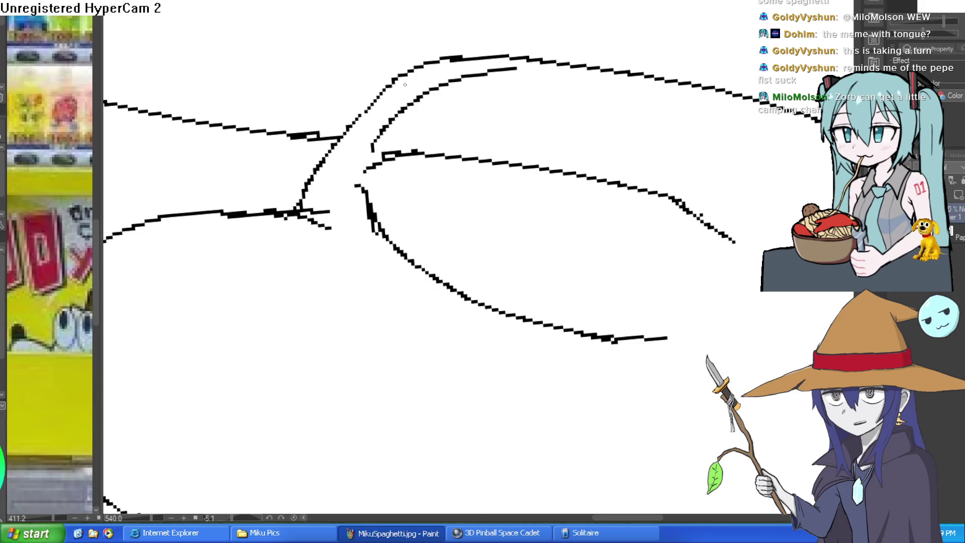
pyautogui.moveTo(380, 94)
pyautogui.mouseDown()
pyautogui.moveTo(414, 54)
pyautogui.moveTo(563, 50)
pyautogui.moveTo(652, 101)
pyautogui.moveTo(491, 97)
pyautogui.mouseUp()
# Step: Add a small looping curve off the upper strand line
pyautogui.press('e')
pyautogui.scroll(-3, 675, 118)
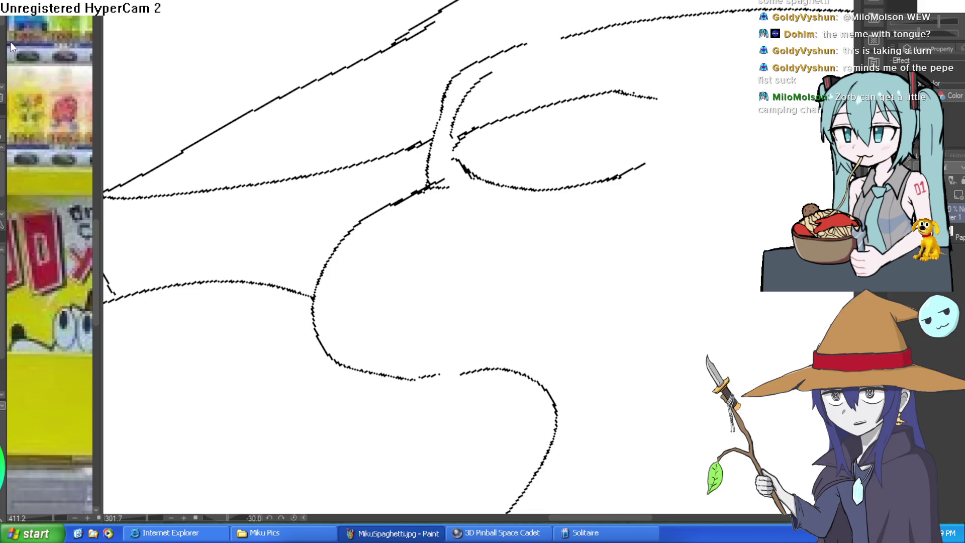
pyautogui.scroll(2, 491, 97)
pyautogui.moveTo(449, 54)
pyautogui.mouseDown()
pyautogui.moveTo(387, 91)
pyautogui.moveTo(421, 116)
pyautogui.moveTo(408, 79)
pyautogui.mouseUp()
pyautogui.moveTo(536, 50); pyautogui.dragTo(514, 68)
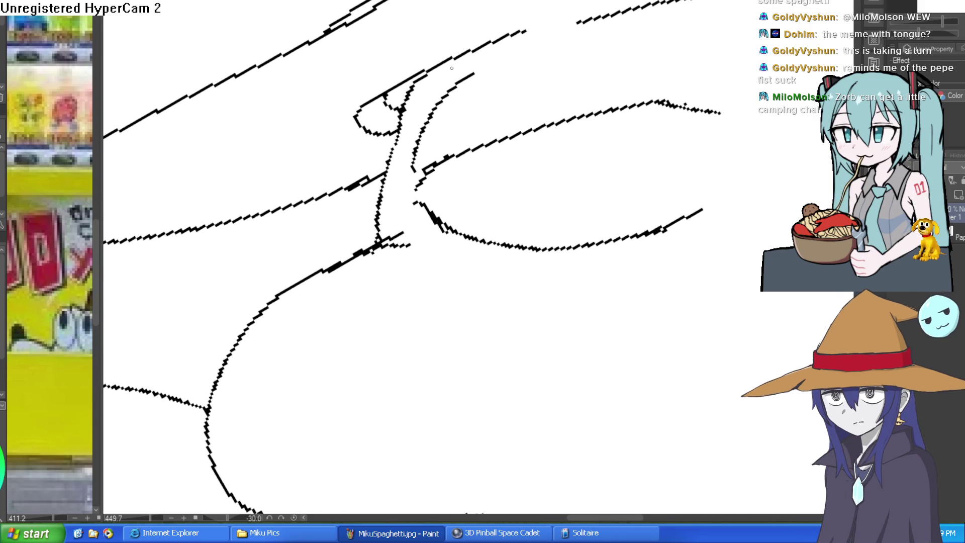
pyautogui.scroll(-5, 606, 266)
# Step: Add a downward stroke beside the strands and level the view on the whole drawing
pyautogui.moveTo(654, 226)
pyautogui.mouseDown()
pyautogui.moveTo(713, 218)
pyautogui.moveTo(605, 183)
pyautogui.mouseUp()
pyautogui.scroll(2, 605, 183)
pyautogui.scroll(3, 606, 266)
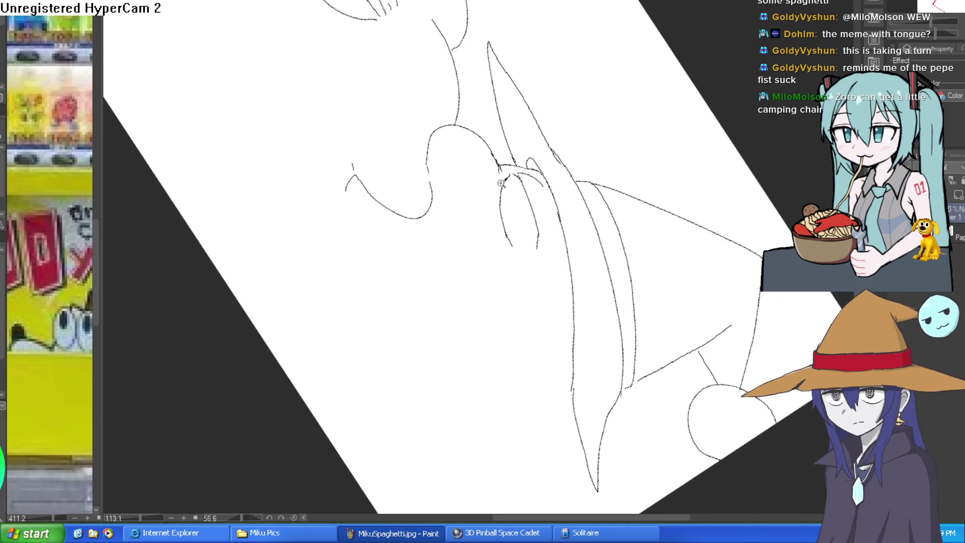
pyautogui.moveTo(515, 160)
pyautogui.mouseDown()
pyautogui.moveTo(496, 250)
pyautogui.moveTo(497, 174)
pyautogui.moveTo(492, 180)
pyautogui.mouseUp()
pyautogui.scroll(-5, 492, 180)
pyautogui.scroll(4, 491, 180)
pyautogui.moveTo(549, 160)
pyautogui.mouseDown()
pyautogui.moveTo(642, 218)
pyautogui.moveTo(623, 211)
pyautogui.moveTo(593, 159)
pyautogui.moveTo(558, 179)
pyautogui.moveTo(599, 213)
pyautogui.moveTo(595, 188)
pyautogui.moveTo(546, 149)
pyautogui.mouseUp()
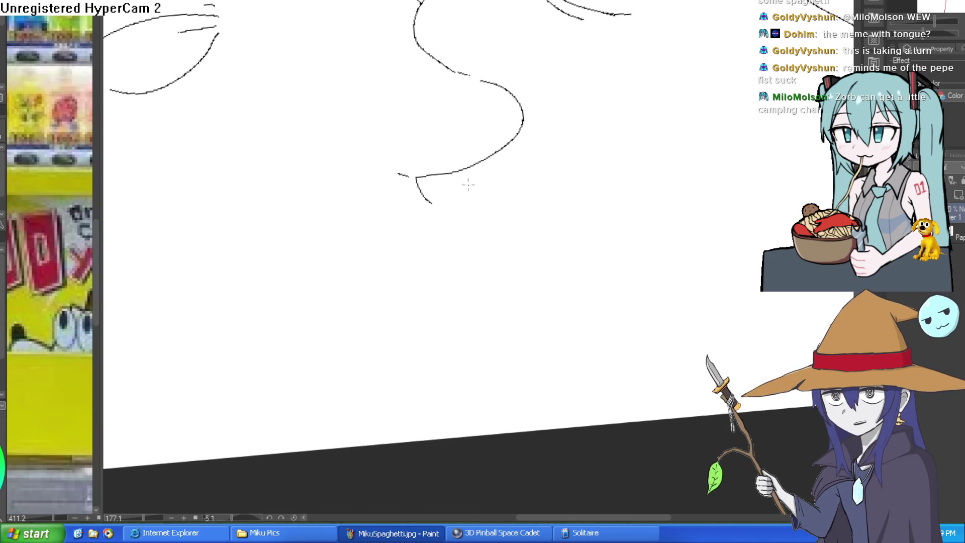
pyautogui.scroll(-4, 458, 183)
pyautogui.moveTo(532, 205); pyautogui.dragTo(586, 217)
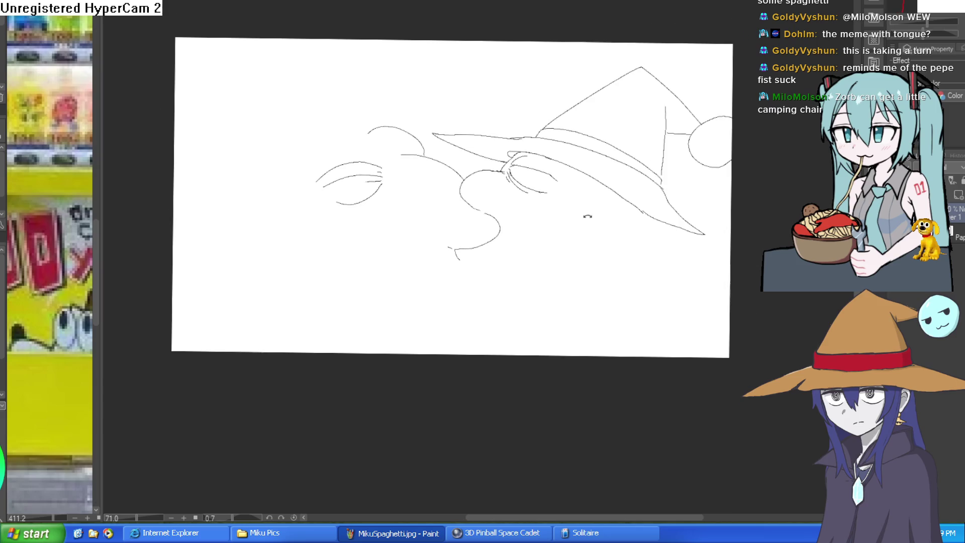
# Step: Sketch a test eye inside the tip circle, then undo it
pyautogui.hscroll(5, 586, 217)
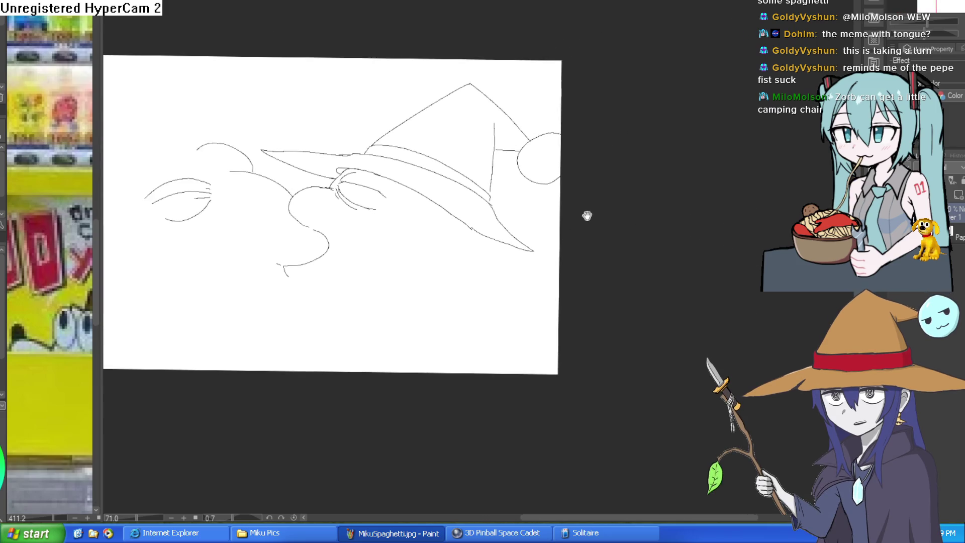
pyautogui.scroll(2, 529, 174)
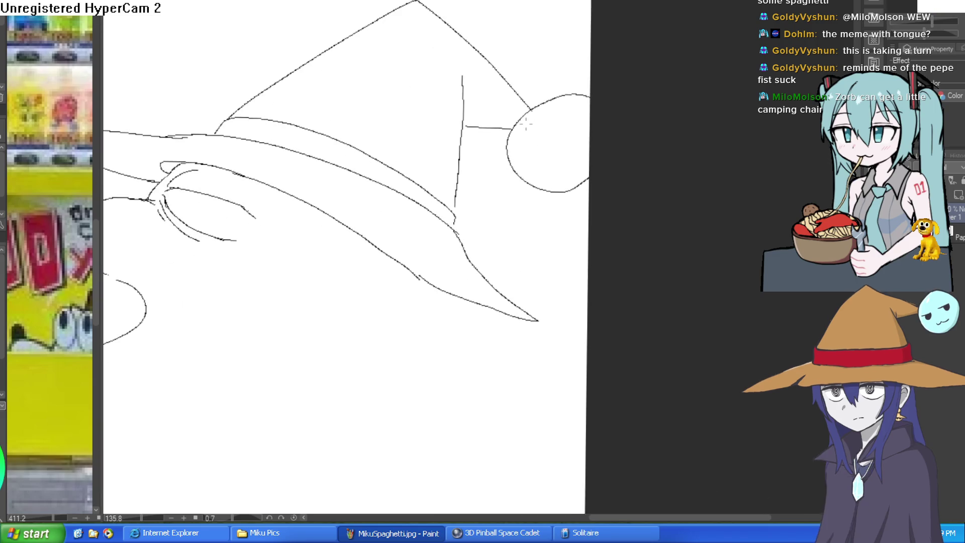
pyautogui.scroll(2, 546, 121)
pyautogui.moveTo(518, 126)
pyautogui.mouseDown()
pyautogui.moveTo(583, 131)
pyautogui.moveTo(547, 136)
pyautogui.moveTo(642, 157)
pyautogui.mouseUp()
pyautogui.hotkey('ctrl', 'z')
pyautogui.hotkey('ctrl', 'z')
pyautogui.scroll(-3, 631, 196)
pyautogui.scroll(1, 632, 195)
pyautogui.scroll(1, 635, 181)
pyautogui.scroll(1, 556, 151)
pyautogui.moveTo(551, 158)
pyautogui.mouseDown()
pyautogui.moveTo(644, 206)
pyautogui.moveTo(639, 224)
pyautogui.moveTo(620, 149)
pyautogui.moveTo(636, 185)
pyautogui.moveTo(611, 192)
pyautogui.moveTo(618, 177)
pyautogui.mouseUp()
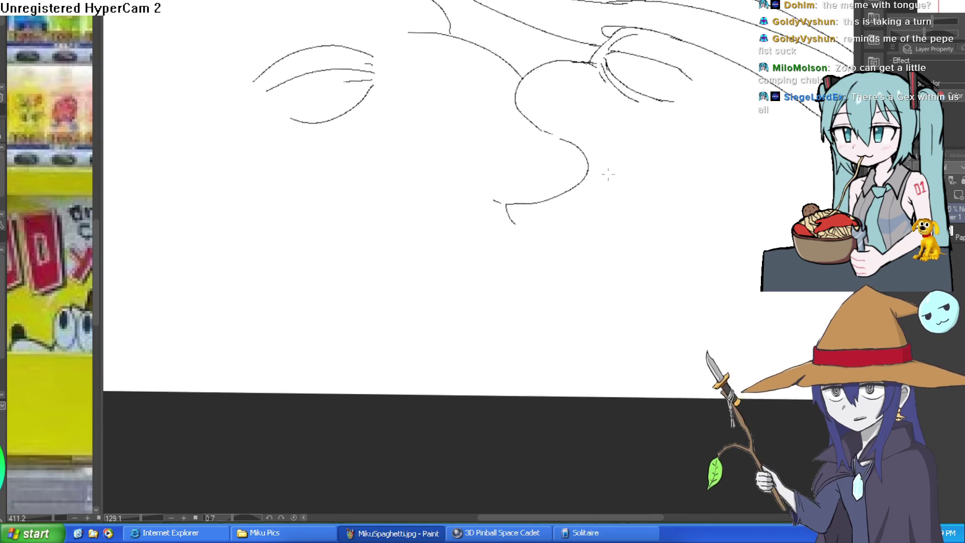
# Step: Erase the stray eye lines and leftover stroke ends near the brim
pyautogui.moveTo(366, 65); pyautogui.dragTo(359, 81)
pyautogui.moveTo(364, 70)
pyautogui.mouseDown()
pyautogui.moveTo(295, 78)
pyautogui.moveTo(347, 103)
pyautogui.moveTo(364, 76)
pyautogui.moveTo(347, 120)
pyautogui.mouseUp()
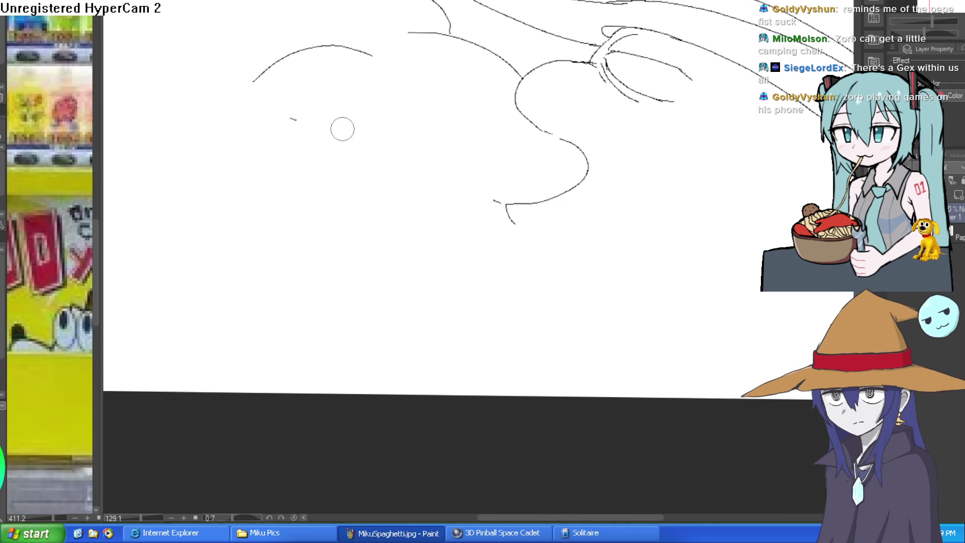
pyautogui.scroll(-2, 330, 119)
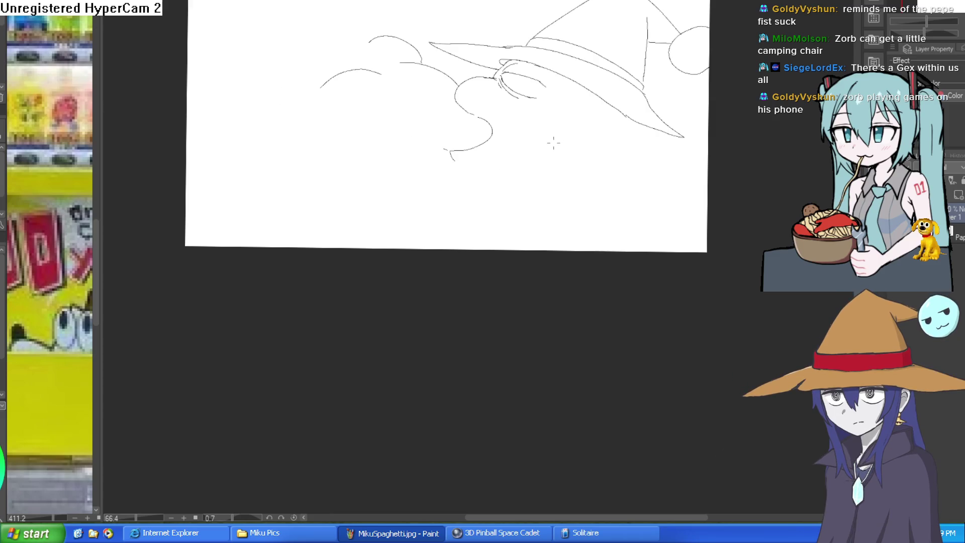
pyautogui.moveTo(515, 152)
pyautogui.mouseDown()
pyautogui.moveTo(532, 235)
pyautogui.moveTo(549, 254)
pyautogui.moveTo(552, 124)
pyautogui.mouseUp()
pyautogui.scroll(5, 481, 150)
pyautogui.moveTo(372, 243)
pyautogui.mouseDown()
pyautogui.moveTo(352, 247)
pyautogui.moveTo(317, 199)
pyautogui.mouseUp()
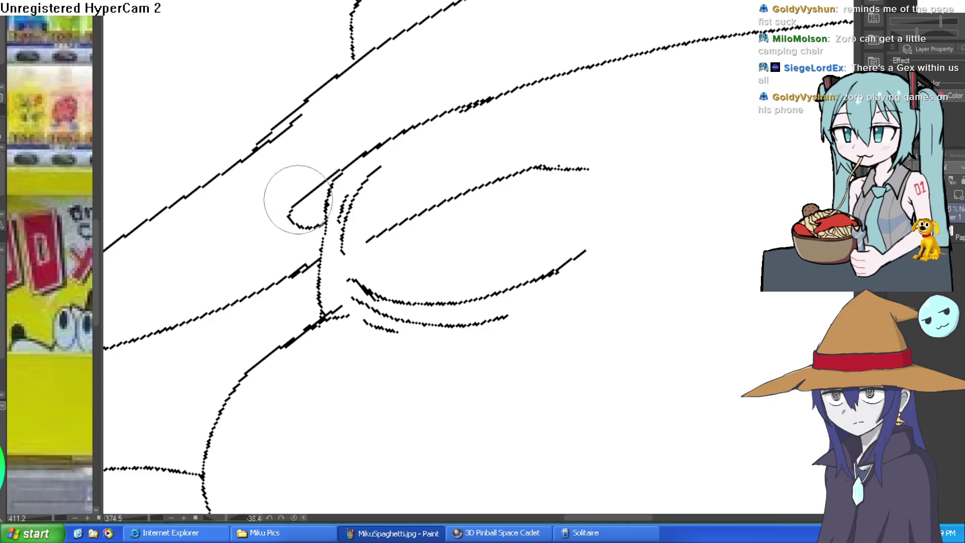
pyautogui.moveTo(427, 96)
pyautogui.mouseDown()
pyautogui.moveTo(635, 168)
pyautogui.moveTo(491, 381)
pyautogui.moveTo(544, 149)
pyautogui.mouseUp()
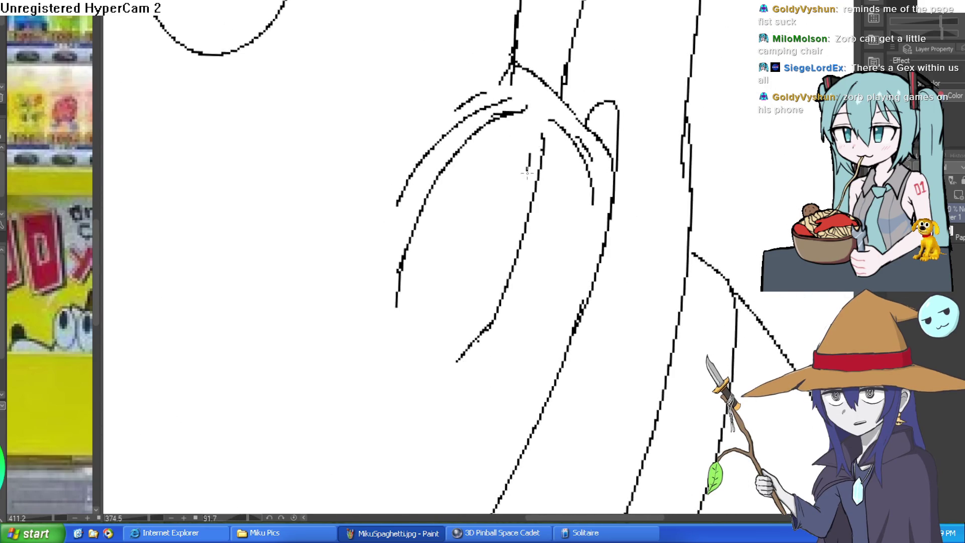
pyautogui.moveTo(549, 141)
pyautogui.mouseDown()
pyautogui.moveTo(623, 175)
pyautogui.moveTo(594, 203)
pyautogui.moveTo(564, 156)
pyautogui.moveTo(534, 181)
pyautogui.moveTo(588, 150)
pyautogui.moveTo(586, 174)
pyautogui.moveTo(606, 184)
pyautogui.mouseUp()
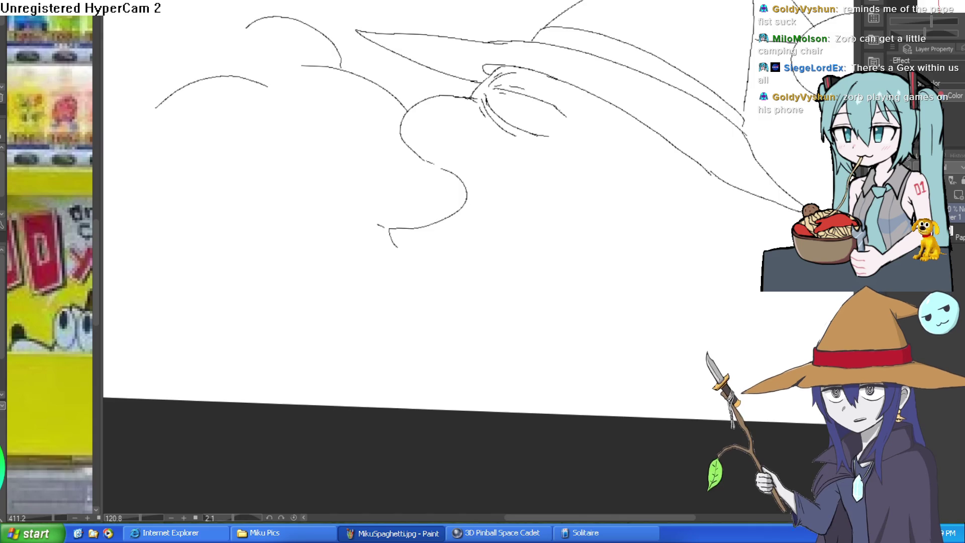
pyautogui.moveTo(562, 246); pyautogui.dragTo(597, 168)
pyautogui.scroll(2, 545, 211)
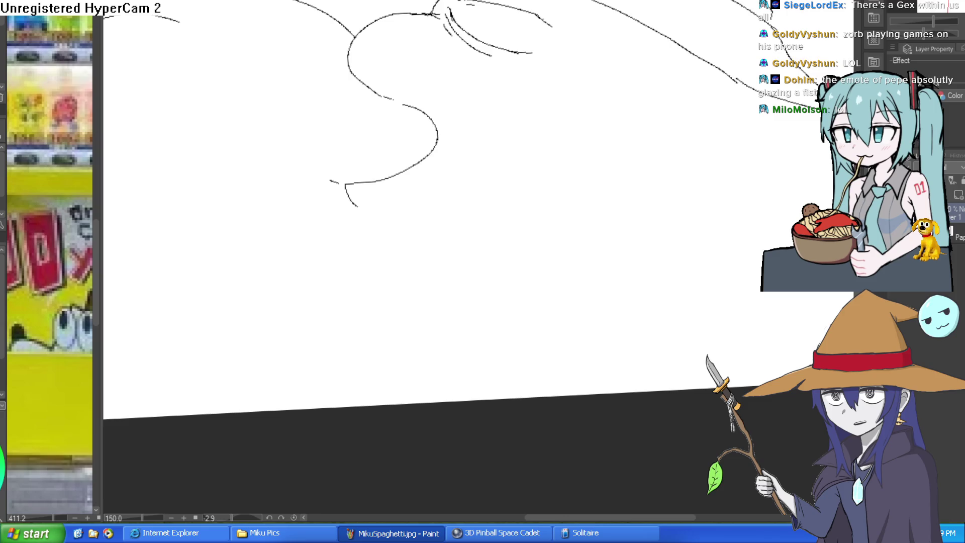
pyautogui.moveTo(448, 158); pyautogui.dragTo(419, 184)
# Step: Redraw the short stroke near the head curve and a face line beside the kiss
pyautogui.hotkey('ctrl', 'z')
pyautogui.moveTo(466, 149); pyautogui.dragTo(431, 182)
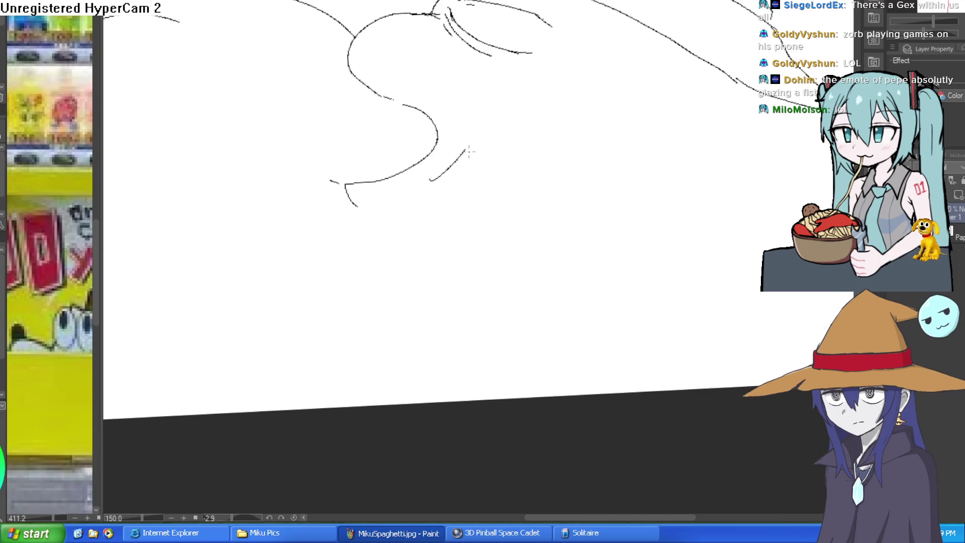
pyautogui.scroll(-3, 548, 166)
pyautogui.moveTo(548, 166)
pyautogui.mouseDown()
pyautogui.moveTo(588, 174)
pyautogui.moveTo(528, 167)
pyautogui.mouseUp()
pyautogui.scroll(3, 532, 163)
pyautogui.moveTo(474, 111)
pyautogui.mouseDown()
pyautogui.moveTo(471, 101)
pyautogui.moveTo(528, 193)
pyautogui.moveTo(463, 151)
pyautogui.mouseUp()
pyautogui.moveTo(420, 97); pyautogui.dragTo(505, 167)
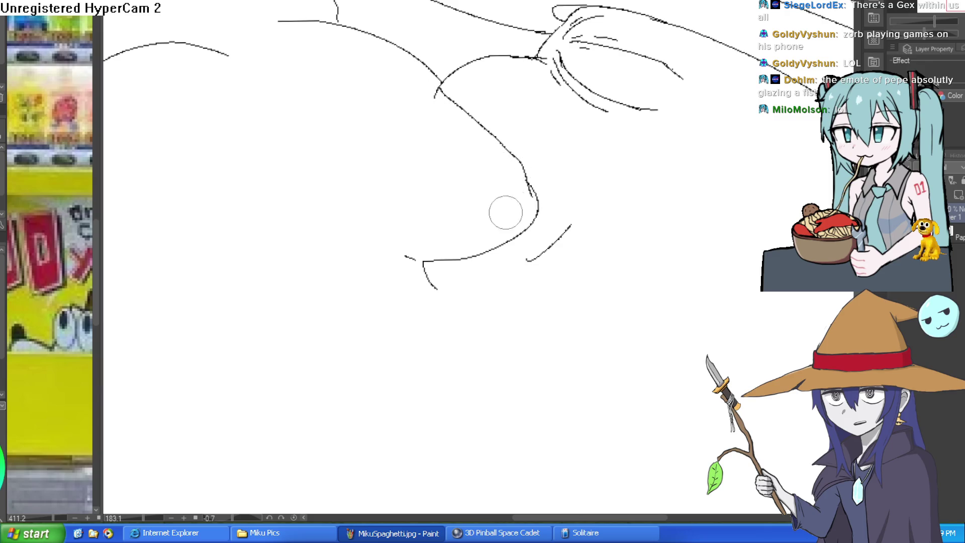
# Step: Try a short vertical stroke, undo it, and erase a short stray stroke
pyautogui.scroll(-5, 564, 199)
pyautogui.scroll(6, 556, 147)
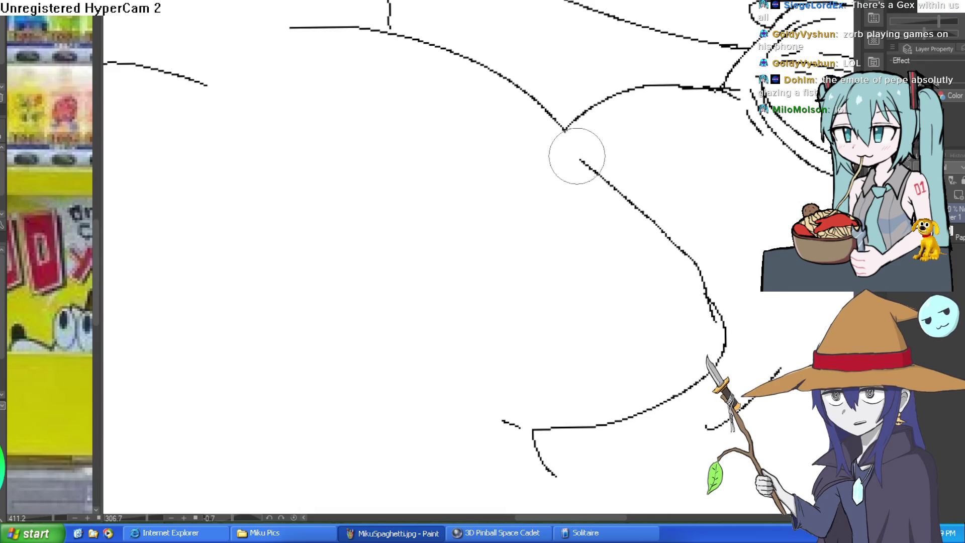
pyautogui.scroll(-3, 573, 151)
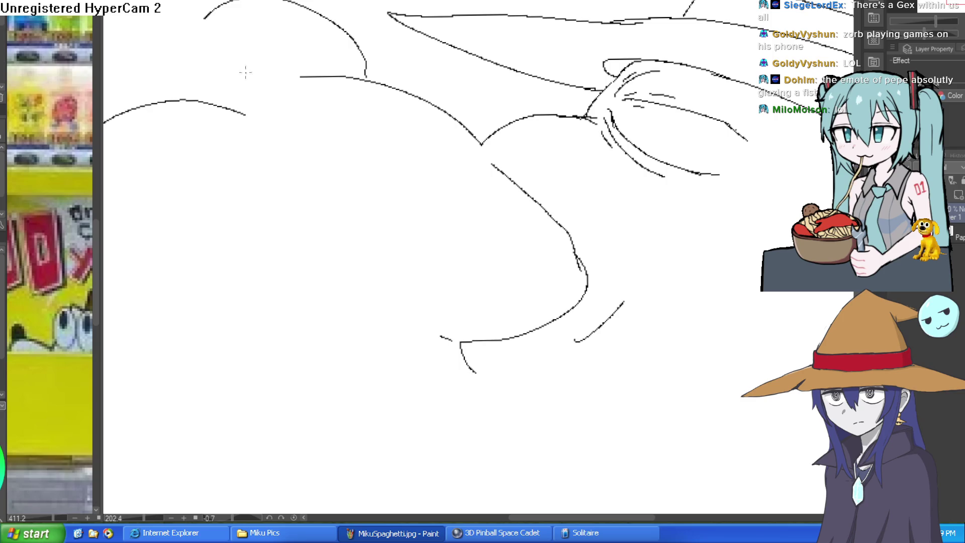
pyautogui.scroll(2, 552, 158)
pyautogui.scroll(-5, 556, 231)
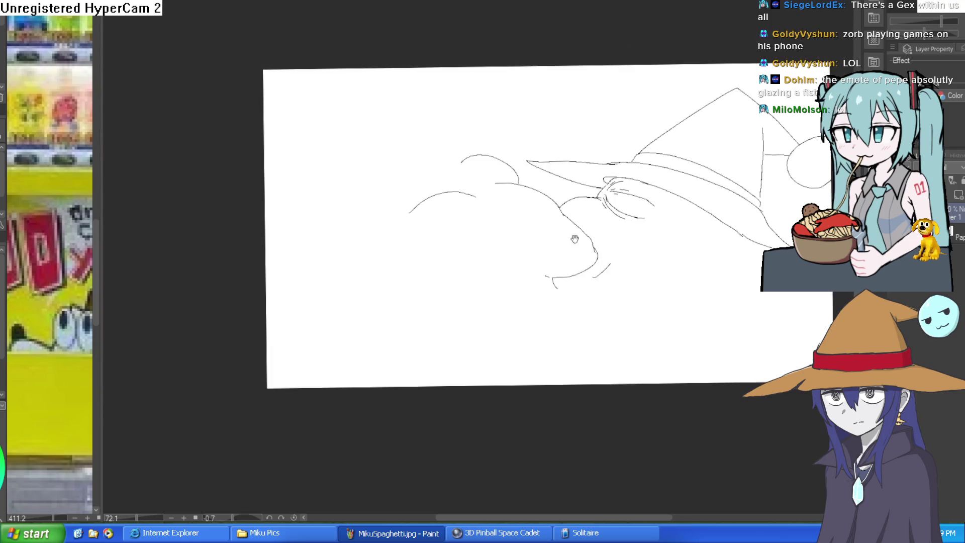
pyautogui.scroll(5, 547, 250)
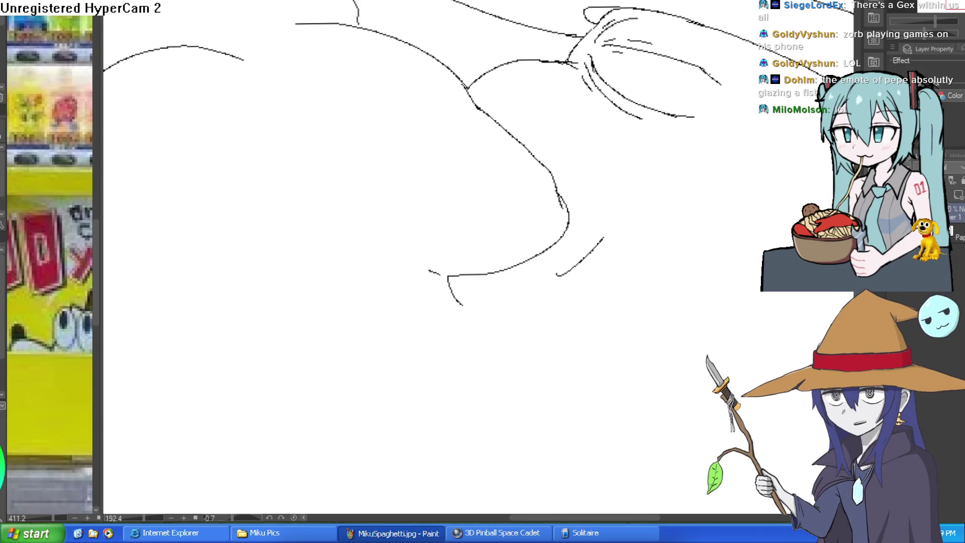
pyautogui.moveTo(534, 328); pyautogui.dragTo(533, 341)
pyautogui.hotkey('ctrl', 'z')
pyautogui.scroll(-3, 532, 358)
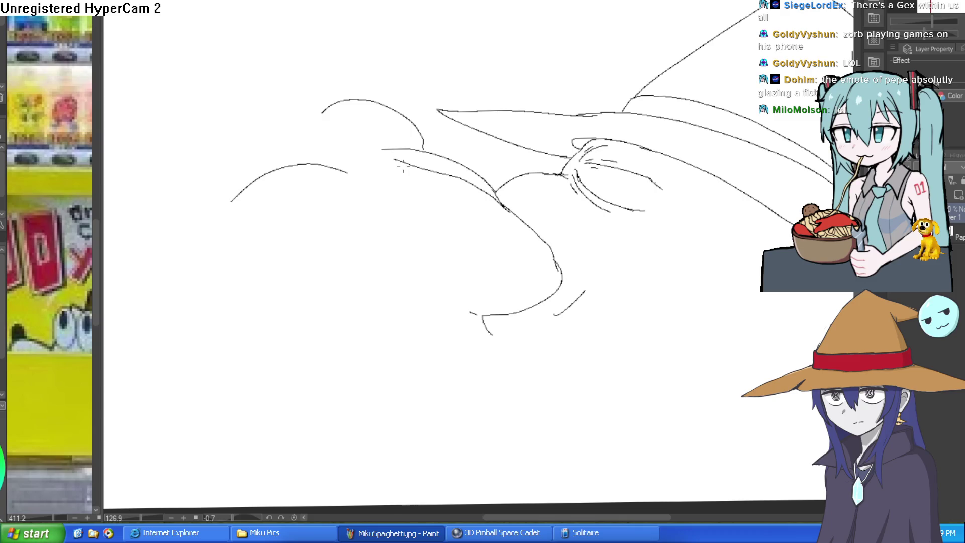
pyautogui.moveTo(423, 150)
pyautogui.mouseDown()
pyautogui.moveTo(400, 147)
pyautogui.moveTo(389, 171)
pyautogui.mouseUp()
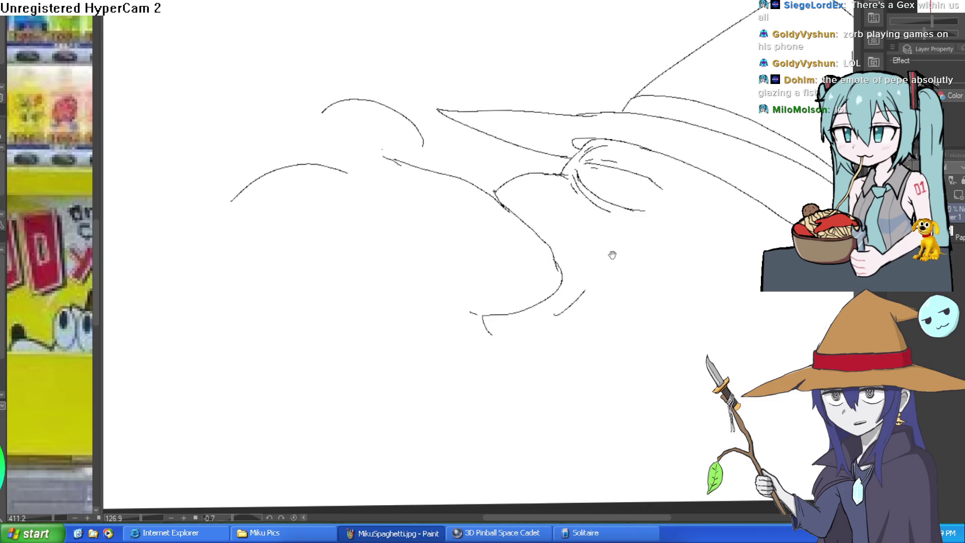
# Step: Erase the old head stroke, then lasso-select and delete the old left head sketch
pyautogui.moveTo(642, 282); pyautogui.dragTo(606, 264)
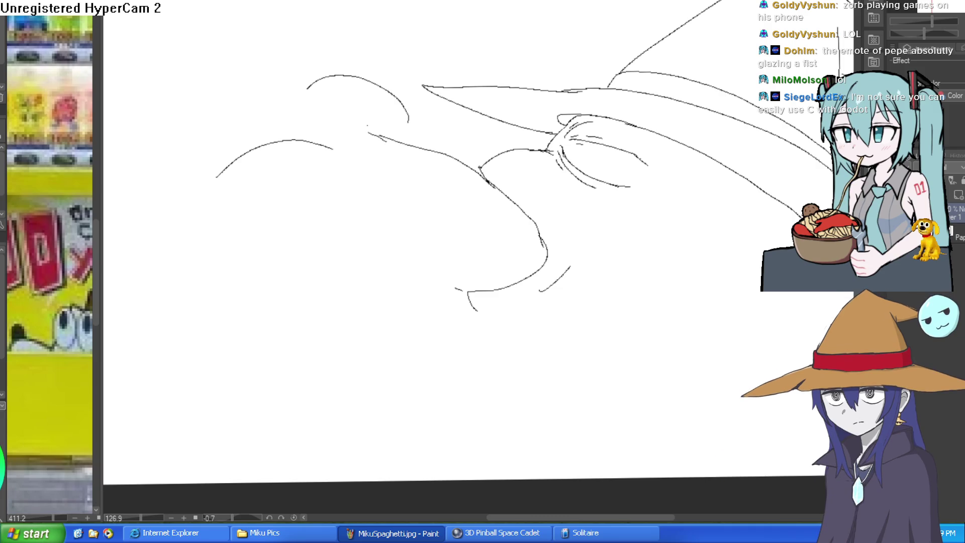
pyautogui.moveTo(448, 155); pyautogui.dragTo(487, 188)
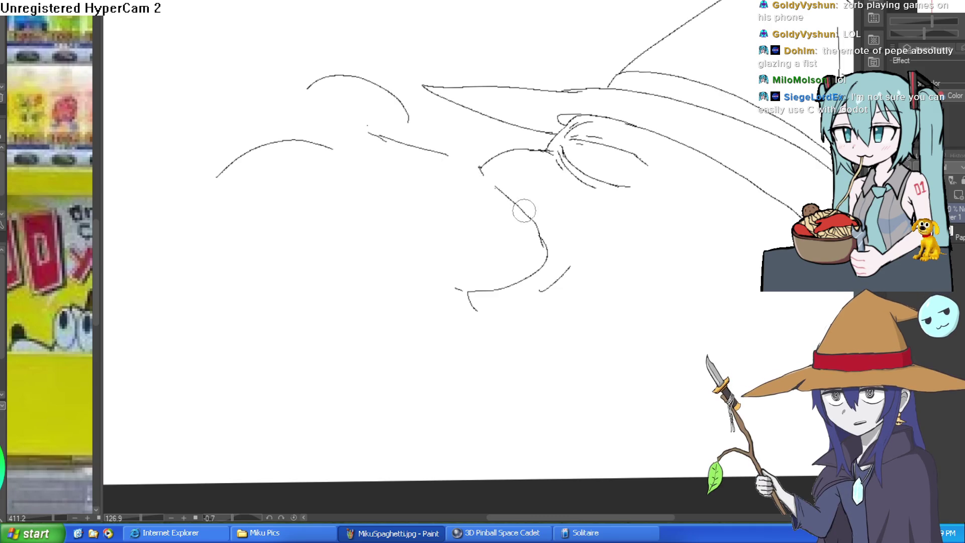
pyautogui.moveTo(444, 152); pyautogui.dragTo(374, 132)
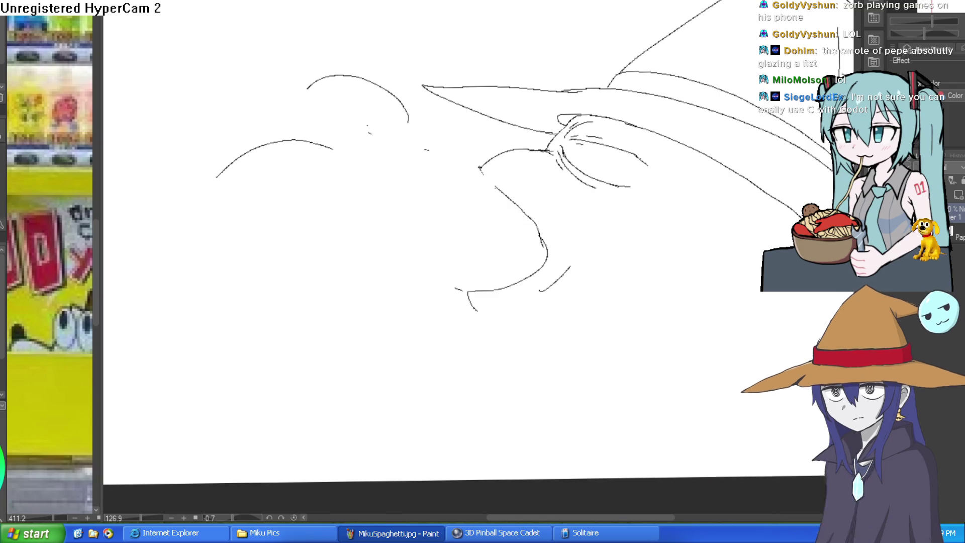
pyautogui.press('m')
pyautogui.moveTo(452, 151)
pyautogui.mouseDown()
pyautogui.moveTo(397, 66)
pyautogui.moveTo(248, 263)
pyautogui.moveTo(450, 151)
pyautogui.mouseUp()
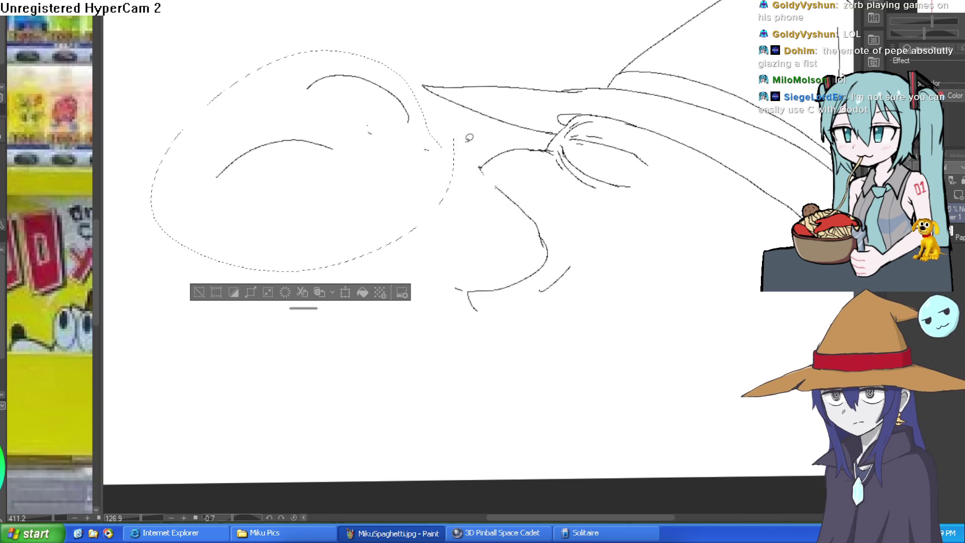
pyautogui.press('Delete')
pyautogui.click(199, 292)
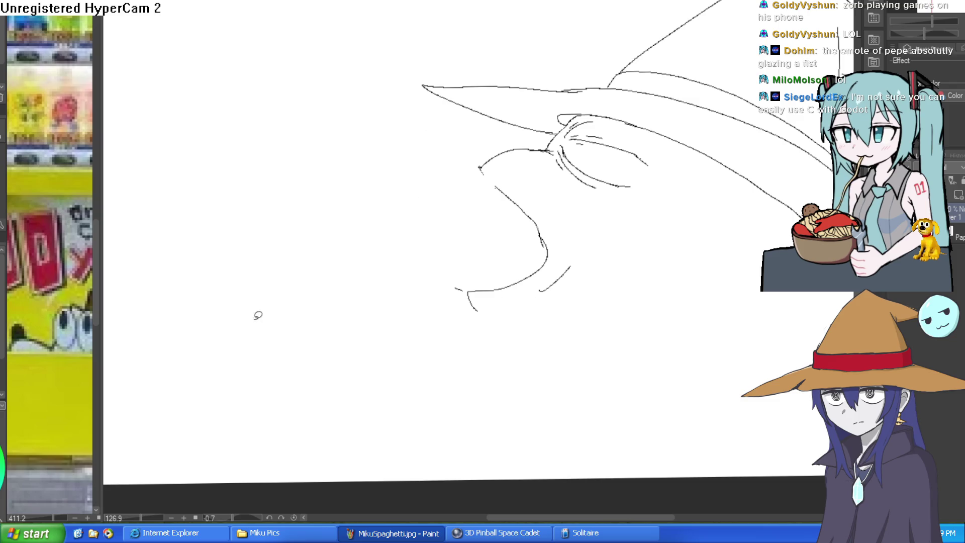
# Step: Draw the new long top curve across the lizard's head
pyautogui.scroll(-3, 260, 317)
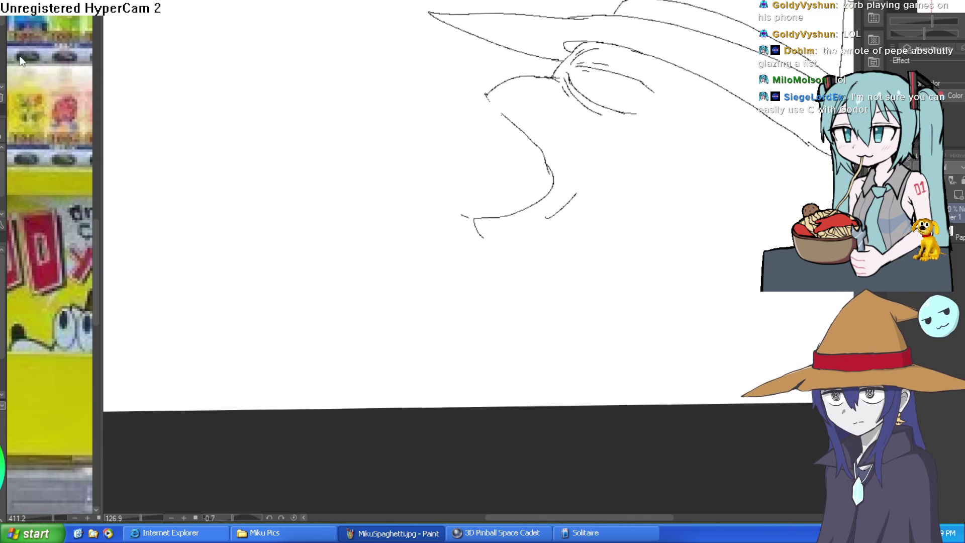
pyautogui.click(531, 123)
pyautogui.moveTo(531, 124)
pyautogui.mouseDown()
pyautogui.moveTo(605, 135)
pyautogui.moveTo(498, 95)
pyautogui.moveTo(439, 92)
pyautogui.moveTo(261, 126)
pyautogui.mouseUp()
pyautogui.scroll(-2, 701, 187)
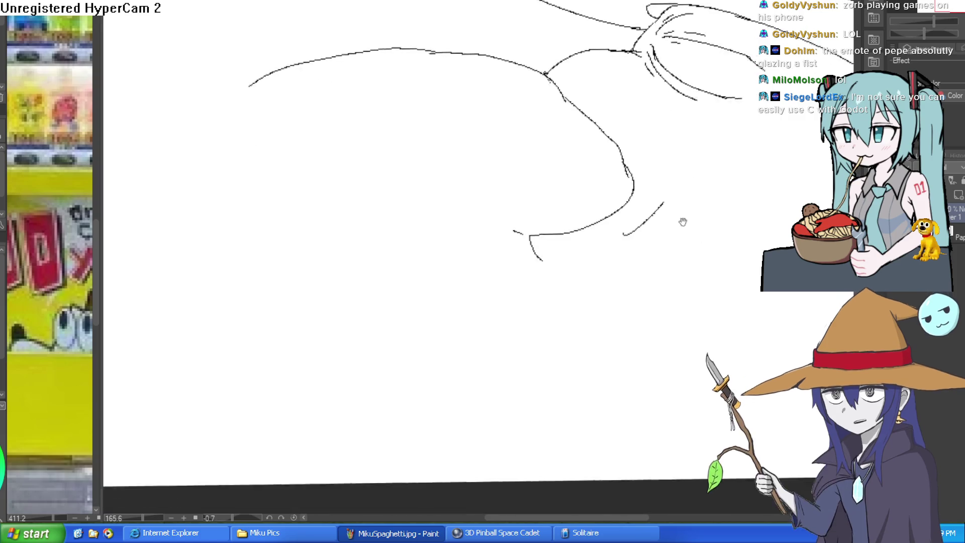
pyautogui.scroll(2, 664, 186)
pyautogui.moveTo(578, 162)
pyautogui.mouseDown()
pyautogui.moveTo(559, 226)
pyautogui.moveTo(421, 129)
pyautogui.moveTo(309, 143)
pyautogui.mouseUp()
pyautogui.moveTo(641, 275)
pyautogui.mouseDown()
pyautogui.moveTo(595, 155)
pyautogui.moveTo(556, 266)
pyautogui.mouseUp()
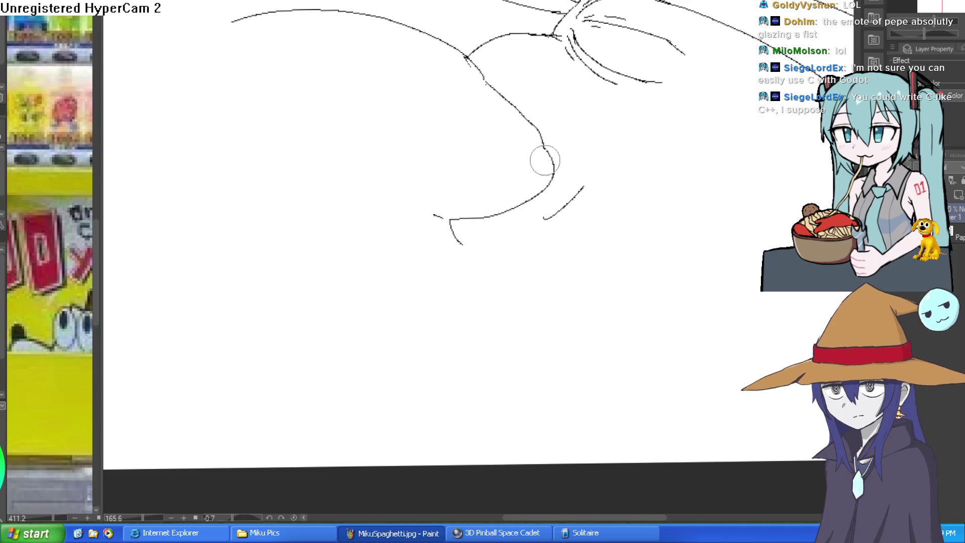
# Step: Draw the rounded snout loop and the lower jaw curve meeting the wizard's face
pyautogui.moveTo(487, 263)
pyautogui.mouseDown()
pyautogui.moveTo(492, 191)
pyautogui.moveTo(529, 190)
pyautogui.mouseUp()
pyautogui.moveTo(449, 149)
pyautogui.mouseDown()
pyautogui.moveTo(428, 211)
pyautogui.moveTo(566, 211)
pyautogui.moveTo(680, 234)
pyautogui.moveTo(671, 232)
pyautogui.mouseUp()
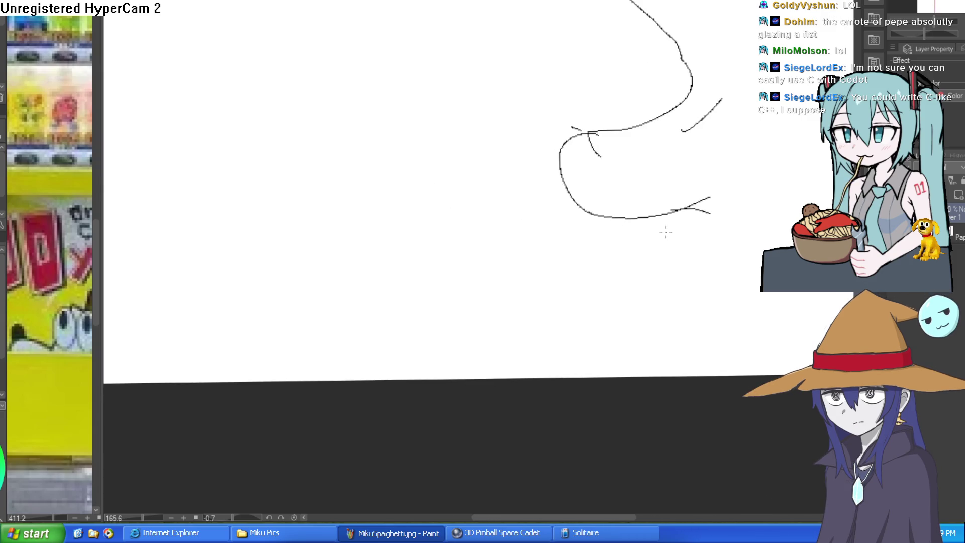
pyautogui.moveTo(580, 232); pyautogui.dragTo(512, 272)
pyautogui.moveTo(553, 259)
pyautogui.mouseDown()
pyautogui.moveTo(488, 297)
pyautogui.moveTo(261, 232)
pyautogui.mouseUp()
pyautogui.moveTo(307, 271); pyautogui.dragTo(253, 273)
# Step: Retrace the upper head curve and check the proportions in a flipped view
pyautogui.moveTo(564, 231)
pyautogui.mouseDown()
pyautogui.moveTo(640, 280)
pyautogui.moveTo(659, 323)
pyautogui.moveTo(656, 229)
pyautogui.mouseUp()
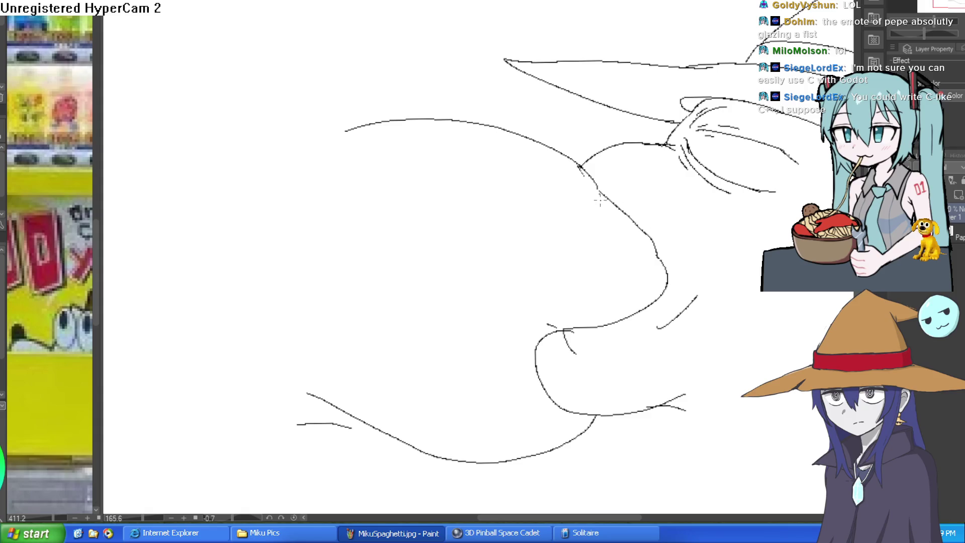
pyautogui.moveTo(497, 134)
pyautogui.mouseDown()
pyautogui.moveTo(586, 182)
pyautogui.moveTo(582, 276)
pyautogui.mouseUp()
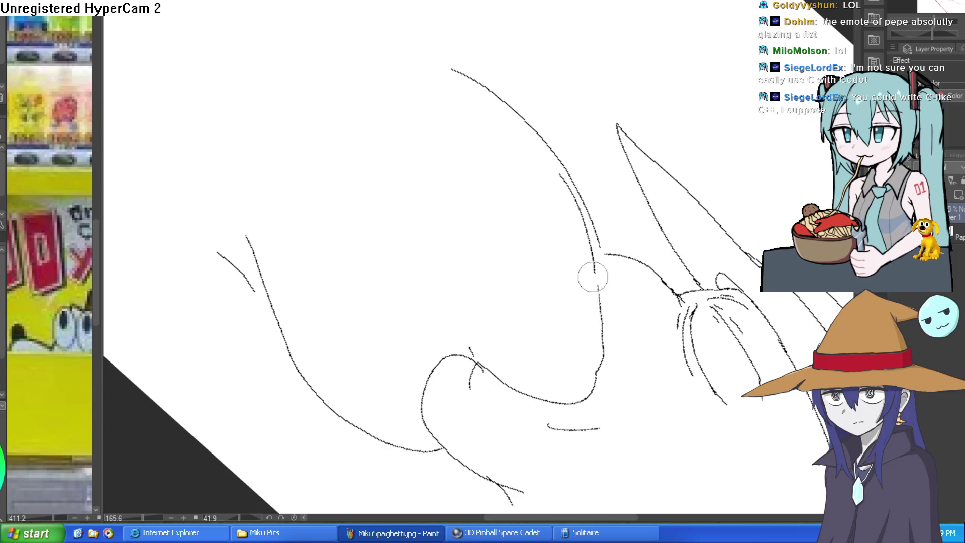
pyautogui.moveTo(612, 342); pyautogui.dragTo(571, 187)
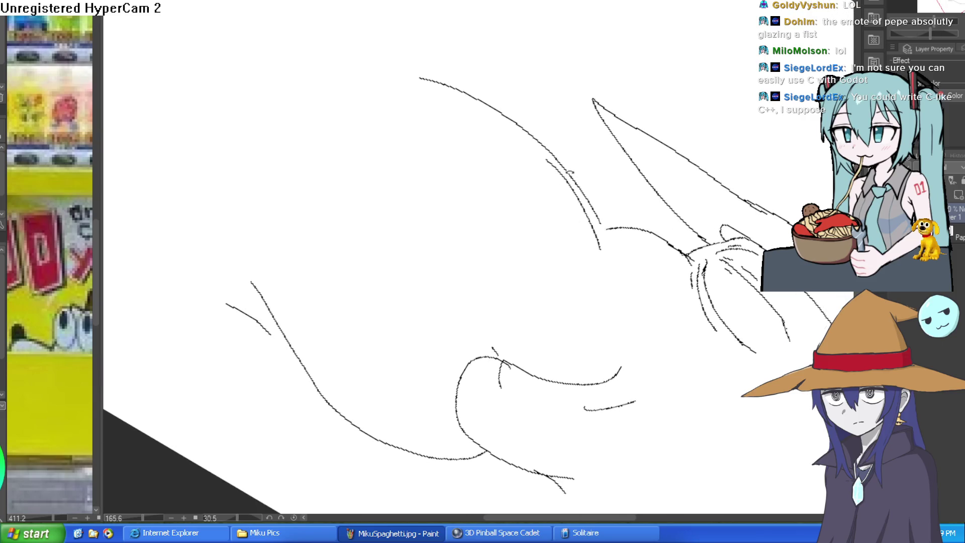
pyautogui.press('h')
pyautogui.moveTo(479, 156)
pyautogui.mouseDown()
pyautogui.moveTo(720, 243)
pyautogui.moveTo(568, 165)
pyautogui.mouseUp()
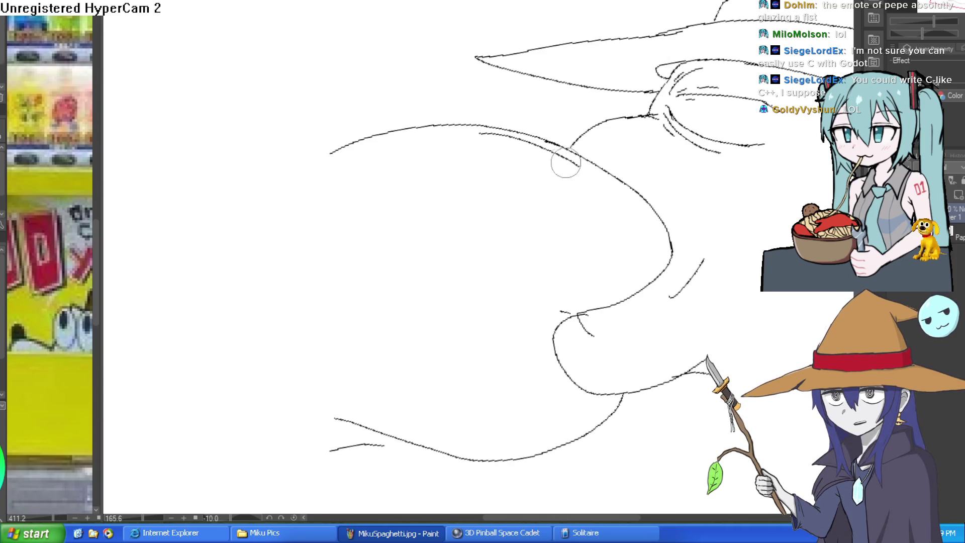
pyautogui.scroll(-5, 583, 179)
pyautogui.moveTo(583, 179)
pyautogui.mouseDown()
pyautogui.moveTo(709, 266)
pyautogui.moveTo(678, 236)
pyautogui.mouseUp()
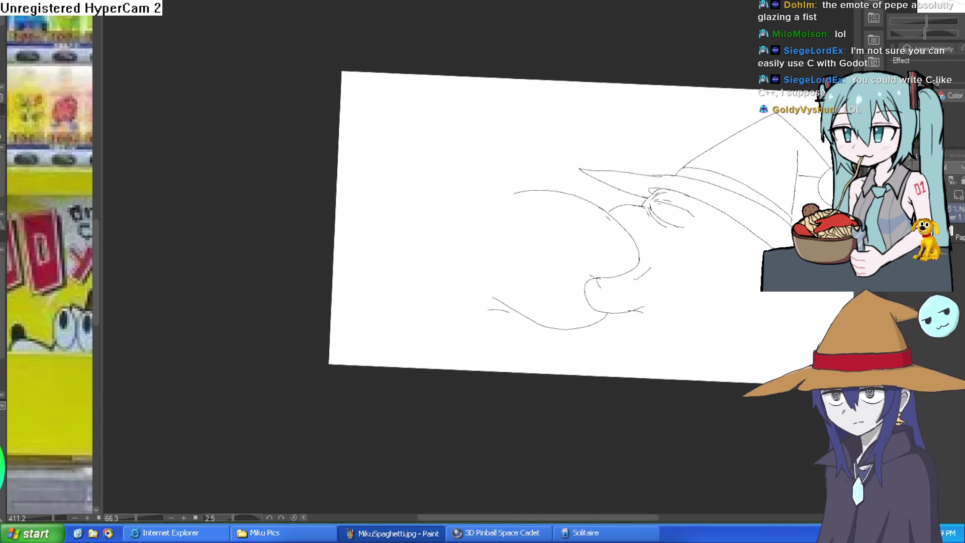
# Step: Draw a rounded bump on the lizard's head, the chin curve, and strokes near the wizard's hair tip
pyautogui.click(529, 195)
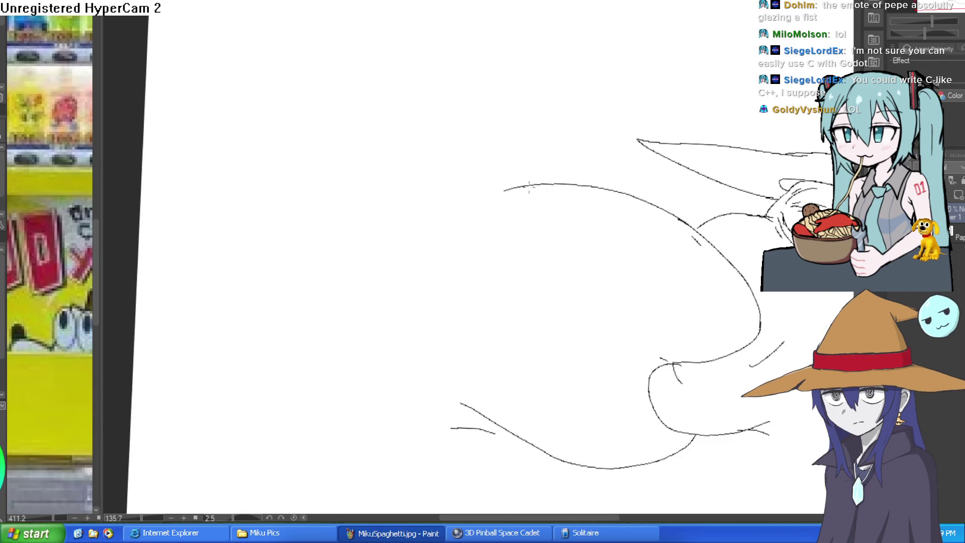
pyautogui.moveTo(526, 183); pyautogui.dragTo(397, 116)
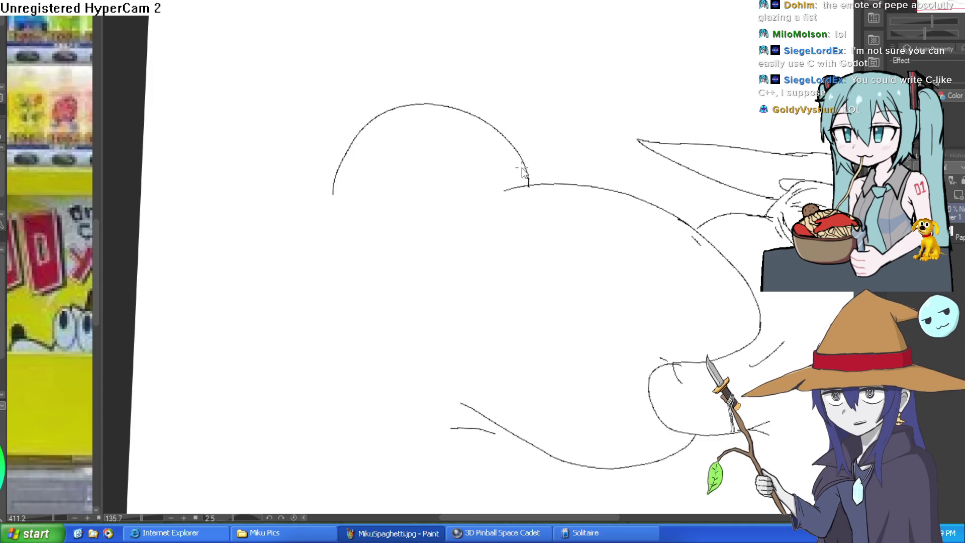
pyautogui.moveTo(478, 239)
pyautogui.mouseDown()
pyautogui.moveTo(722, 211)
pyautogui.moveTo(667, 240)
pyautogui.moveTo(566, 131)
pyautogui.mouseUp()
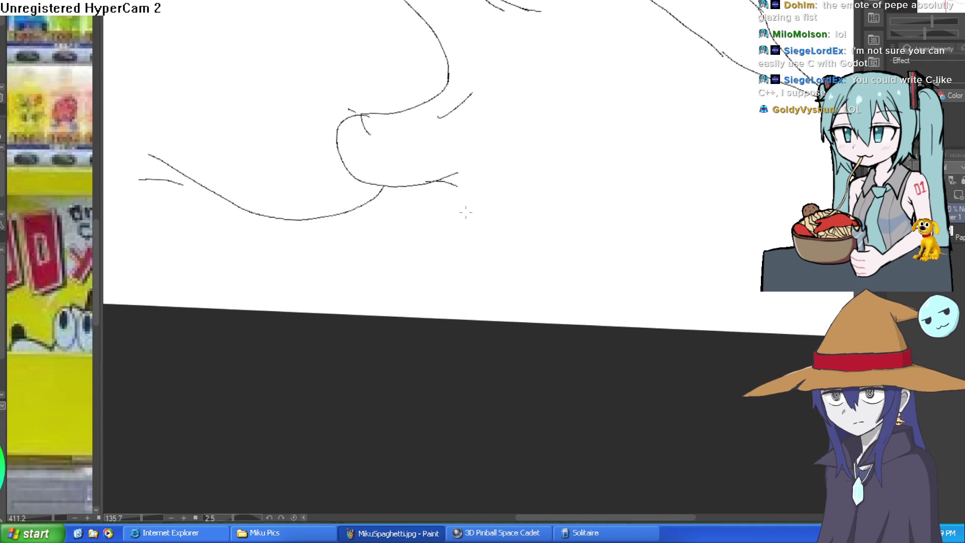
pyautogui.moveTo(424, 187)
pyautogui.mouseDown()
pyautogui.moveTo(475, 246)
pyautogui.moveTo(703, 230)
pyautogui.mouseUp()
pyautogui.moveTo(754, 80)
pyautogui.mouseDown()
pyautogui.moveTo(731, 204)
pyautogui.moveTo(700, 251)
pyautogui.mouseUp()
pyautogui.scroll(-3, 699, 251)
pyautogui.scroll(5, 616, 280)
pyautogui.moveTo(616, 280); pyautogui.dragTo(499, 305)
pyautogui.moveTo(485, 115); pyautogui.dragTo(637, 233)
pyautogui.moveTo(637, 237)
pyautogui.mouseDown()
pyautogui.moveTo(570, 236)
pyautogui.moveTo(487, 187)
pyautogui.mouseUp()
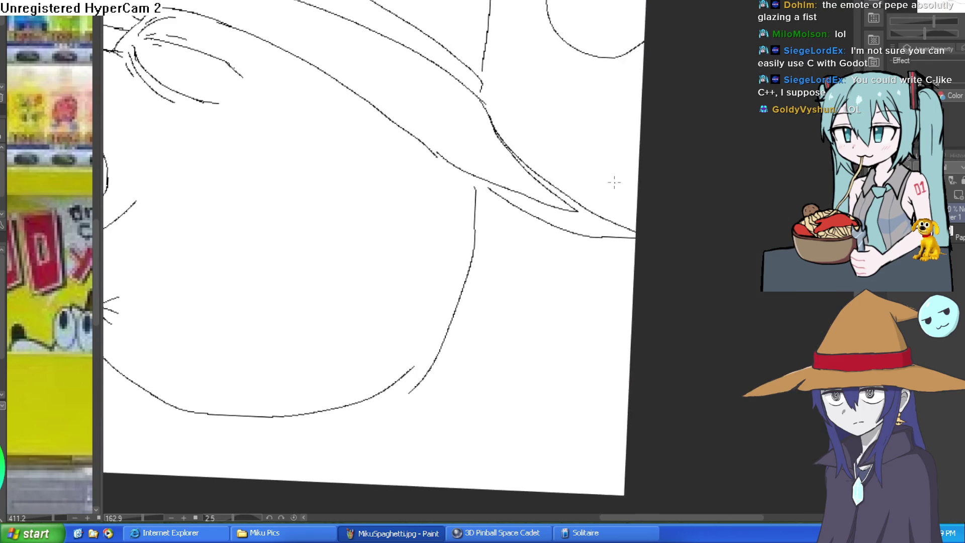
# Step: With the eraser, rub out stray line segments around the snout, rotating the view as needed
pyautogui.press('e')
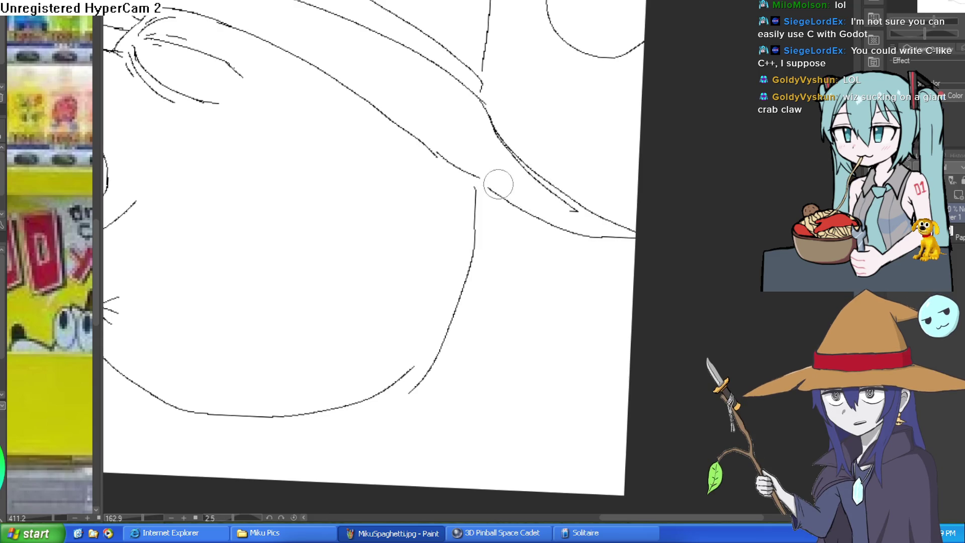
pyautogui.scroll(-3, 618, 262)
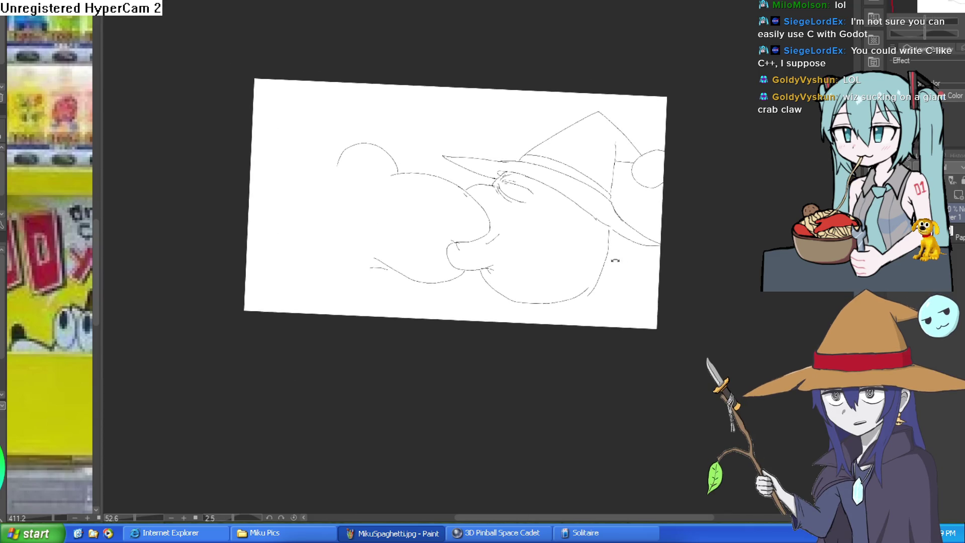
pyautogui.moveTo(530, 260); pyautogui.dragTo(553, 246)
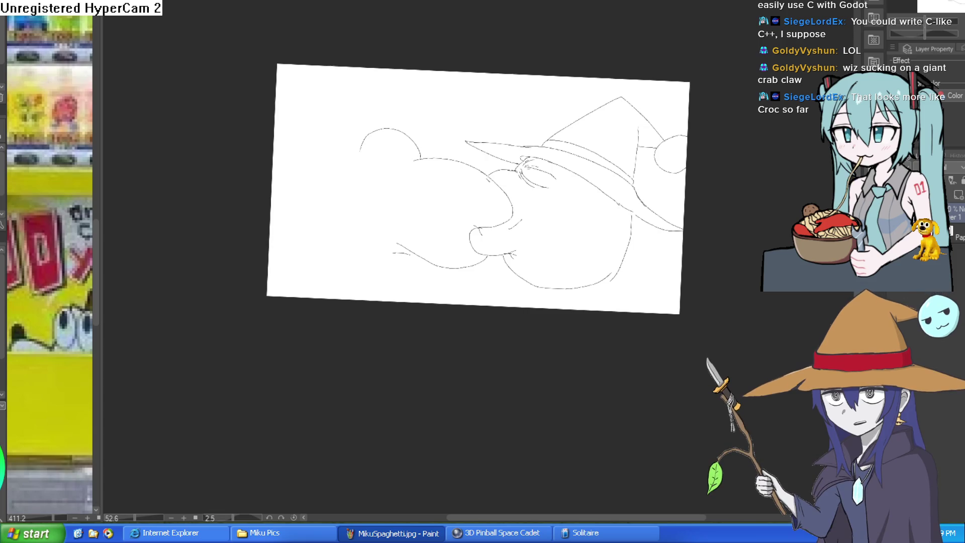
pyautogui.scroll(5, 459, 191)
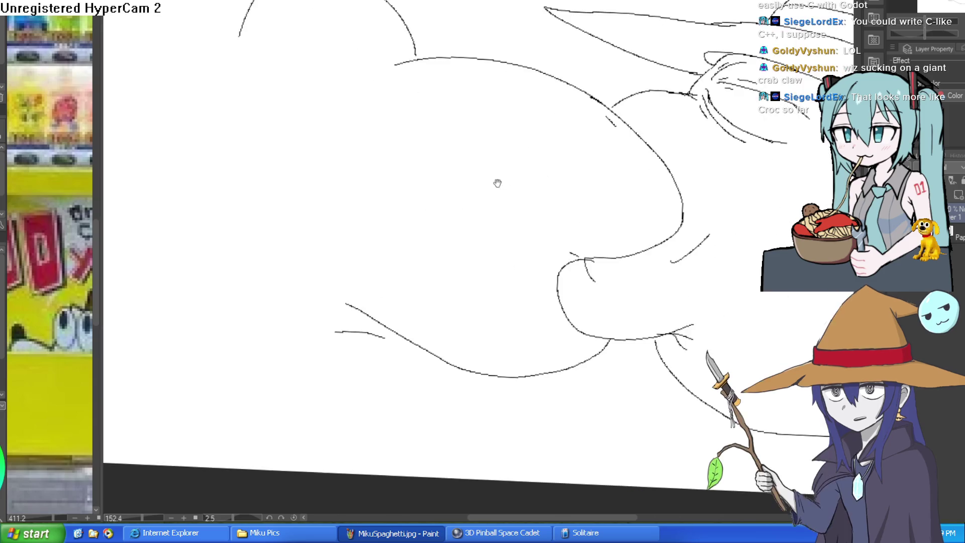
pyautogui.moveTo(487, 185); pyautogui.dragTo(586, 220)
pyautogui.moveTo(593, 271); pyautogui.dragTo(581, 301)
pyautogui.moveTo(534, 115); pyautogui.dragTo(538, 144)
pyautogui.press('e')
pyautogui.moveTo(550, 176)
pyautogui.mouseDown()
pyautogui.moveTo(586, 247)
pyautogui.moveTo(588, 279)
pyautogui.mouseUp()
pyautogui.moveTo(564, 327)
pyautogui.mouseDown()
pyautogui.moveTo(629, 331)
pyautogui.moveTo(698, 307)
pyautogui.moveTo(661, 298)
pyautogui.mouseUp()
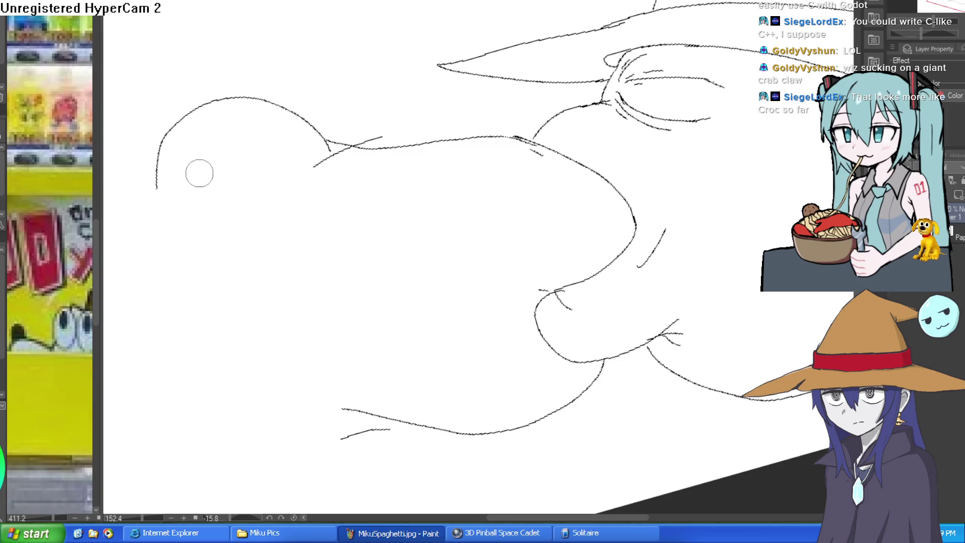
# Step: Redraw the top of the lizard's head as one longer curved outline
pyautogui.moveTo(276, 30); pyautogui.dragTo(361, 17)
pyautogui.moveTo(509, 161); pyautogui.dragTo(378, 57)
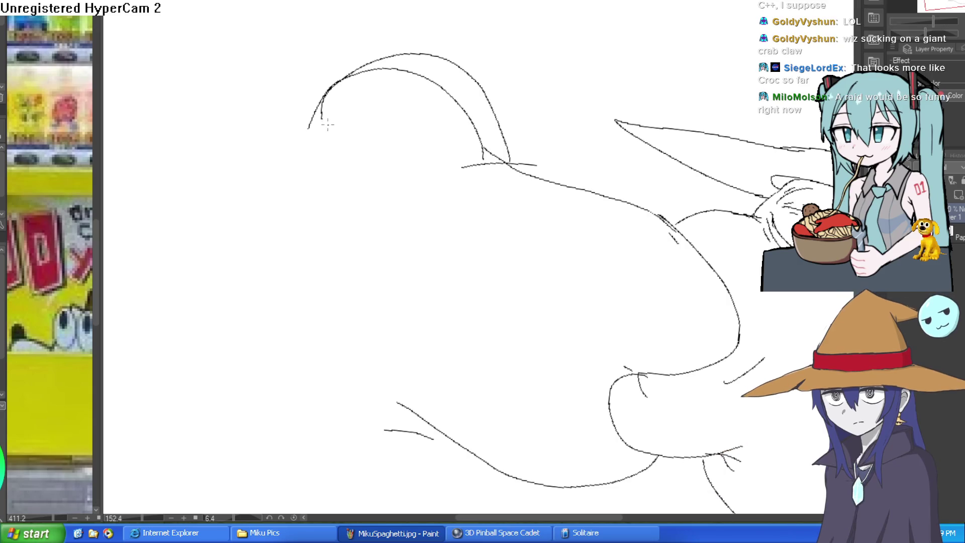
pyautogui.moveTo(483, 188); pyautogui.dragTo(619, 121)
pyautogui.moveTo(617, 157); pyautogui.dragTo(616, 125)
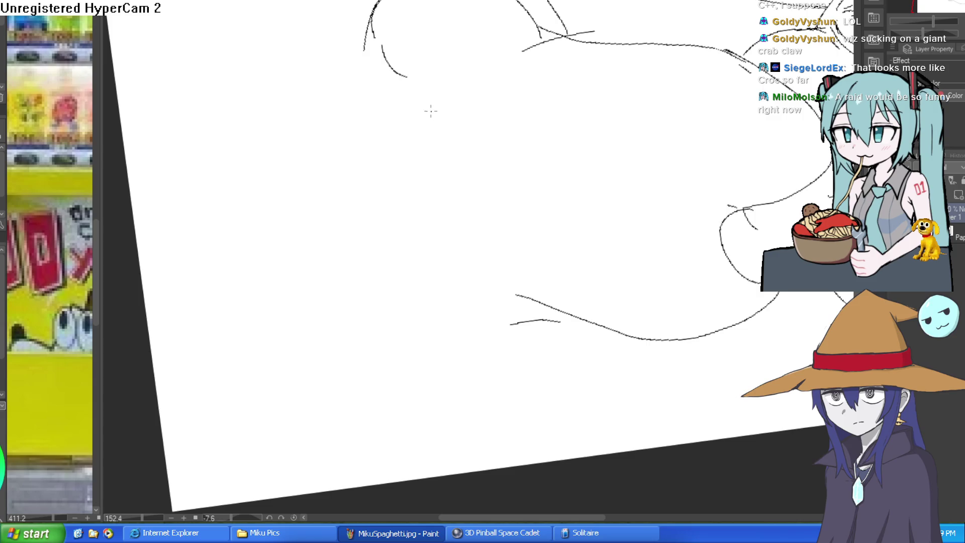
pyautogui.hotkey('ctrl', 'z')
pyautogui.moveTo(435, 86)
pyautogui.mouseDown()
pyautogui.moveTo(270, 151)
pyautogui.moveTo(272, 235)
pyautogui.mouseUp()
pyautogui.moveTo(632, 205); pyautogui.dragTo(624, 191)
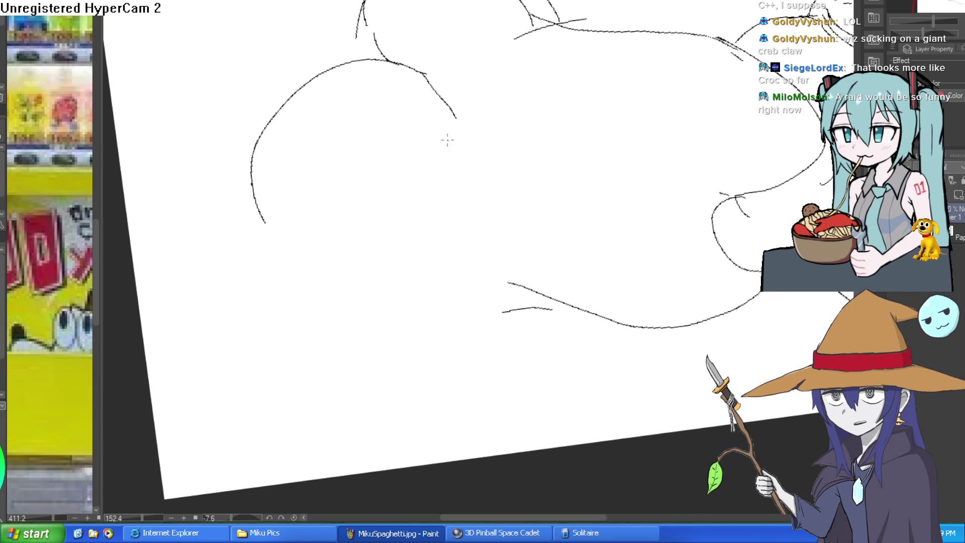
pyautogui.moveTo(415, 111)
pyautogui.mouseDown()
pyautogui.moveTo(310, 210)
pyautogui.moveTo(418, 145)
pyautogui.mouseUp()
pyautogui.moveTo(463, 90); pyautogui.dragTo(446, 162)
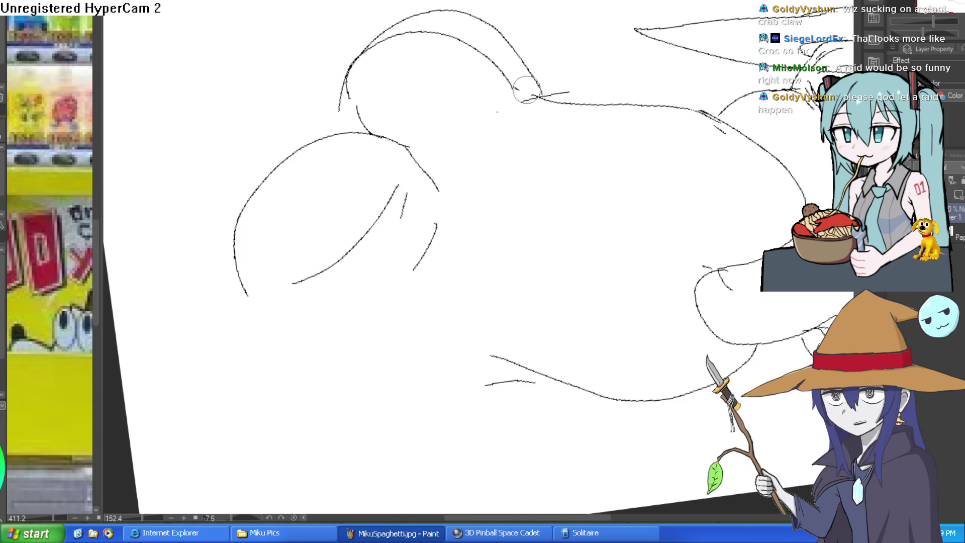
# Step: Erase stray upper lines and stroke ends near the mouths, adding a curve along the wizard's face
pyautogui.moveTo(450, 40)
pyautogui.mouseDown()
pyautogui.moveTo(356, 58)
pyautogui.moveTo(349, 107)
pyautogui.moveTo(366, 118)
pyautogui.moveTo(339, 119)
pyautogui.moveTo(313, 47)
pyautogui.mouseUp()
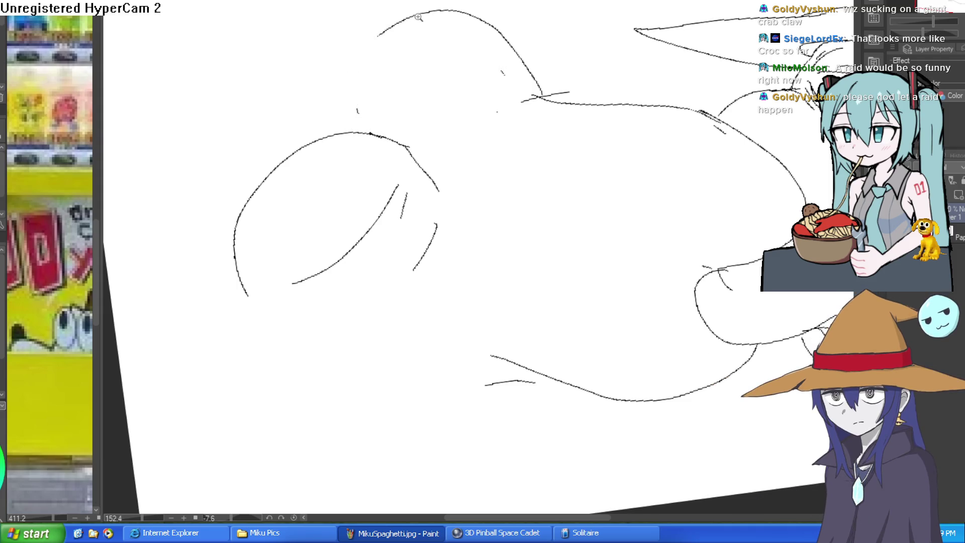
pyautogui.scroll(1, 407, 14)
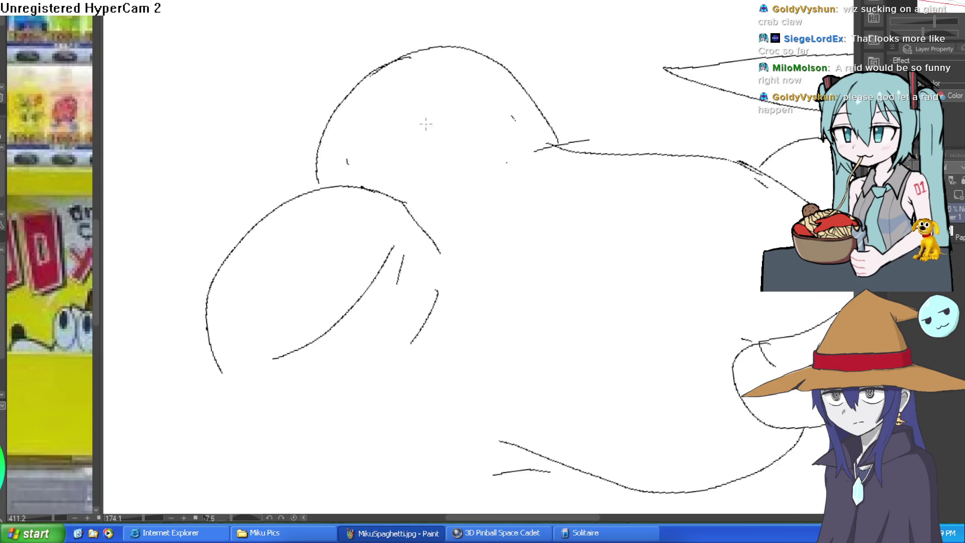
pyautogui.moveTo(504, 103)
pyautogui.mouseDown()
pyautogui.moveTo(403, 195)
pyautogui.moveTo(569, 190)
pyautogui.moveTo(617, 146)
pyautogui.moveTo(632, 191)
pyautogui.moveTo(703, 232)
pyautogui.moveTo(751, 231)
pyautogui.moveTo(736, 211)
pyautogui.moveTo(569, 195)
pyautogui.moveTo(622, 172)
pyautogui.mouseUp()
pyautogui.scroll(-3, 609, 177)
pyautogui.scroll(3, 565, 189)
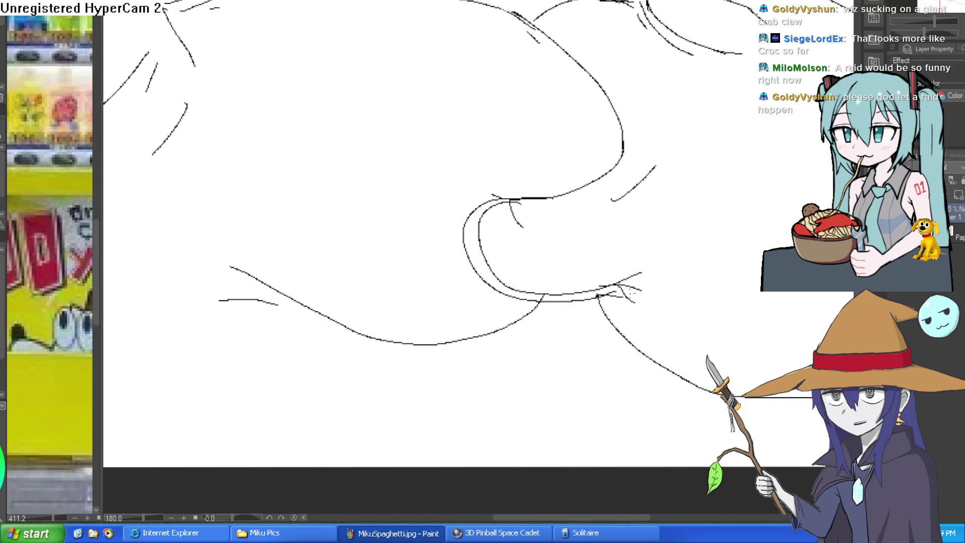
pyautogui.moveTo(622, 280)
pyautogui.mouseDown()
pyautogui.moveTo(642, 284)
pyautogui.moveTo(527, 293)
pyautogui.moveTo(485, 215)
pyautogui.moveTo(520, 210)
pyautogui.mouseUp()
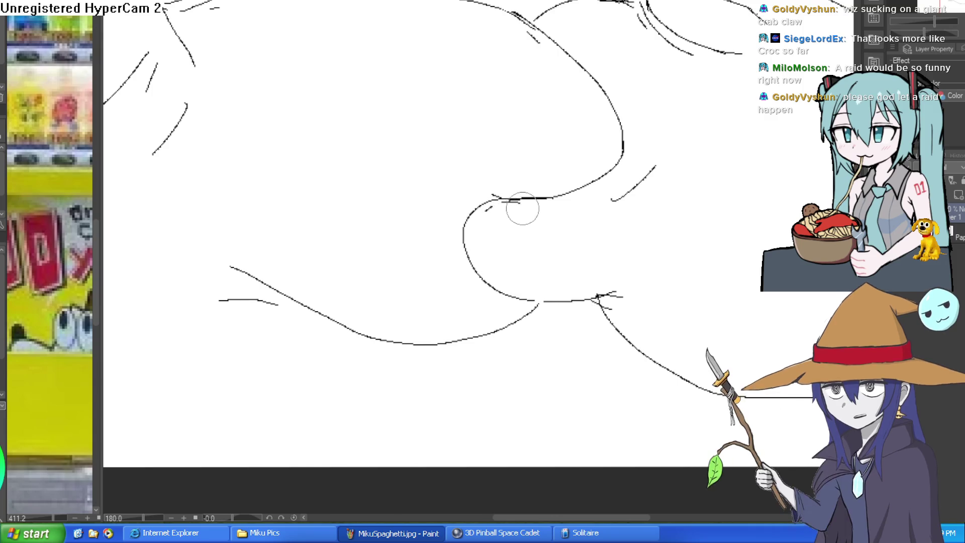
pyautogui.scroll(-3, 633, 233)
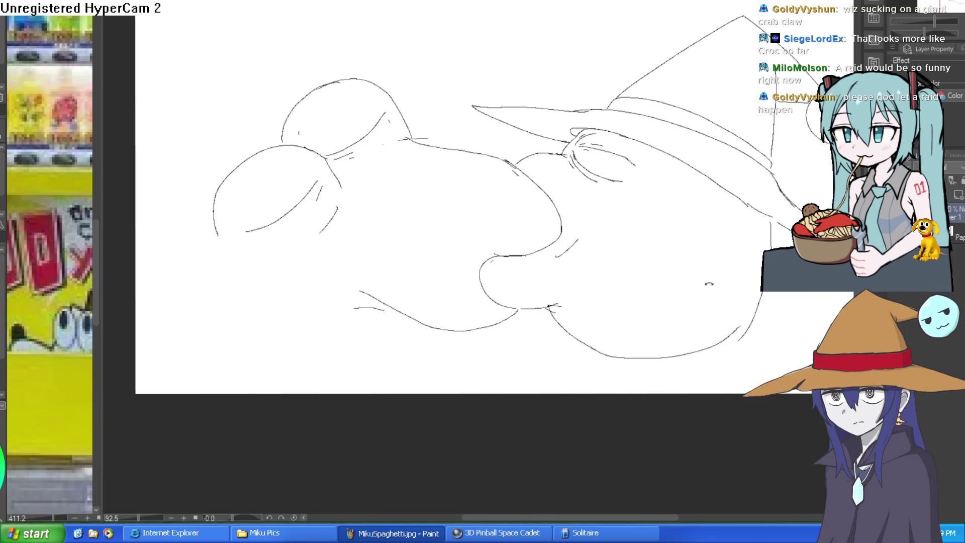
# Step: Erase the short hatch marks on the lizard's head
pyautogui.moveTo(707, 282); pyautogui.dragTo(670, 208)
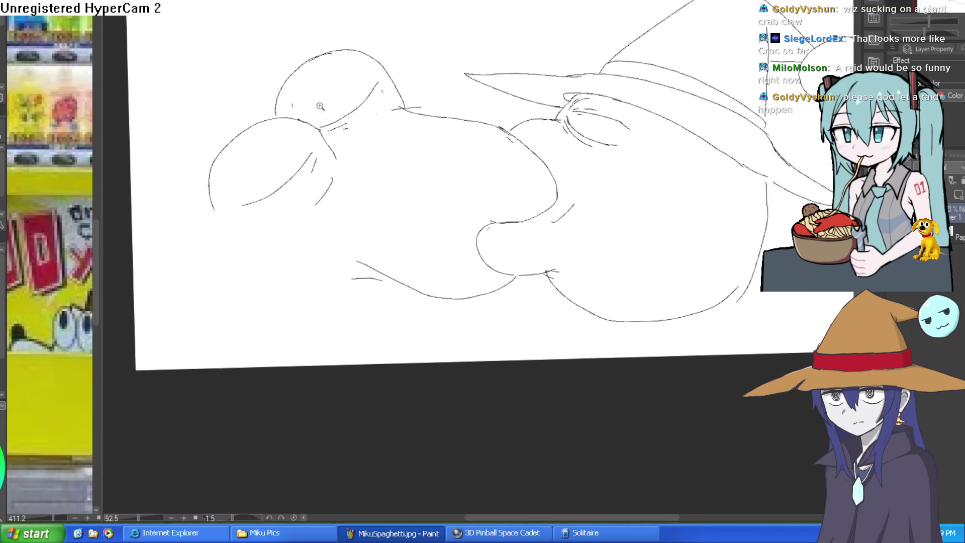
pyautogui.scroll(2, 329, 102)
pyautogui.scroll(-3, 371, 117)
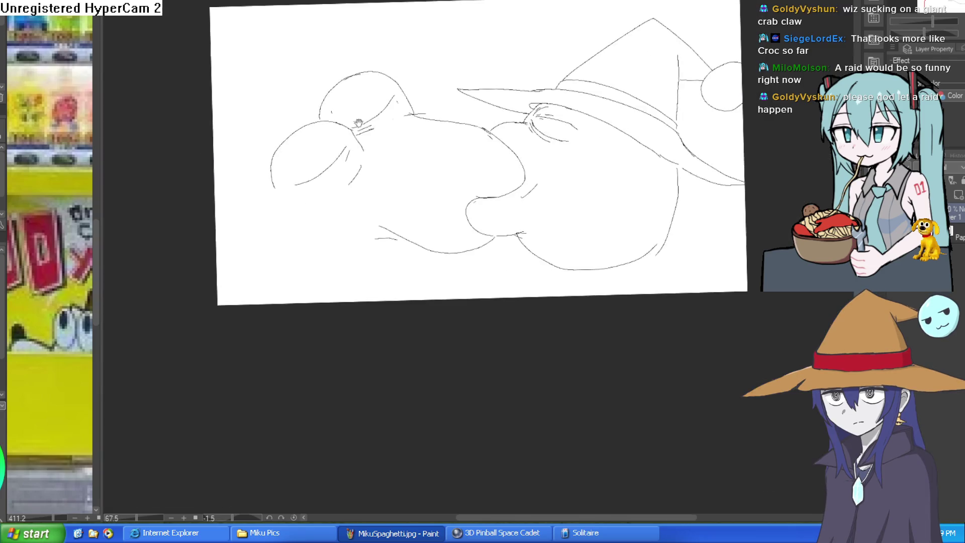
pyautogui.scroll(4, 422, 123)
pyautogui.moveTo(492, 173); pyautogui.dragTo(490, 136)
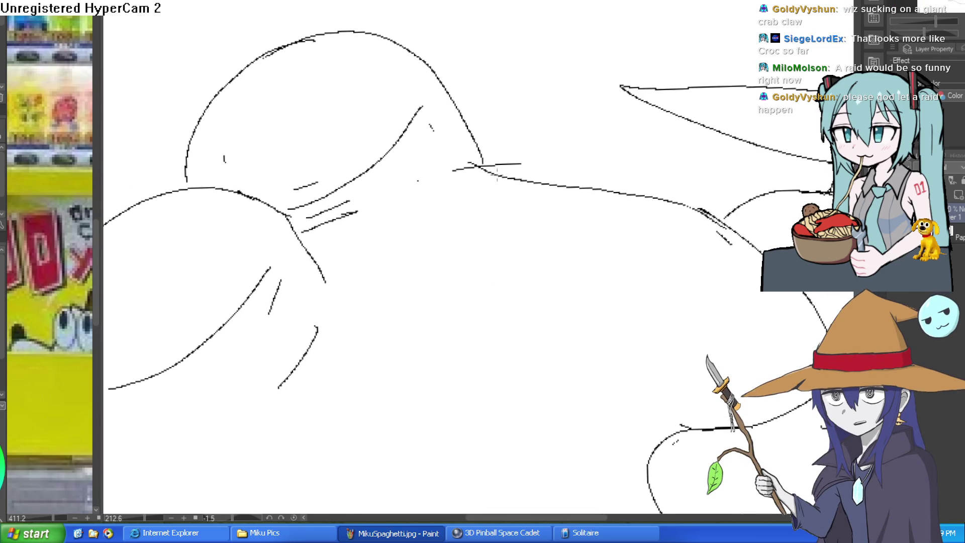
pyautogui.press('e')
pyautogui.moveTo(472, 170)
pyautogui.mouseDown()
pyautogui.moveTo(482, 175)
pyautogui.moveTo(448, 143)
pyautogui.mouseUp()
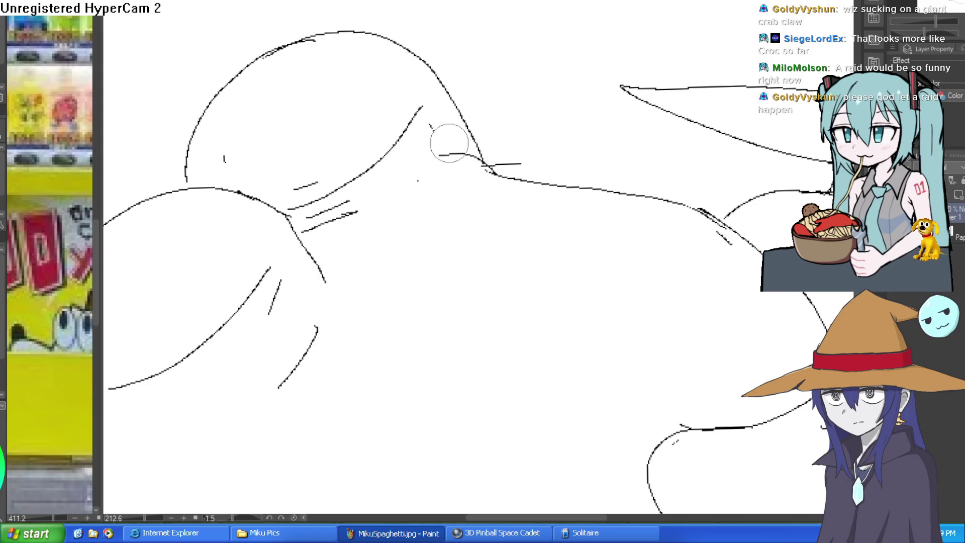
pyautogui.scroll(-3, 642, 181)
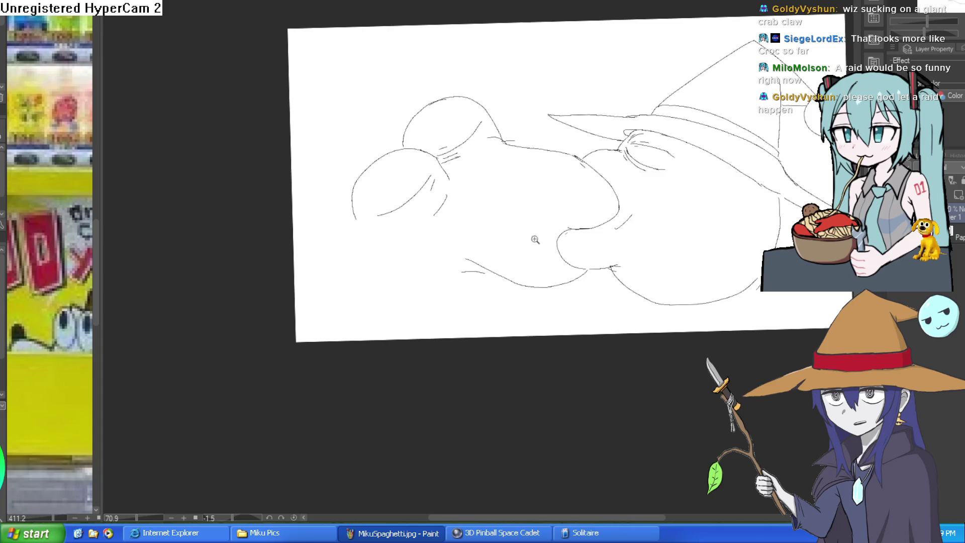
pyautogui.scroll(3, 536, 239)
# Step: Draw a curve near the wizard's chin and the lower jaw line ending in a claw-like hand
pyautogui.moveTo(606, 191); pyautogui.dragTo(534, 246)
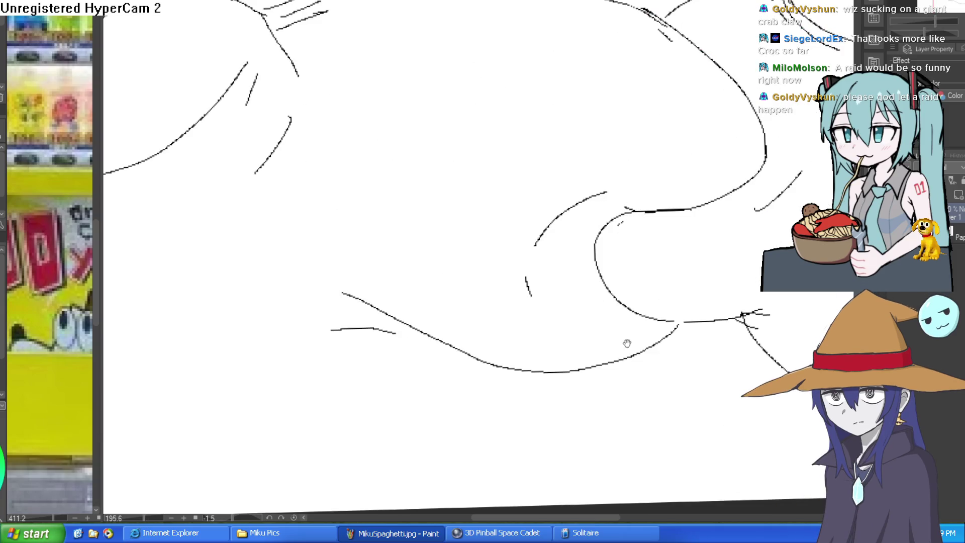
pyautogui.scroll(-5, 648, 278)
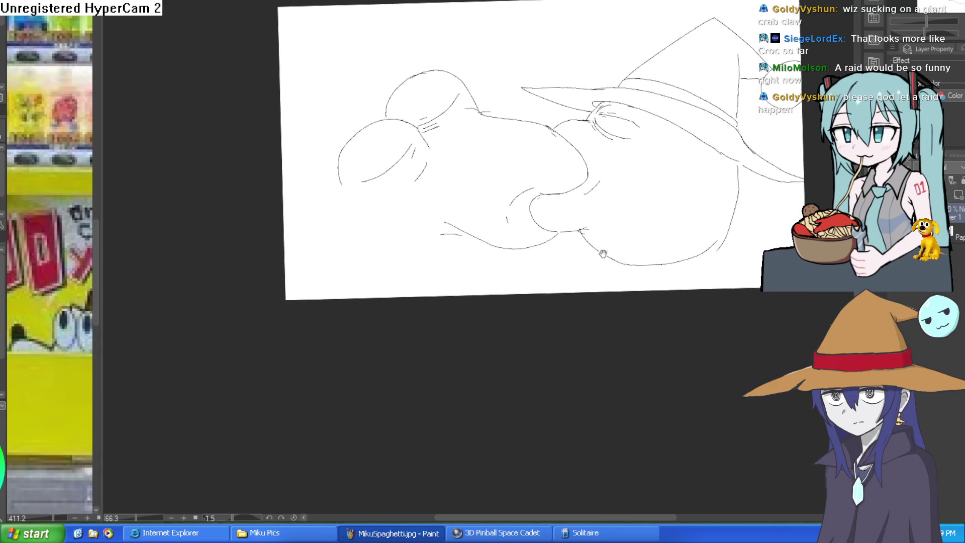
pyautogui.scroll(1, 604, 255)
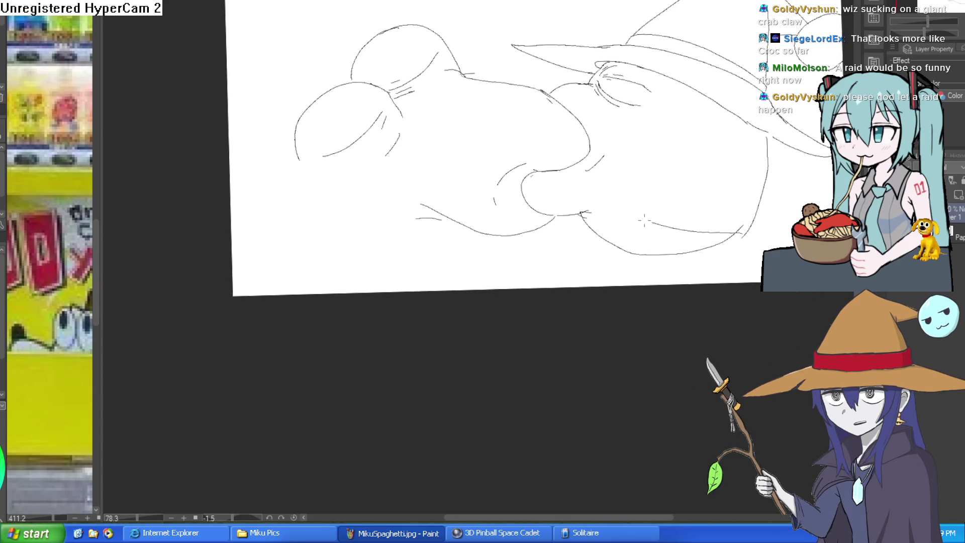
pyautogui.moveTo(755, 228); pyautogui.dragTo(734, 282)
pyautogui.moveTo(629, 262); pyautogui.dragTo(448, 269)
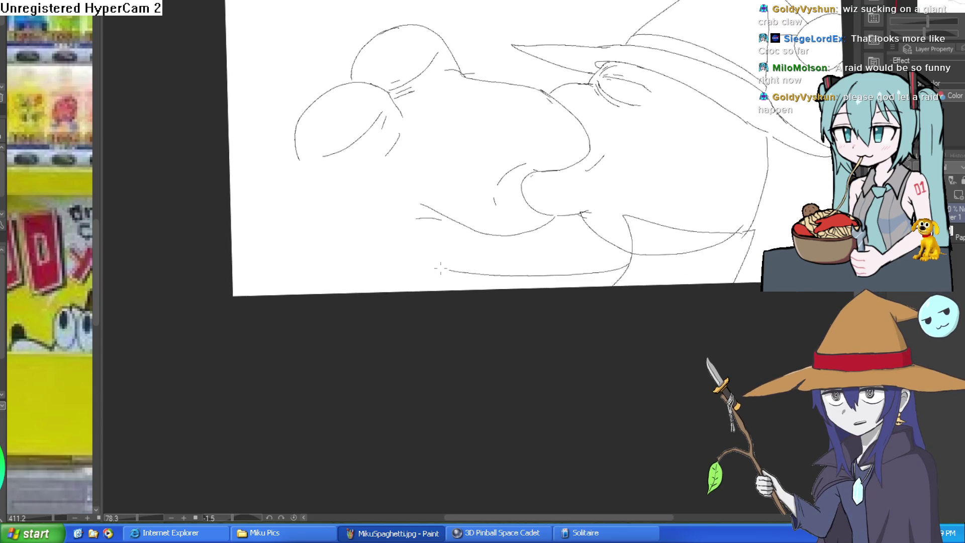
pyautogui.moveTo(328, 217); pyautogui.dragTo(334, 237)
pyautogui.moveTo(426, 295)
pyautogui.mouseDown()
pyautogui.moveTo(417, 324)
pyautogui.moveTo(411, 302)
pyautogui.mouseUp()
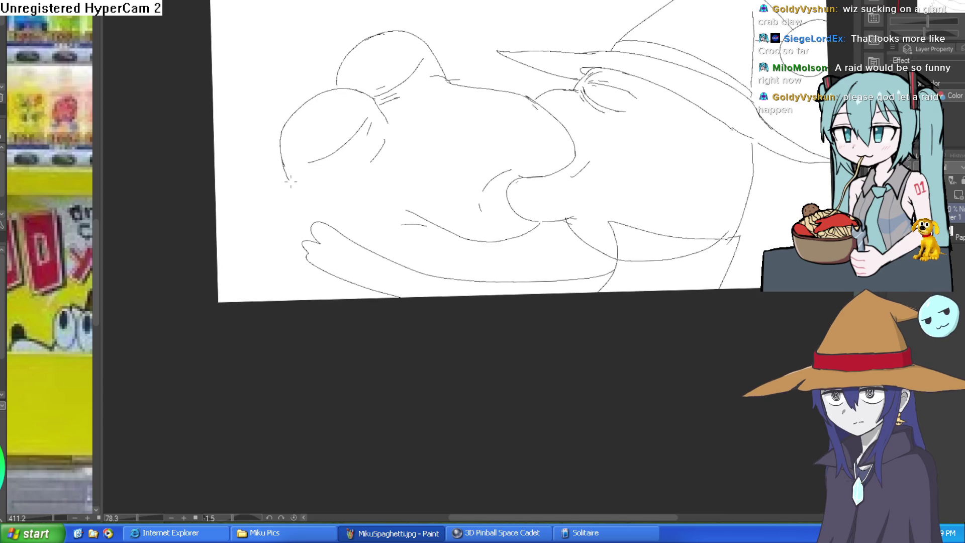
pyautogui.moveTo(549, 188)
pyautogui.mouseDown()
pyautogui.moveTo(479, 141)
pyautogui.moveTo(488, 234)
pyautogui.mouseUp()
pyautogui.scroll(3, 479, 142)
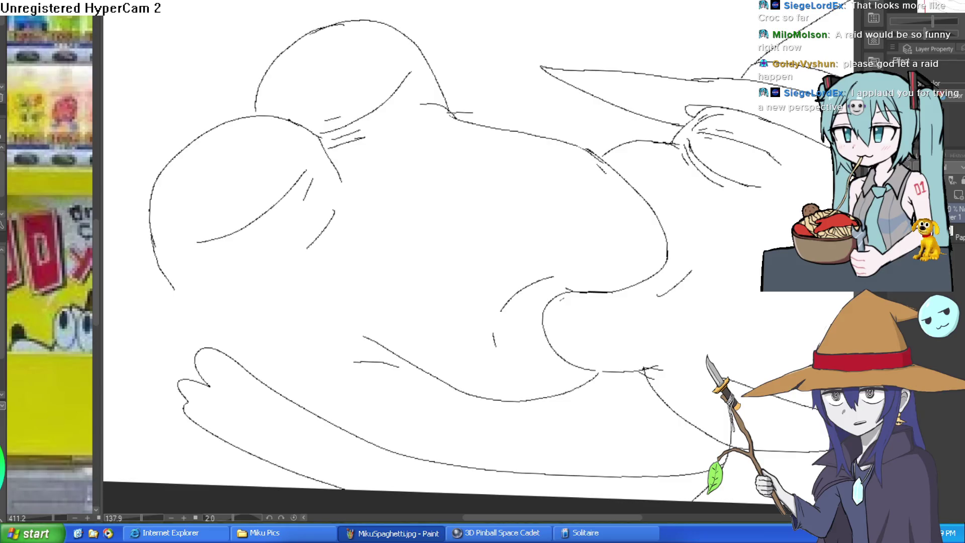
pyautogui.scroll(5, 556, 270)
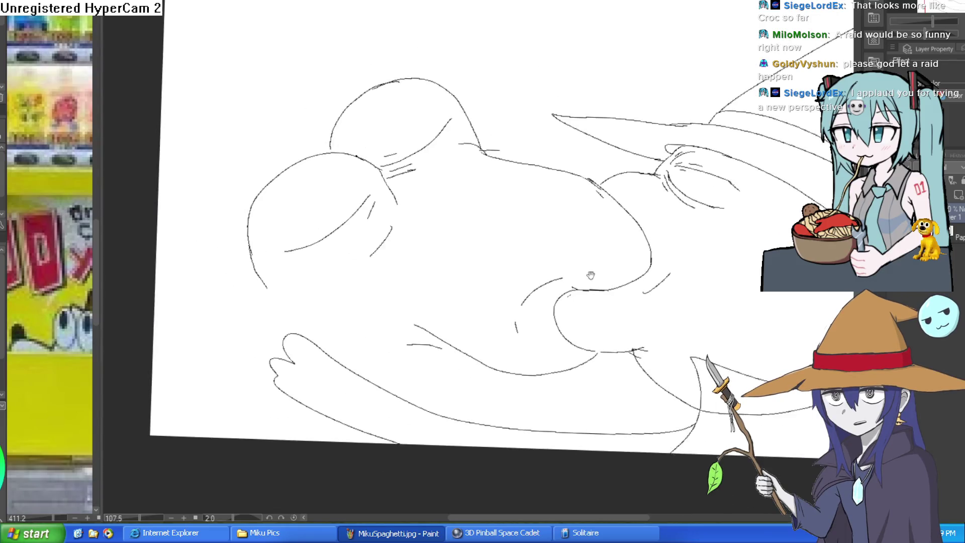
pyautogui.moveTo(556, 270)
pyautogui.mouseDown()
pyautogui.moveTo(624, 233)
pyautogui.moveTo(625, 250)
pyautogui.moveTo(611, 189)
pyautogui.moveTo(632, 164)
pyautogui.mouseUp()
pyautogui.scroll(-6, 632, 164)
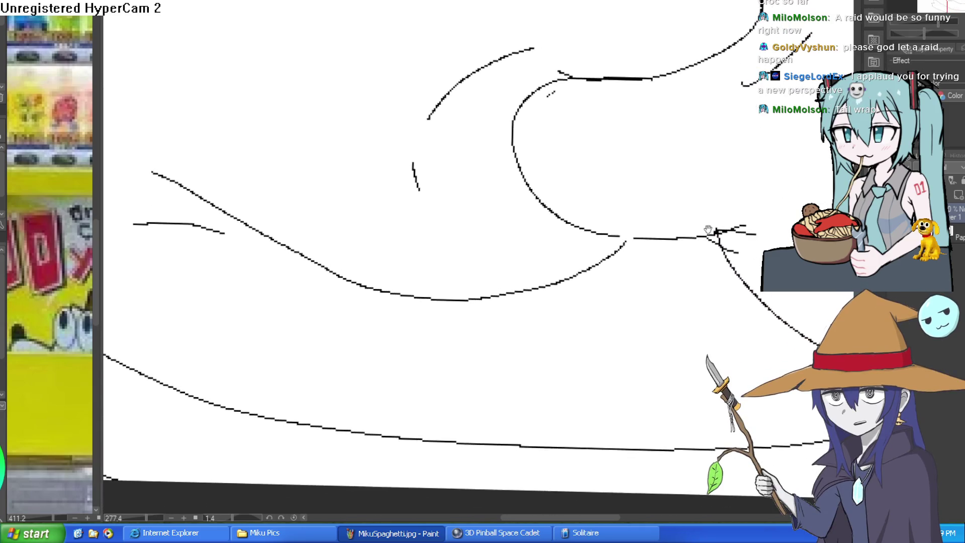
pyautogui.moveTo(662, 256); pyautogui.dragTo(618, 281)
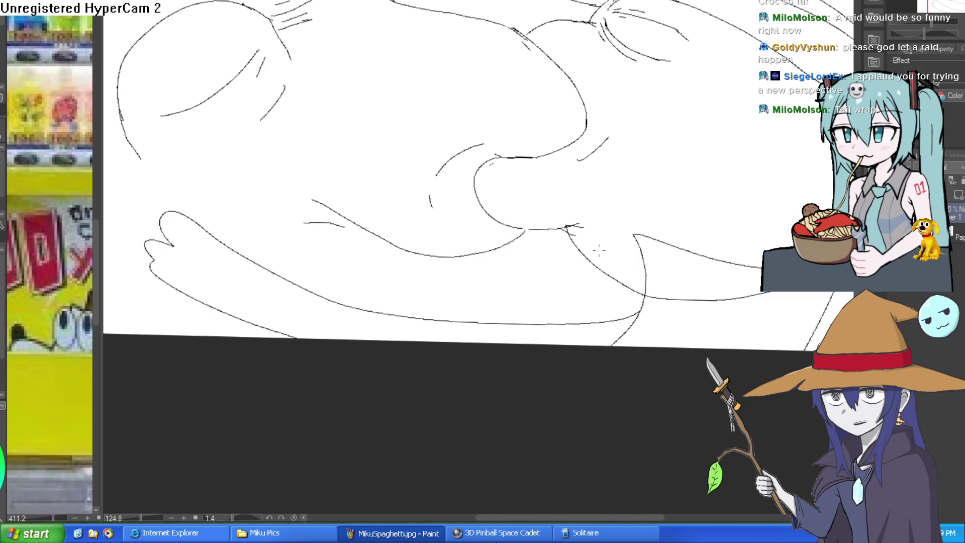
pyautogui.scroll(-2, 722, 290)
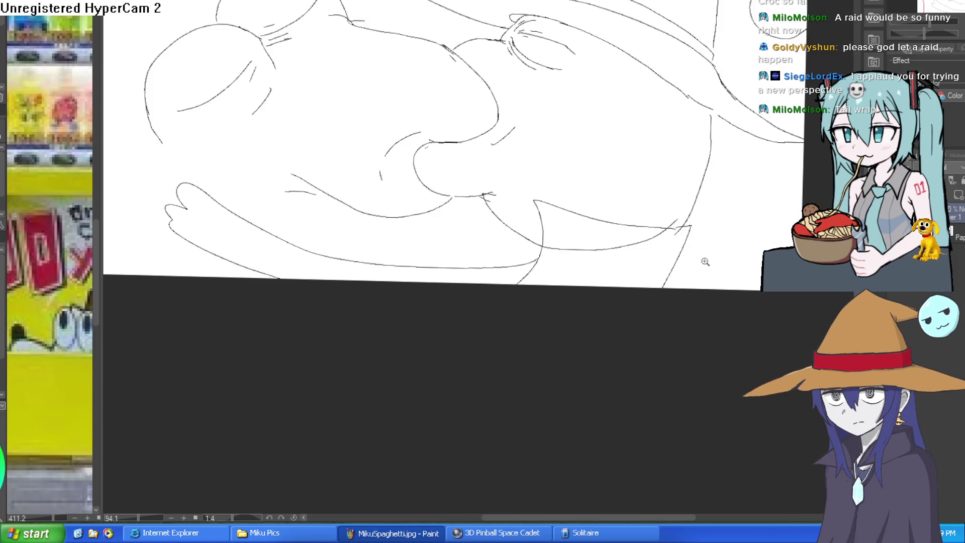
pyautogui.scroll(-2, 588, 213)
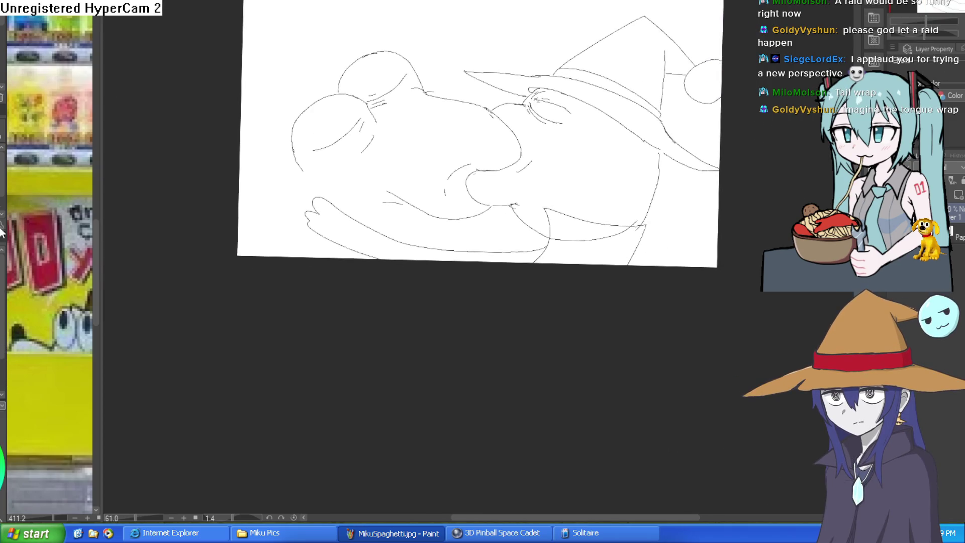
# Step: Stretch the canvas bottom edge downward with Ctrl+T to add blank space below the faces
pyautogui.hotkey('ctrl', 't')
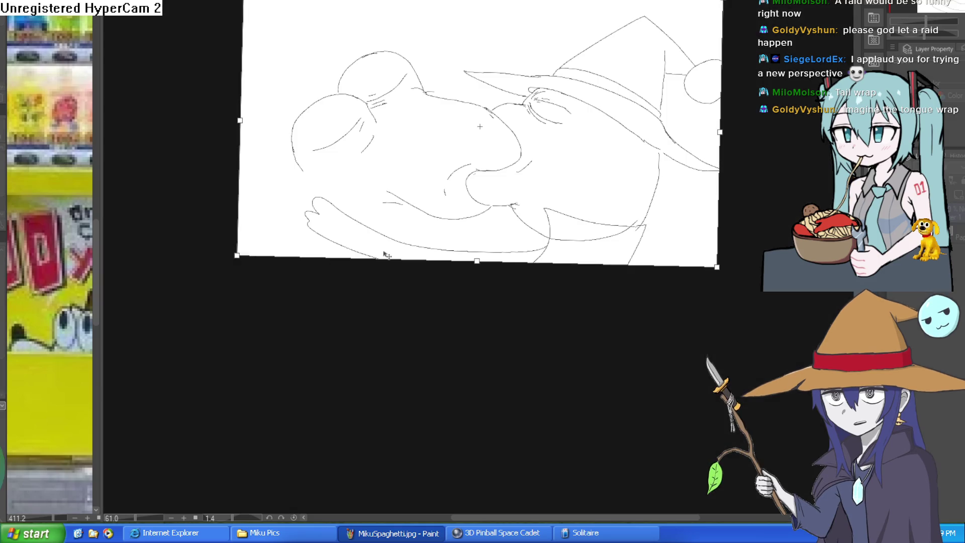
pyautogui.moveTo(482, 264); pyautogui.dragTo(478, 431)
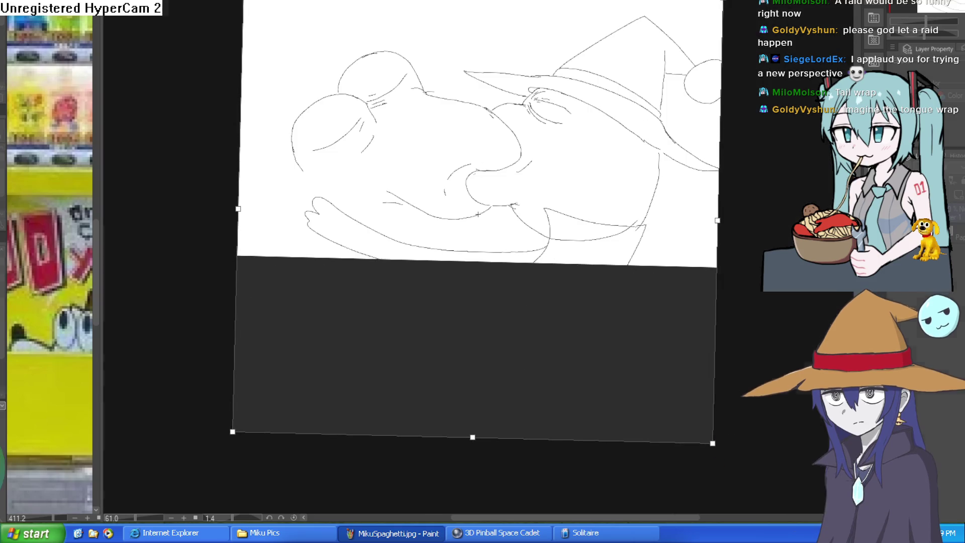
pyautogui.press('Escape')
pyautogui.scroll(5, 592, 270)
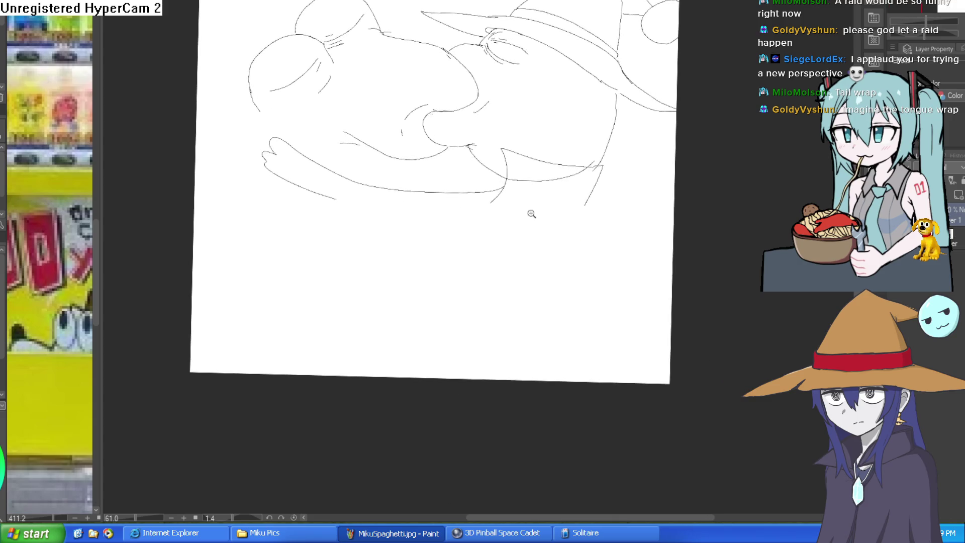
# Step: Draw the beard hanging down-left from the wizard's chin with its lower outline
pyautogui.scroll(-3, 524, 291)
pyautogui.scroll(3, 523, 290)
pyautogui.moveTo(519, 246); pyautogui.dragTo(421, 335)
pyautogui.moveTo(684, 382)
pyautogui.mouseDown()
pyautogui.moveTo(575, 416)
pyautogui.moveTo(429, 326)
pyautogui.mouseUp()
# Step: Redraw the line under the lizard's arm and add a curve below its face outline
pyautogui.moveTo(490, 257); pyautogui.dragTo(244, 241)
pyautogui.hotkey('ctrl', 'z')
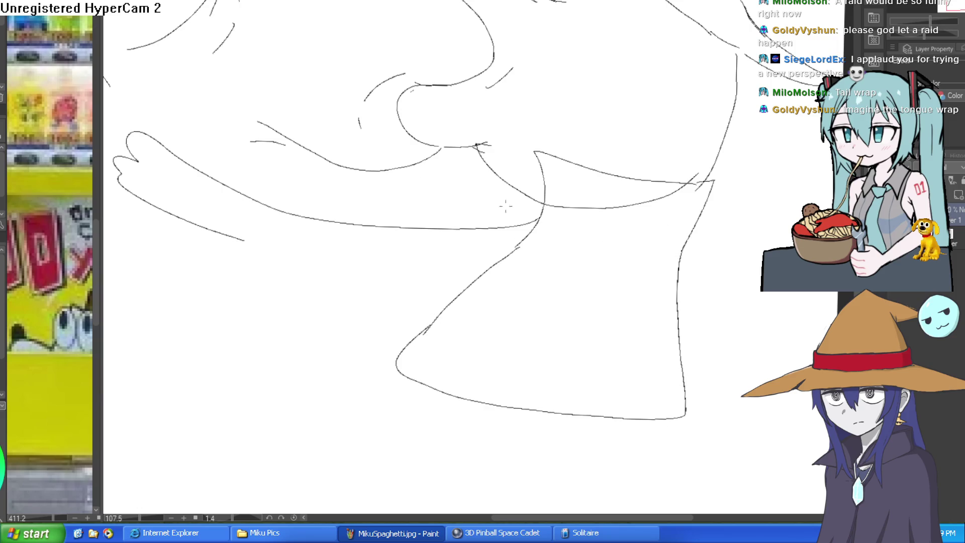
pyautogui.moveTo(520, 245)
pyautogui.mouseDown()
pyautogui.moveTo(302, 255)
pyautogui.moveTo(242, 236)
pyautogui.mouseUp()
pyautogui.moveTo(548, 259)
pyautogui.mouseDown()
pyautogui.moveTo(593, 295)
pyautogui.moveTo(603, 261)
pyautogui.moveTo(582, 224)
pyautogui.moveTo(571, 268)
pyautogui.moveTo(538, 248)
pyautogui.mouseUp()
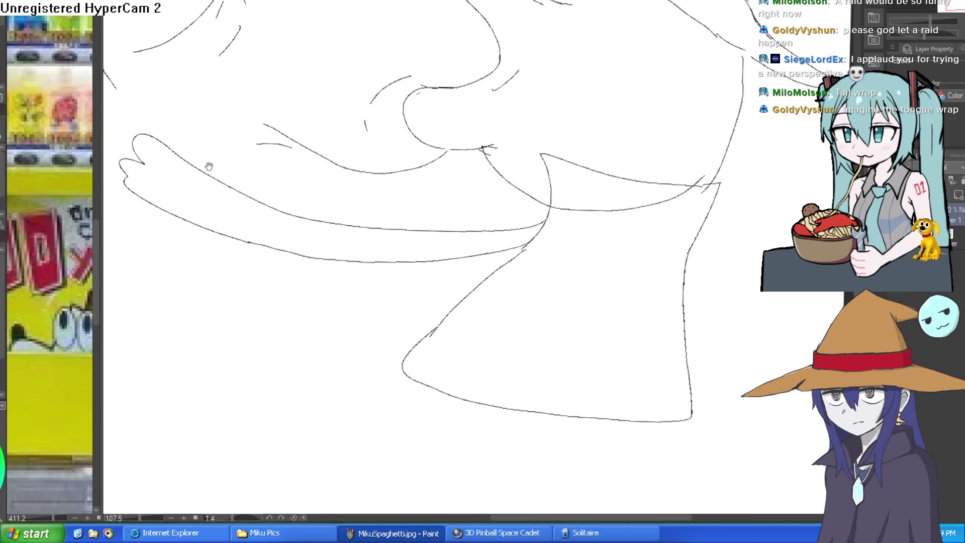
pyautogui.moveTo(211, 165); pyautogui.dragTo(291, 203)
pyautogui.moveTo(297, 163)
pyautogui.mouseDown()
pyautogui.moveTo(416, 194)
pyautogui.moveTo(456, 192)
pyautogui.mouseUp()
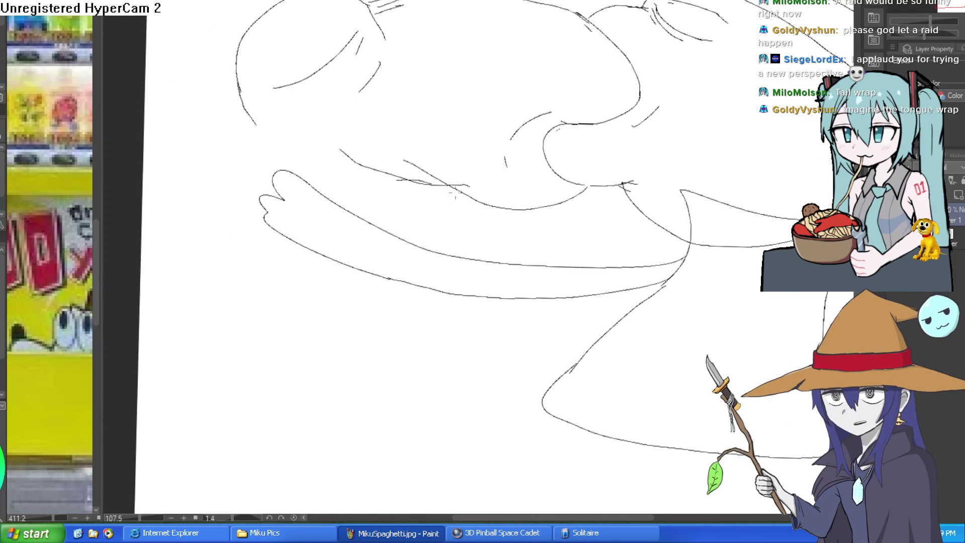
pyautogui.moveTo(632, 146)
pyautogui.mouseDown()
pyautogui.moveTo(576, 239)
pyautogui.moveTo(555, 251)
pyautogui.moveTo(523, 243)
pyautogui.moveTo(527, 234)
pyautogui.moveTo(547, 257)
pyautogui.moveTo(566, 241)
pyautogui.moveTo(560, 223)
pyautogui.moveTo(604, 179)
pyautogui.mouseUp()
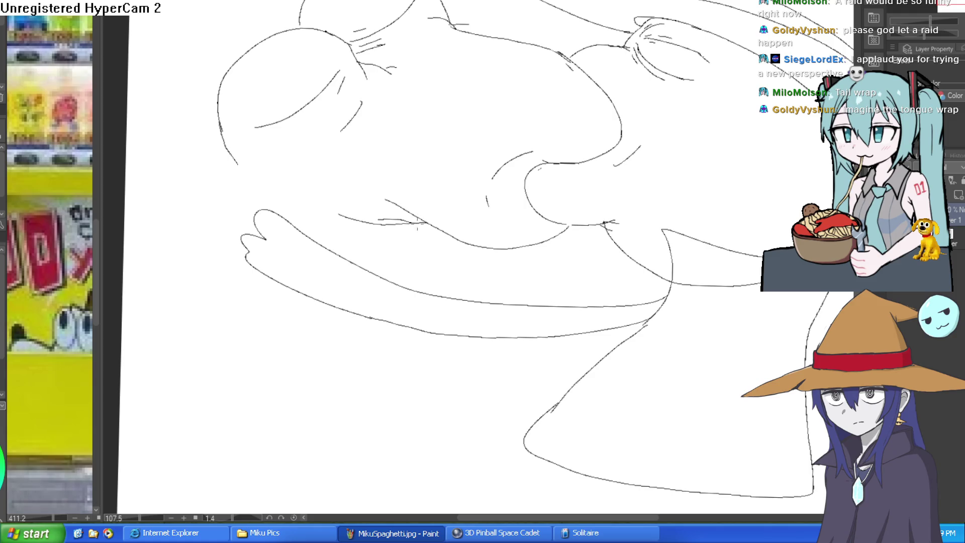
pyautogui.moveTo(229, 157); pyautogui.dragTo(279, 191)
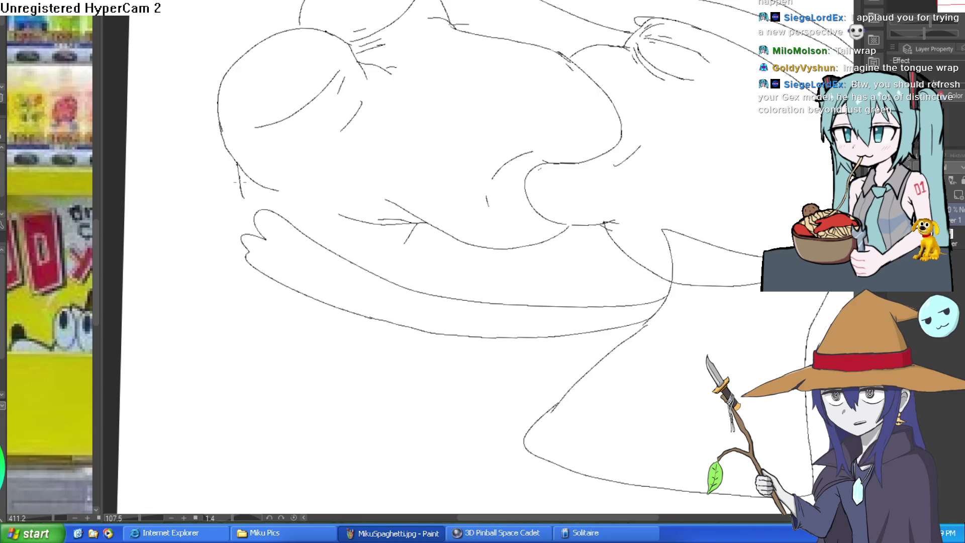
pyautogui.scroll(-3, 511, 226)
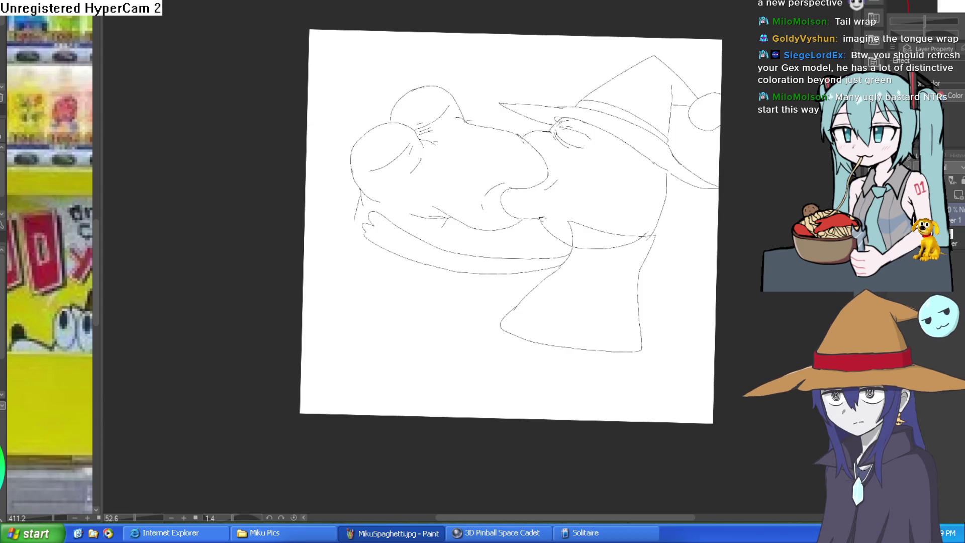
# Step: Sketch the wizard's side, lines under the lizard's arm and belly, and a rounded bottom outline
pyautogui.scroll(5, 490, 234)
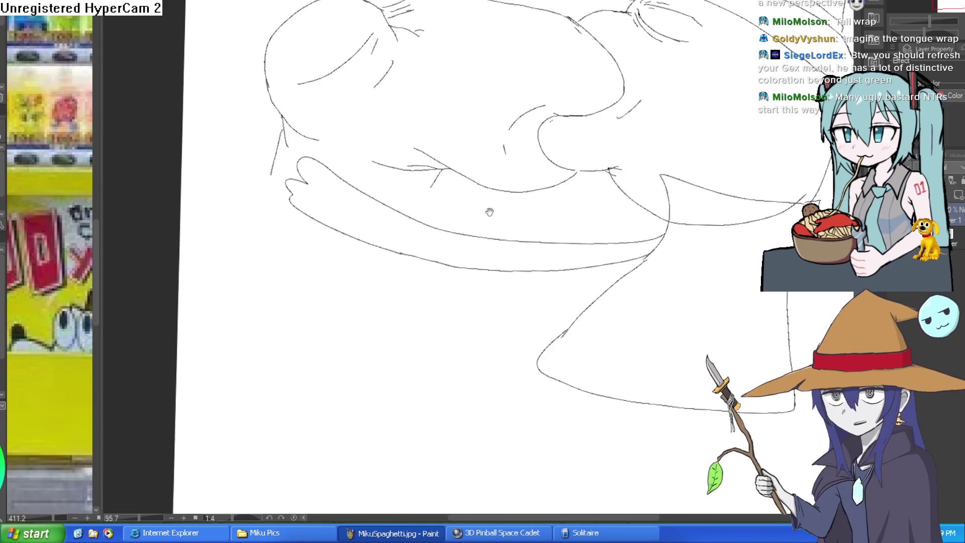
pyautogui.moveTo(458, 140); pyautogui.dragTo(455, 135)
pyautogui.moveTo(448, 123); pyautogui.dragTo(473, 184)
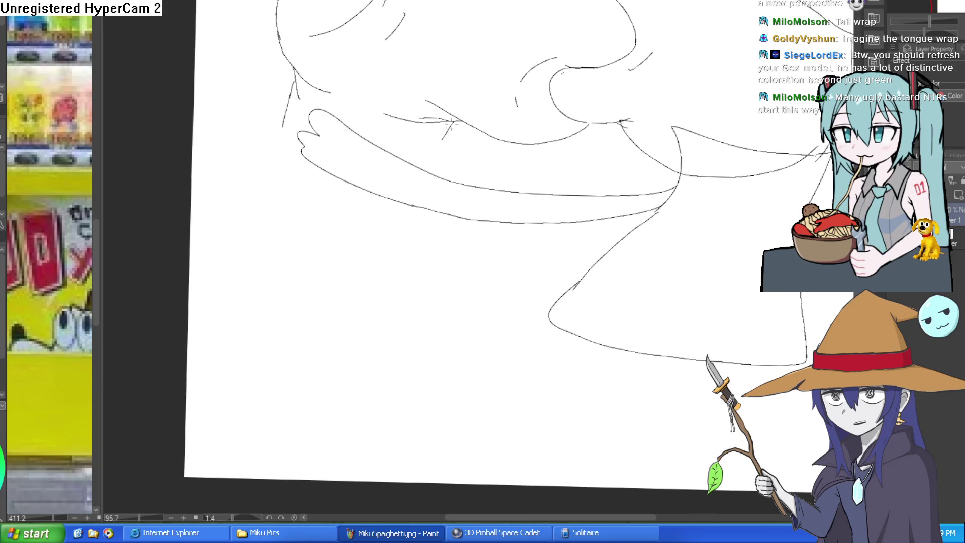
pyautogui.moveTo(515, 312)
pyautogui.mouseDown()
pyautogui.moveTo(601, 390)
pyautogui.moveTo(442, 414)
pyautogui.moveTo(420, 327)
pyautogui.moveTo(381, 262)
pyautogui.mouseUp()
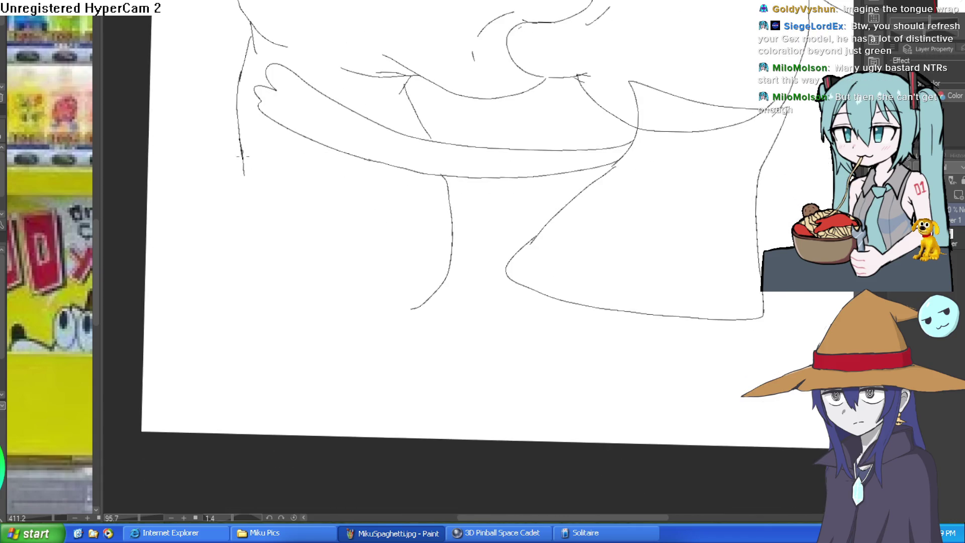
pyautogui.moveTo(242, 155); pyautogui.dragTo(272, 211)
pyautogui.moveTo(243, 180); pyautogui.dragTo(251, 218)
pyautogui.moveTo(229, 269)
pyautogui.mouseDown()
pyautogui.moveTo(349, 418)
pyautogui.moveTo(690, 386)
pyautogui.mouseUp()
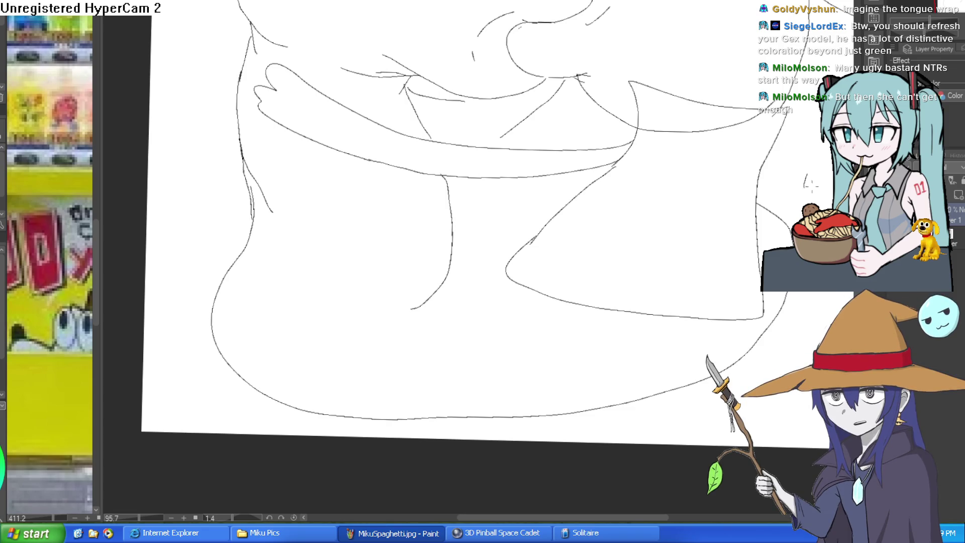
pyautogui.moveTo(811, 158); pyautogui.dragTo(621, 251)
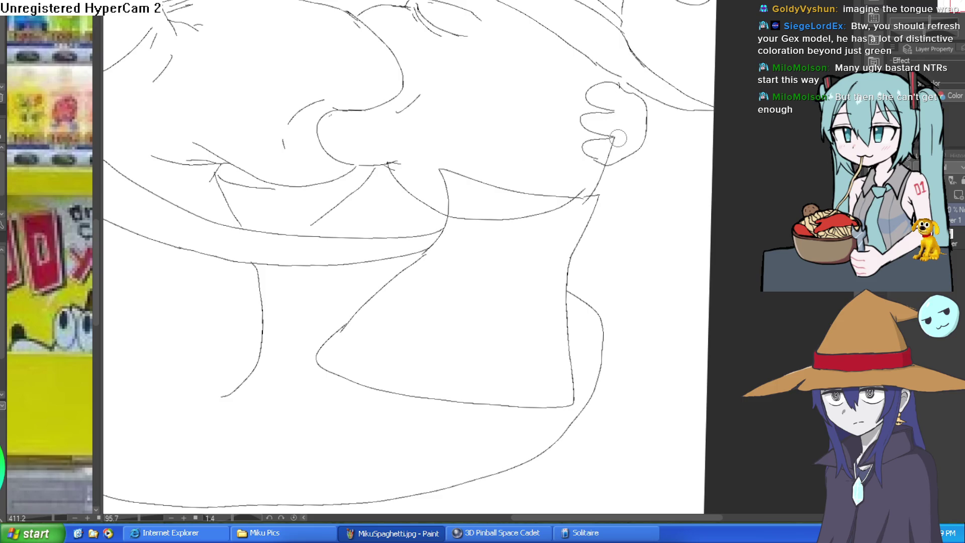
pyautogui.scroll(-3, 608, 157)
pyautogui.moveTo(611, 161)
pyautogui.mouseDown()
pyautogui.moveTo(641, 225)
pyautogui.moveTo(572, 167)
pyautogui.mouseUp()
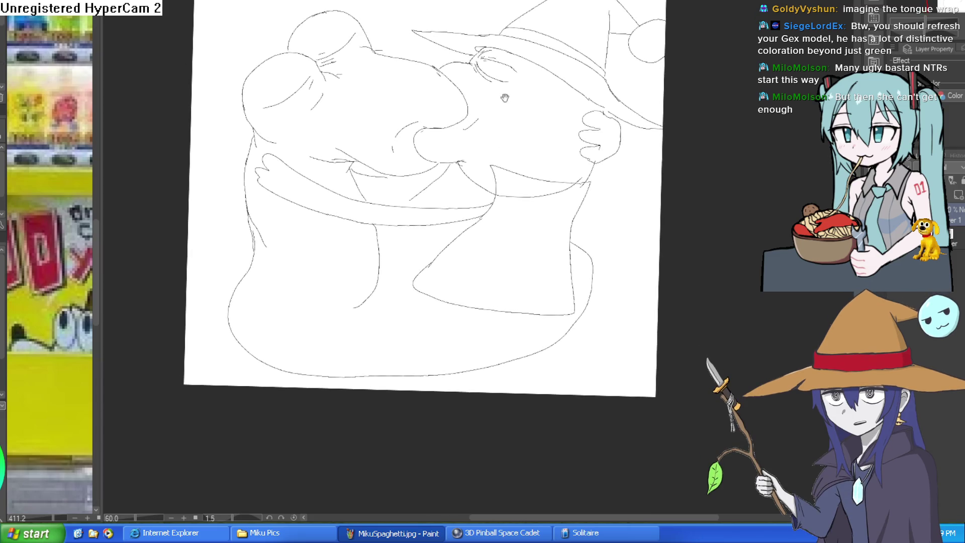
# Step: Zoom, tilt and pan across the faces to inspect the whole sketch
pyautogui.scroll(1, 497, 95)
pyautogui.scroll(4, 331, 73)
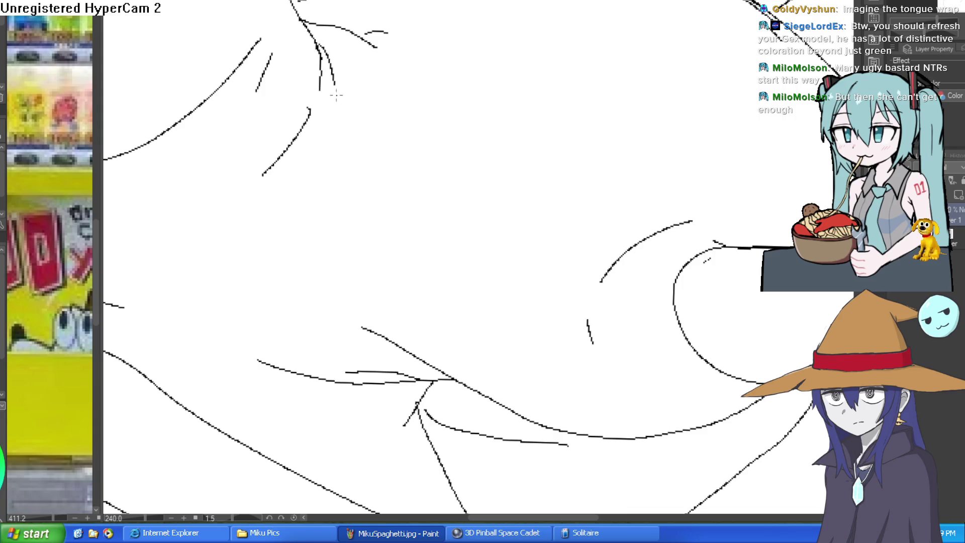
pyautogui.moveTo(318, 181); pyautogui.dragTo(449, 224)
pyautogui.moveTo(498, 201); pyautogui.dragTo(414, 367)
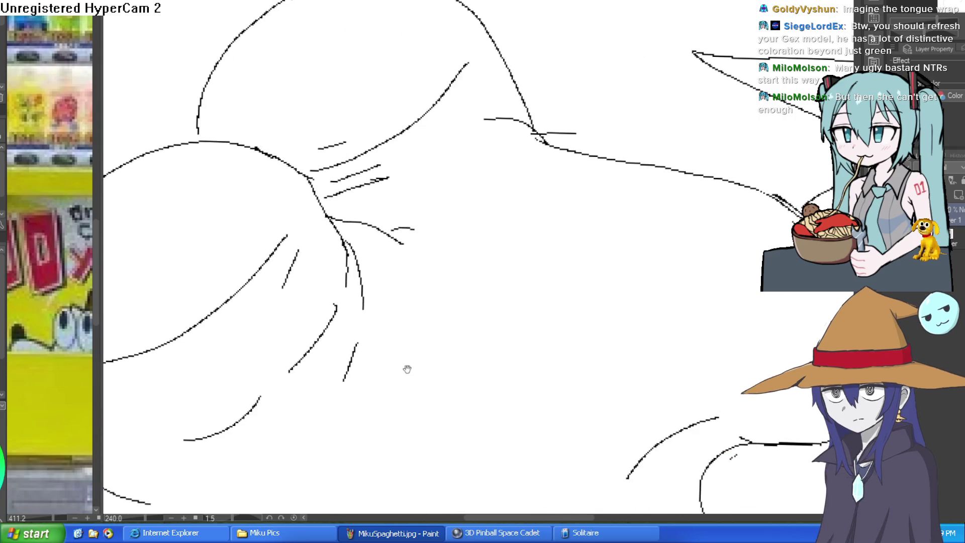
pyautogui.scroll(-5, 528, 201)
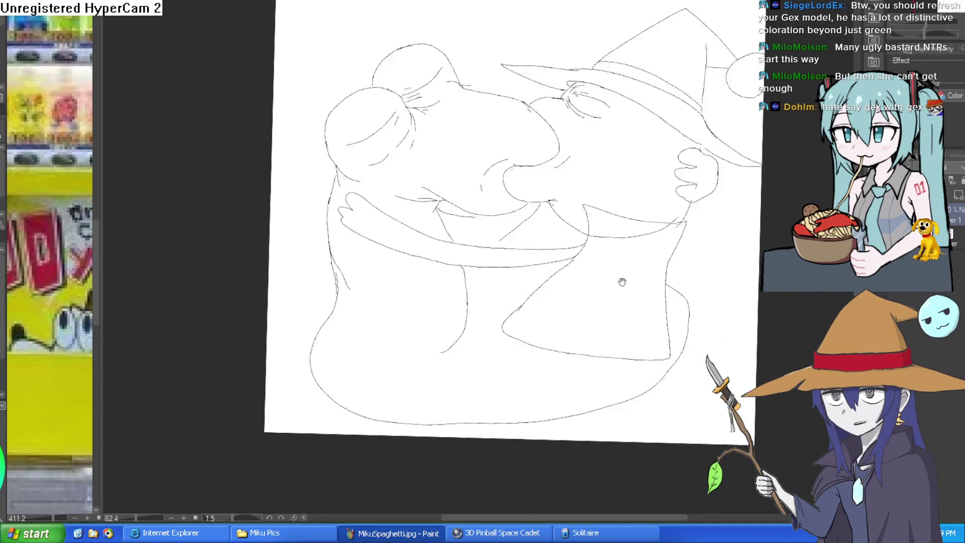
pyautogui.scroll(4, 595, 291)
pyautogui.scroll(4, 580, 313)
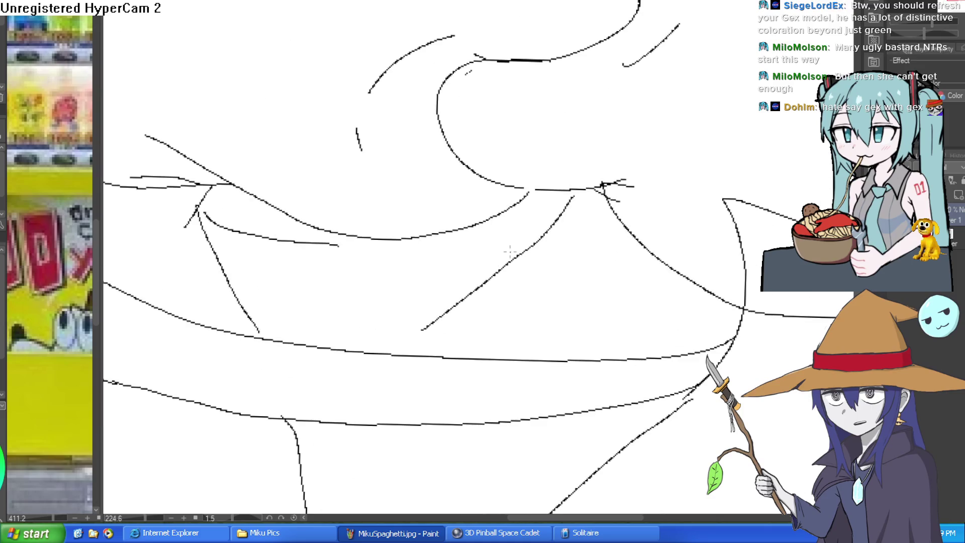
pyautogui.scroll(-4, 582, 197)
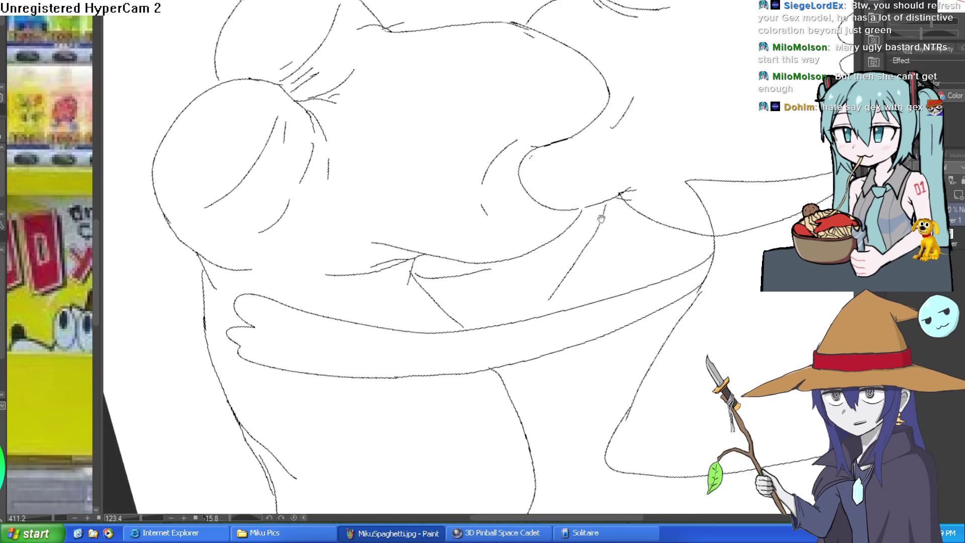
pyautogui.moveTo(667, 258); pyautogui.dragTo(634, 169)
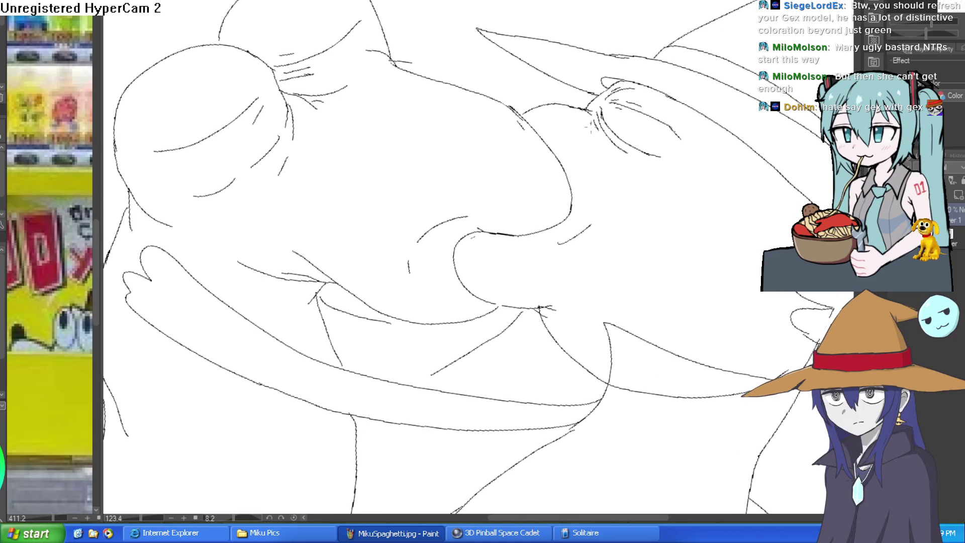
pyautogui.scroll(4, 688, 203)
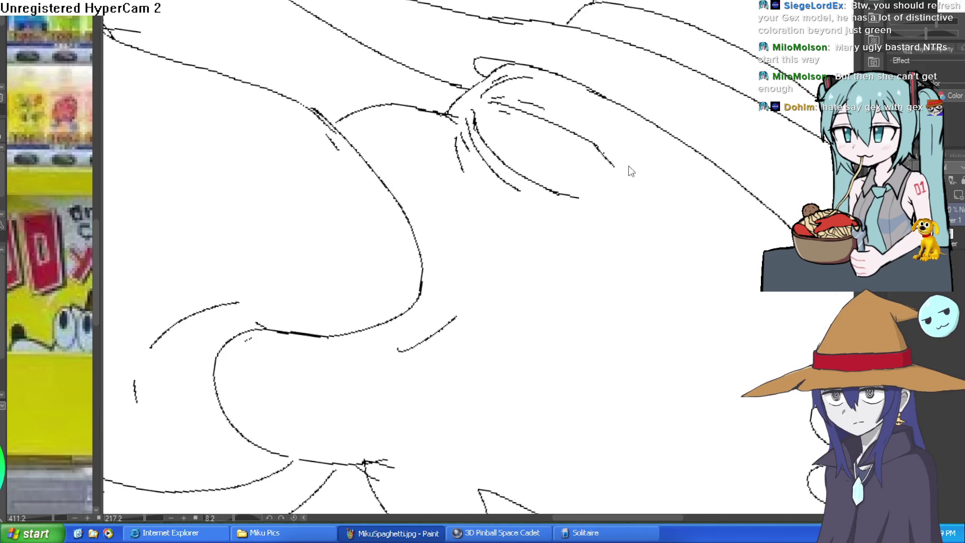
pyautogui.scroll(-5, 650, 194)
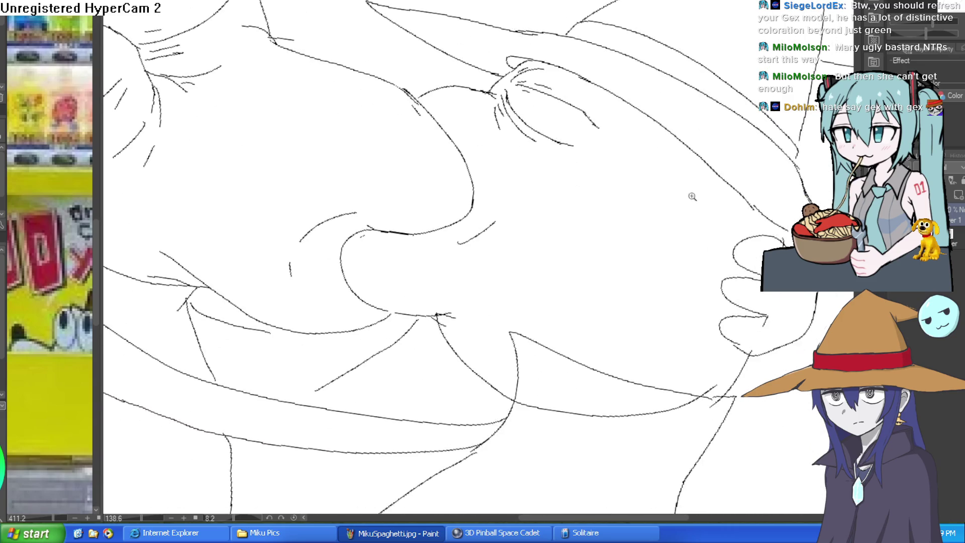
pyautogui.moveTo(703, 282)
pyautogui.mouseDown()
pyautogui.moveTo(673, 239)
pyautogui.moveTo(680, 166)
pyautogui.mouseUp()
pyautogui.scroll(-2, 673, 238)
pyautogui.scroll(2, 625, 181)
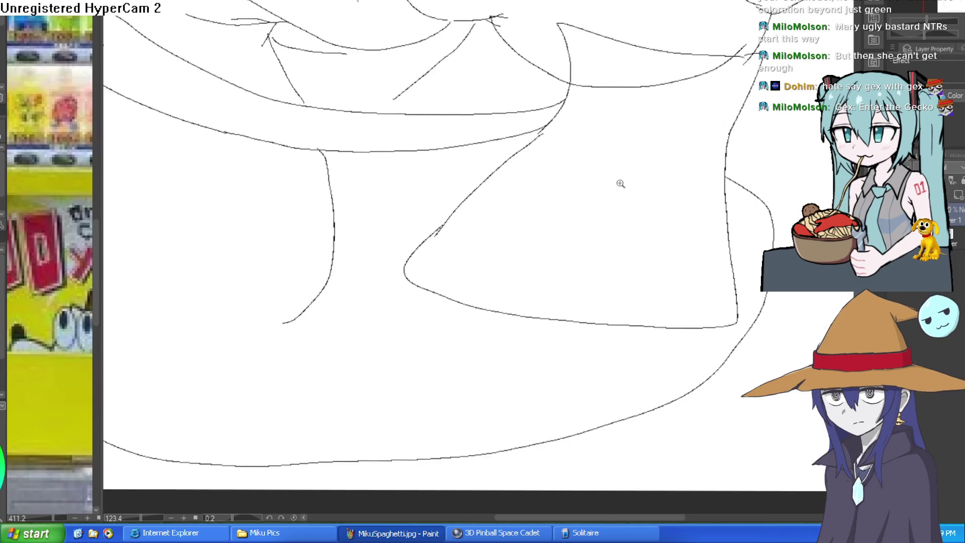
pyautogui.scroll(-1, 618, 161)
pyautogui.scroll(3, 551, 140)
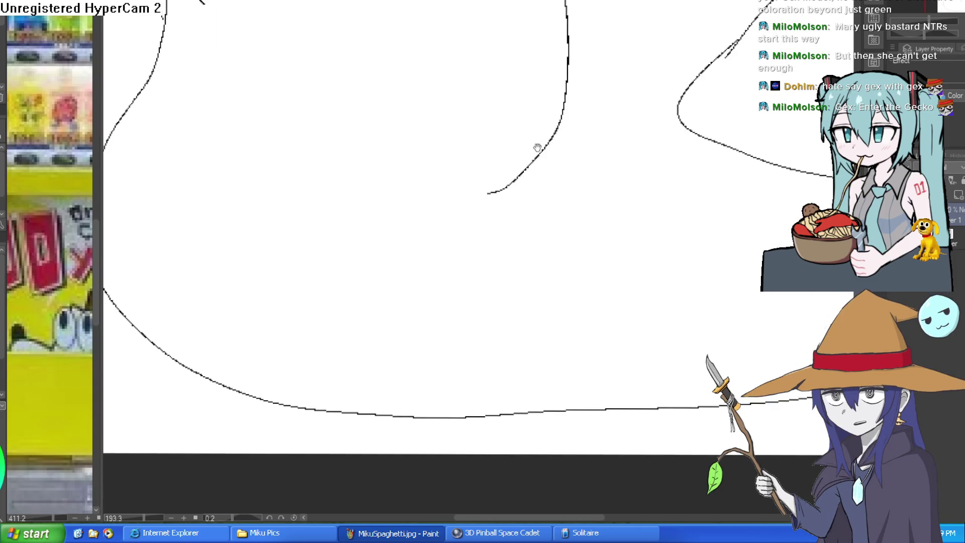
pyautogui.scroll(-5, 483, 195)
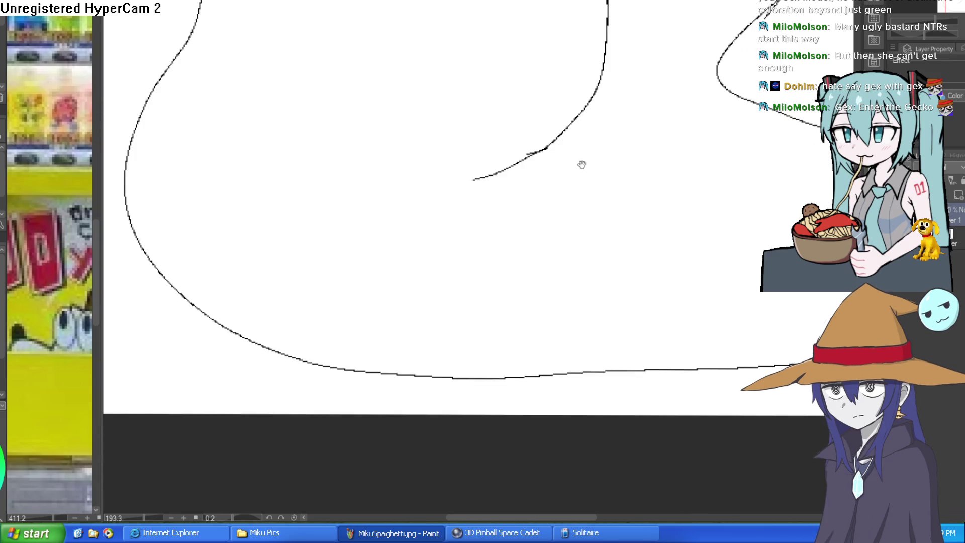
pyautogui.moveTo(567, 164); pyautogui.dragTo(684, 230)
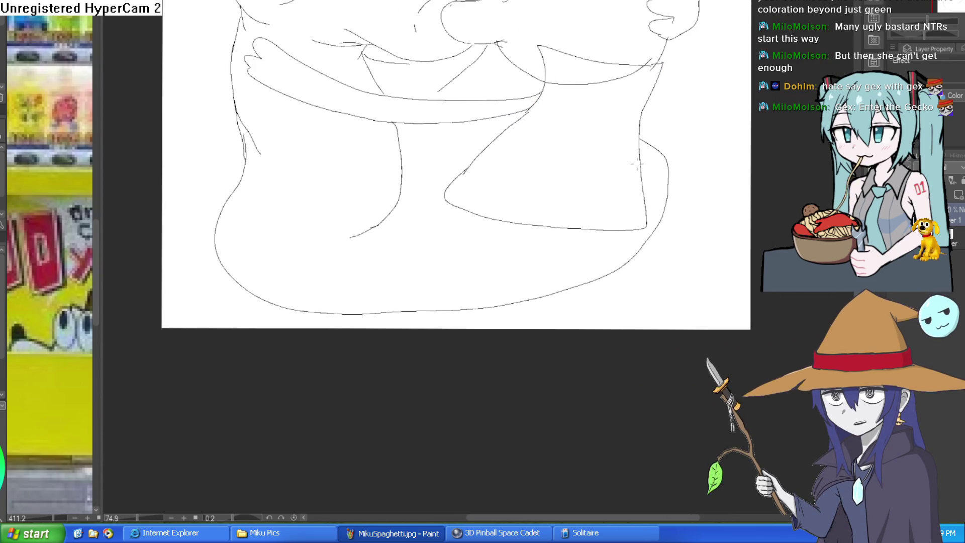
# Step: Add a line and a short stroke on the lizard's lower body, then view the entire sketch
pyautogui.moveTo(626, 203)
pyautogui.mouseDown()
pyautogui.moveTo(509, 249)
pyautogui.moveTo(351, 247)
pyautogui.mouseUp()
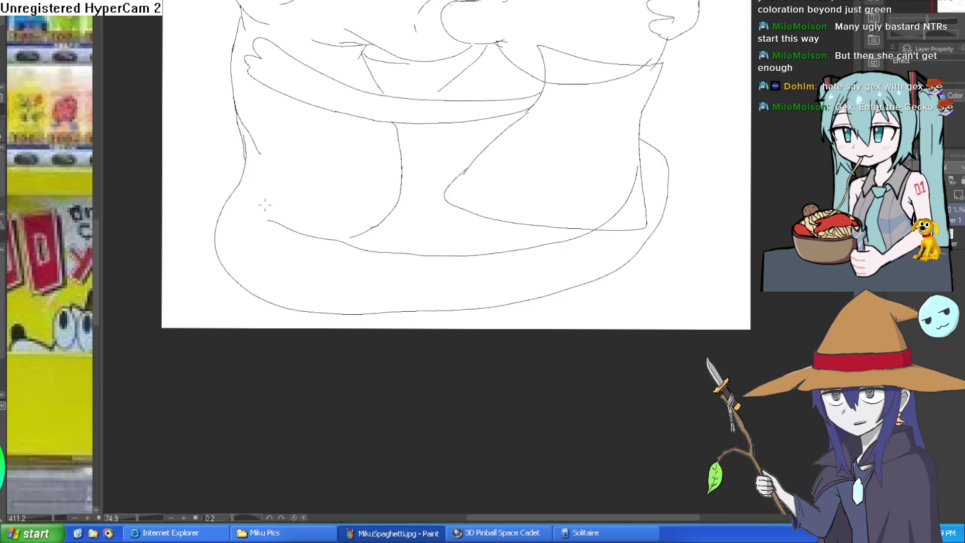
pyautogui.moveTo(282, 226); pyautogui.dragTo(271, 207)
pyautogui.moveTo(423, 221); pyautogui.dragTo(412, 226)
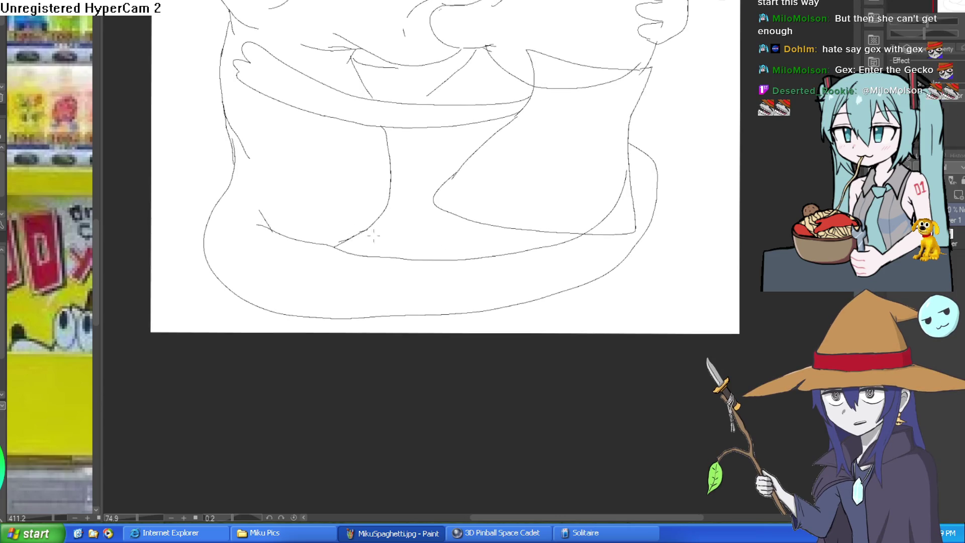
pyautogui.moveTo(475, 231); pyautogui.dragTo(510, 289)
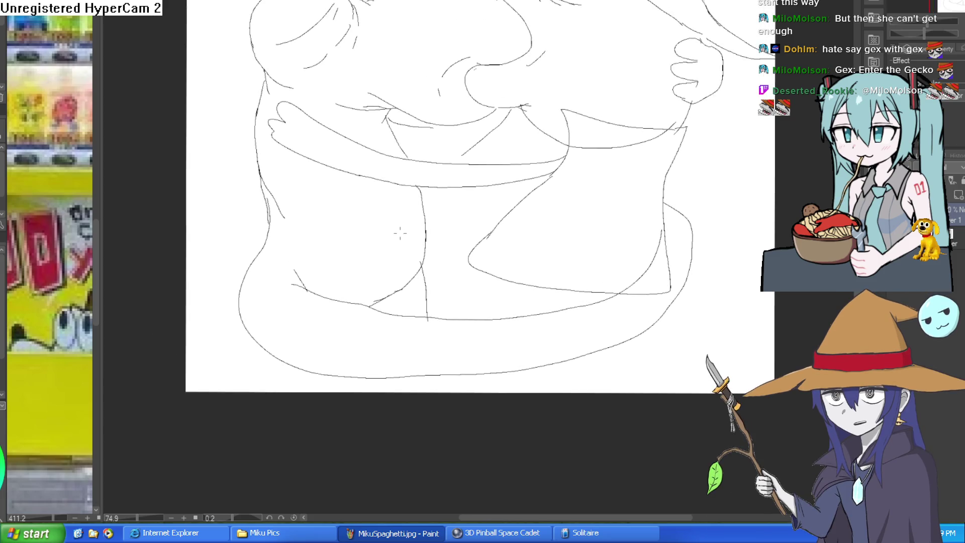
pyautogui.scroll(-2, 623, 294)
pyautogui.moveTo(634, 282); pyautogui.dragTo(623, 294)
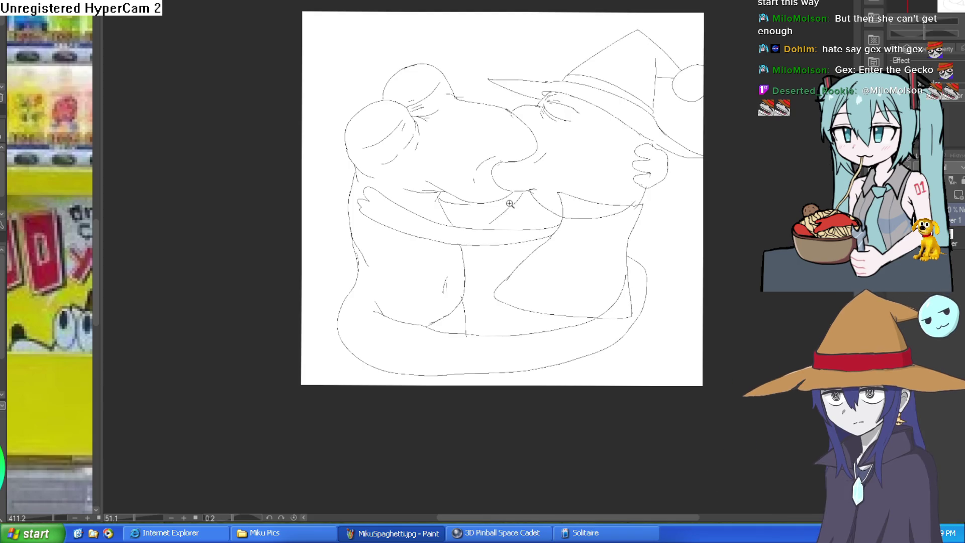
# Step: Redraw the diagonal arm line across the embrace, undoing misplaced and lower-body strokes
pyautogui.scroll(2, 510, 202)
pyautogui.moveTo(558, 193); pyautogui.dragTo(565, 188)
pyautogui.scroll(1, 545, 182)
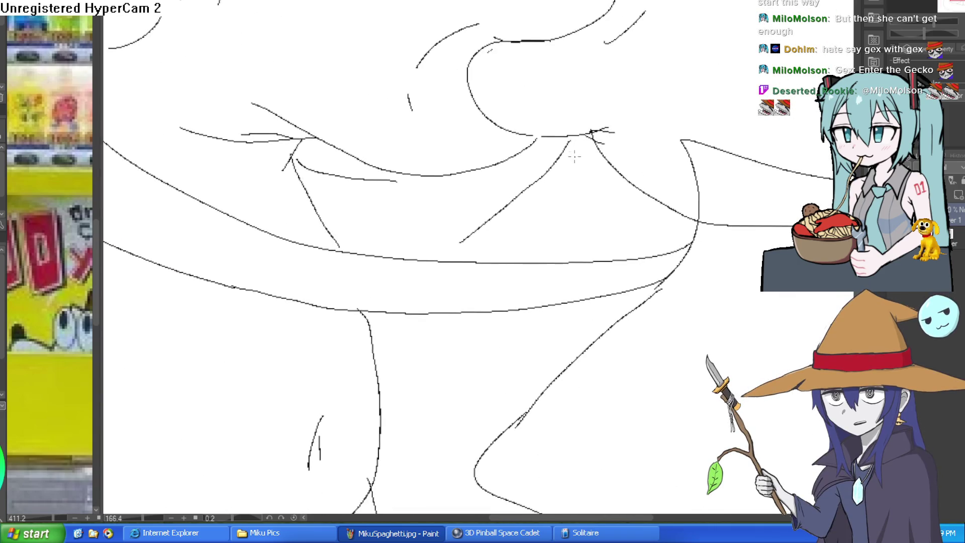
pyautogui.hotkey('ctrl', 'z')
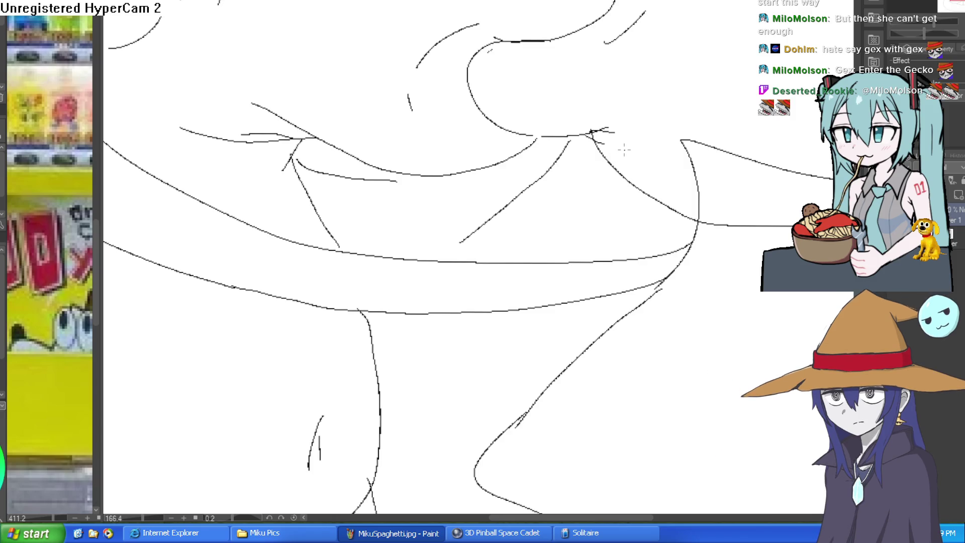
pyautogui.moveTo(639, 241); pyautogui.dragTo(614, 178)
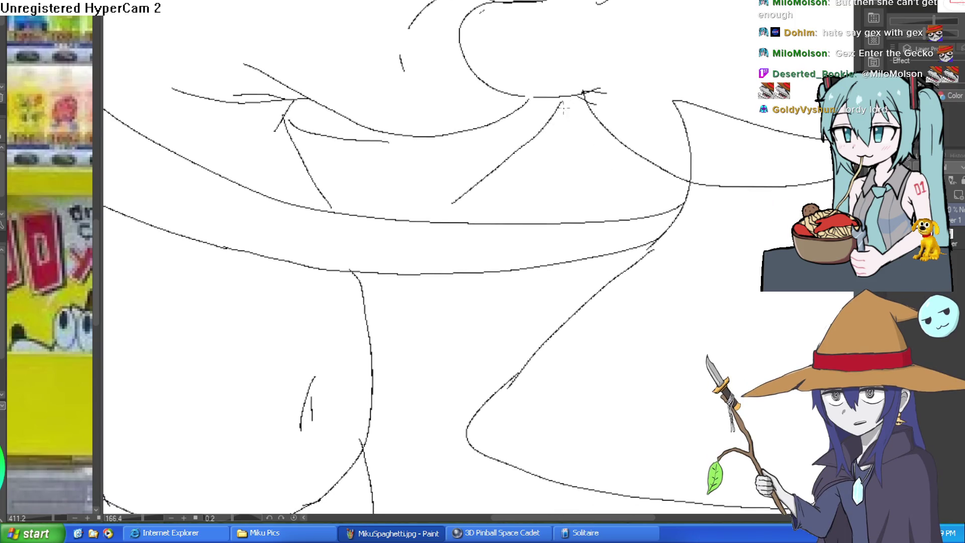
pyautogui.moveTo(561, 100); pyautogui.dragTo(457, 193)
pyautogui.hotkey('ctrl', 'z')
pyautogui.moveTo(547, 122); pyautogui.dragTo(469, 187)
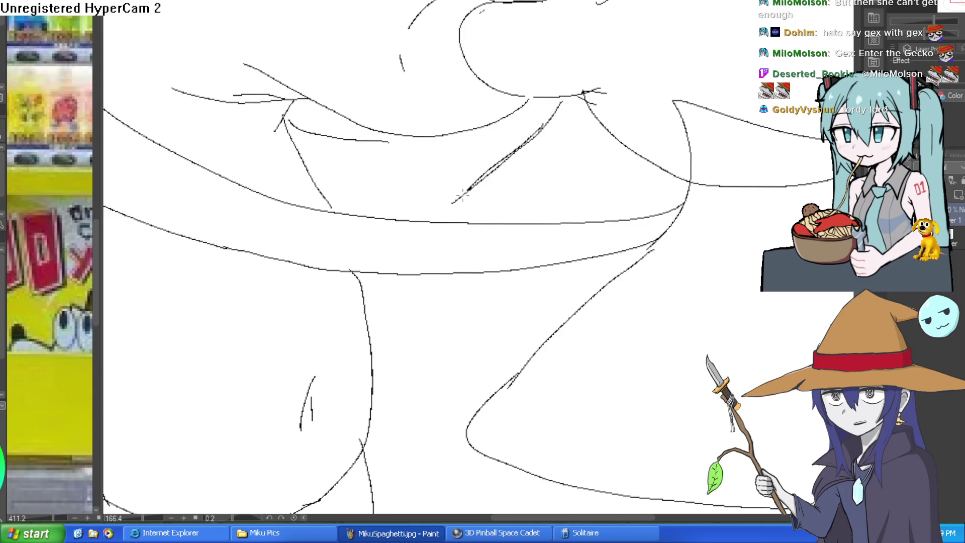
pyautogui.hotkey('ctrl', 'z')
pyautogui.moveTo(525, 141); pyautogui.dragTo(429, 219)
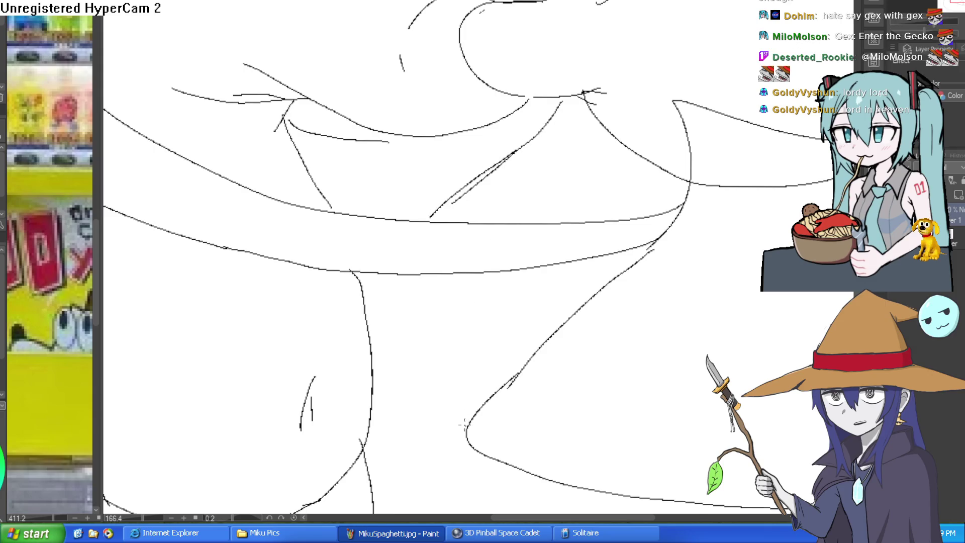
pyautogui.moveTo(466, 427); pyautogui.dragTo(366, 336)
pyautogui.hotkey('ctrl', 'z')
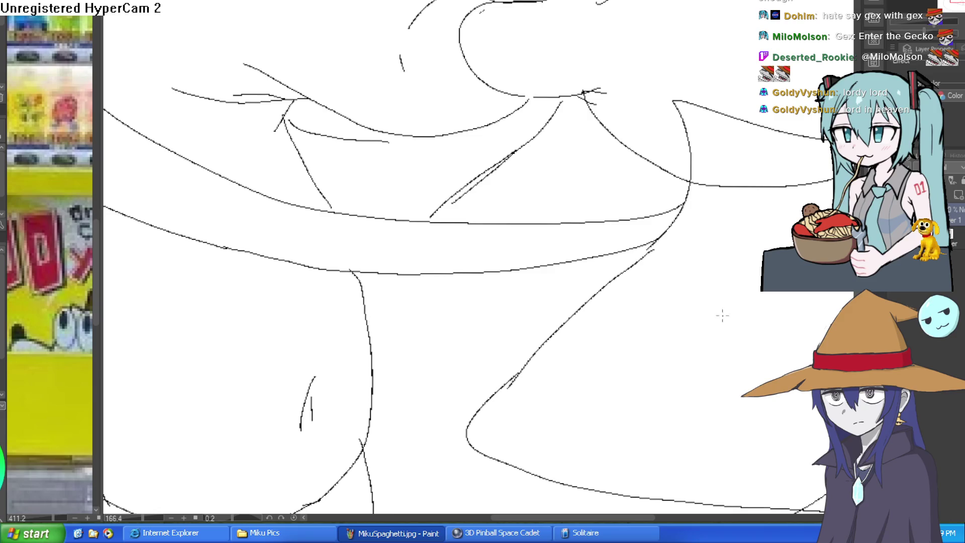
# Step: Erase a stray line segment on the right and sketch a long curve rising along the arm
pyautogui.scroll(-5, 689, 146)
pyautogui.scroll(2, 745, 256)
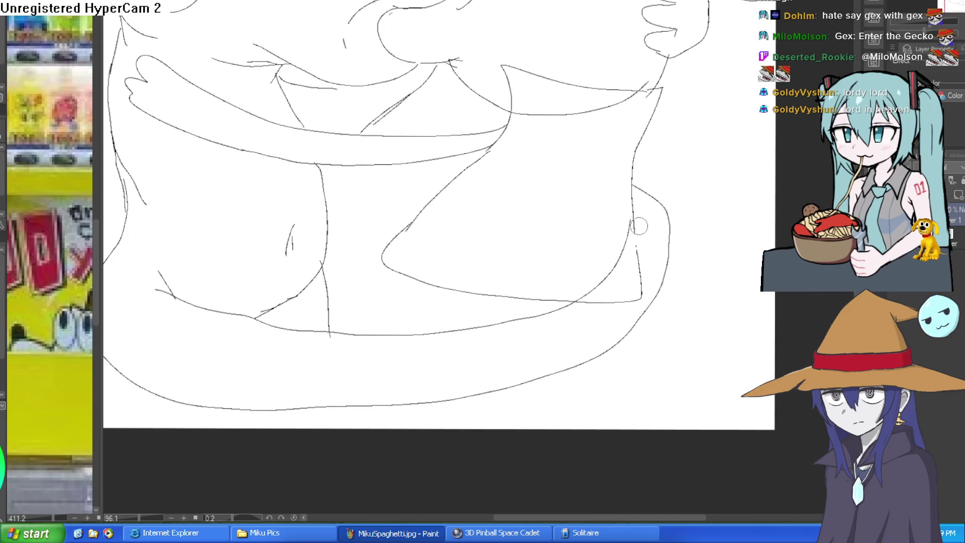
pyautogui.moveTo(641, 264)
pyautogui.mouseDown()
pyautogui.moveTo(632, 308)
pyautogui.moveTo(592, 296)
pyautogui.mouseUp()
pyautogui.scroll(-2, 636, 307)
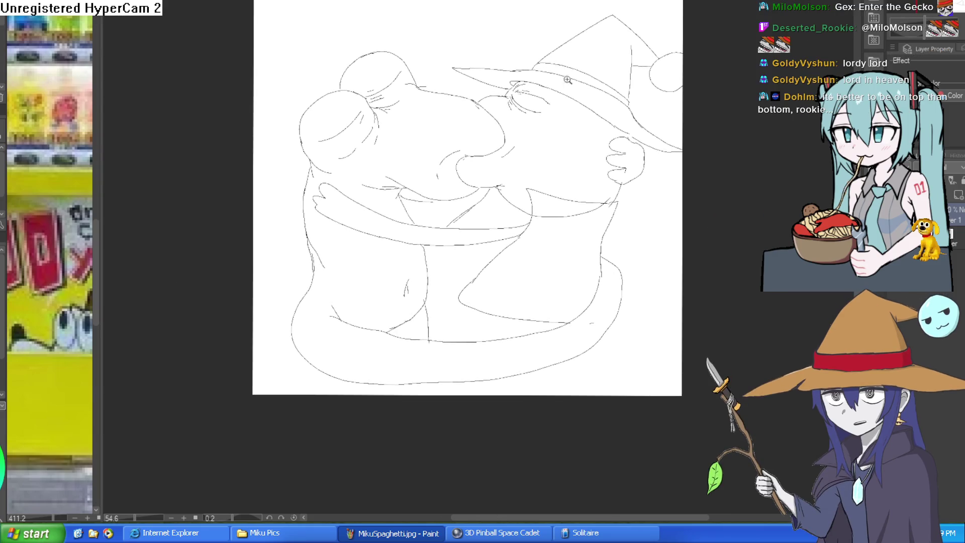
pyautogui.scroll(4, 604, 240)
pyautogui.scroll(-2, 604, 240)
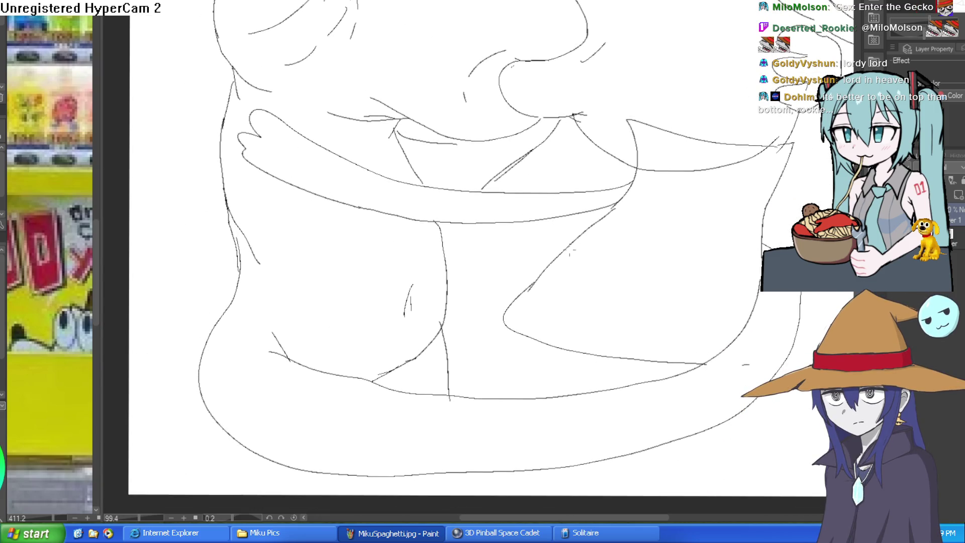
pyautogui.moveTo(296, 130)
pyautogui.mouseDown()
pyautogui.moveTo(457, 166)
pyautogui.moveTo(656, 160)
pyautogui.moveTo(745, 91)
pyautogui.mouseUp()
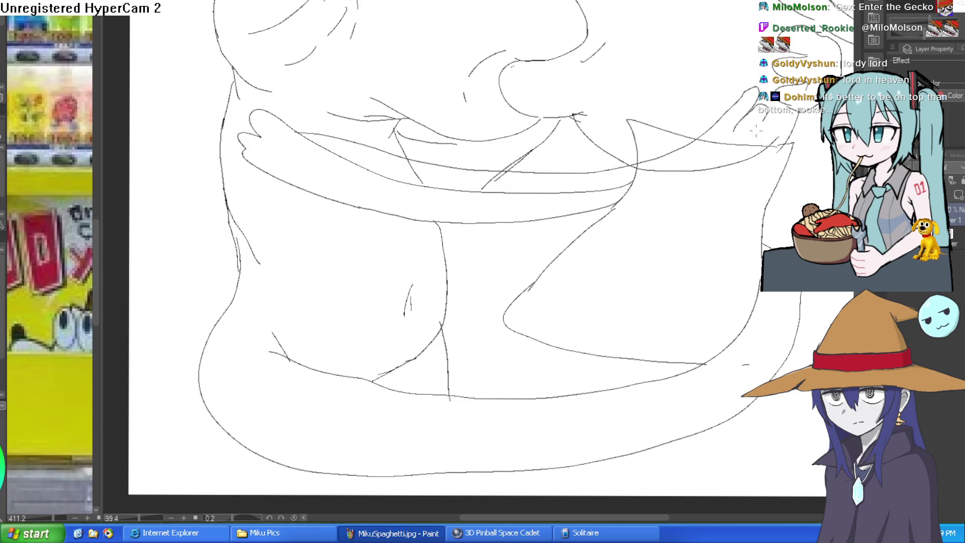
pyautogui.moveTo(773, 132); pyautogui.dragTo(676, 187)
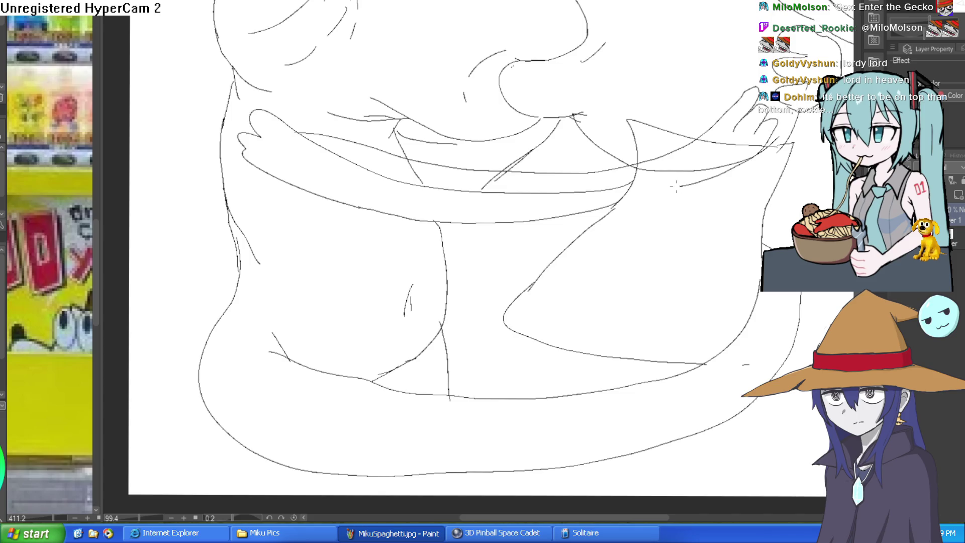
# Step: Zoom in on the hugging arms and erase the stray pieces of the arm lines
pyautogui.click(675, 163)
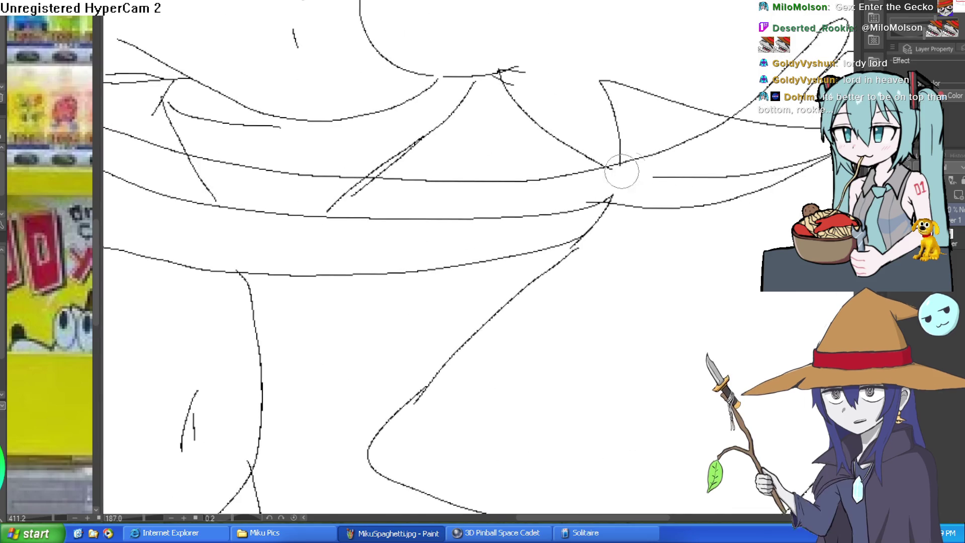
pyautogui.moveTo(680, 172); pyautogui.dragTo(550, 205)
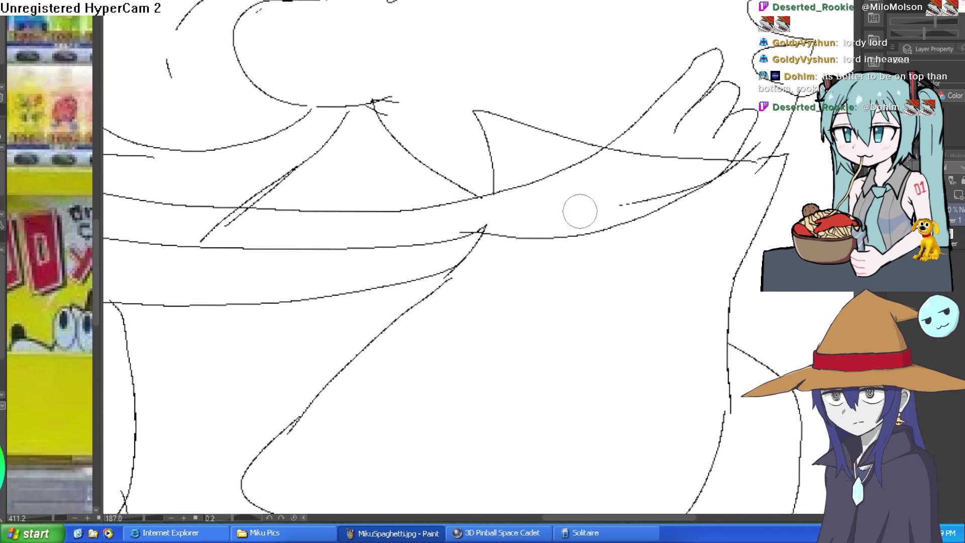
pyautogui.moveTo(694, 180)
pyautogui.mouseDown()
pyautogui.moveTo(717, 157)
pyautogui.moveTo(609, 159)
pyautogui.moveTo(511, 260)
pyautogui.moveTo(553, 227)
pyautogui.moveTo(511, 187)
pyautogui.mouseUp()
pyautogui.scroll(-5, 647, 141)
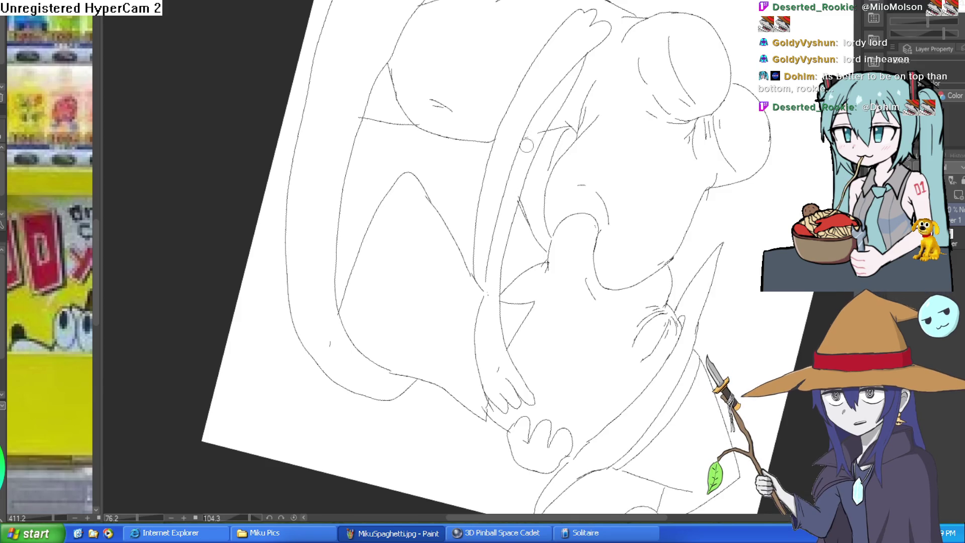
# Step: Rotate the view back upright and zoom out to show the whole drawing
pyautogui.moveTo(593, 94); pyautogui.dragTo(384, 172)
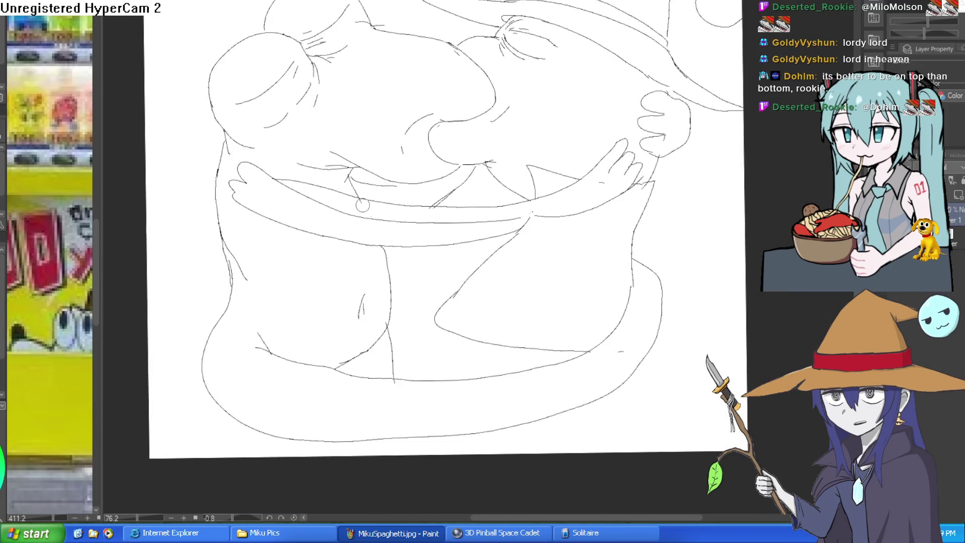
pyautogui.hotkey('ctrl', '-')
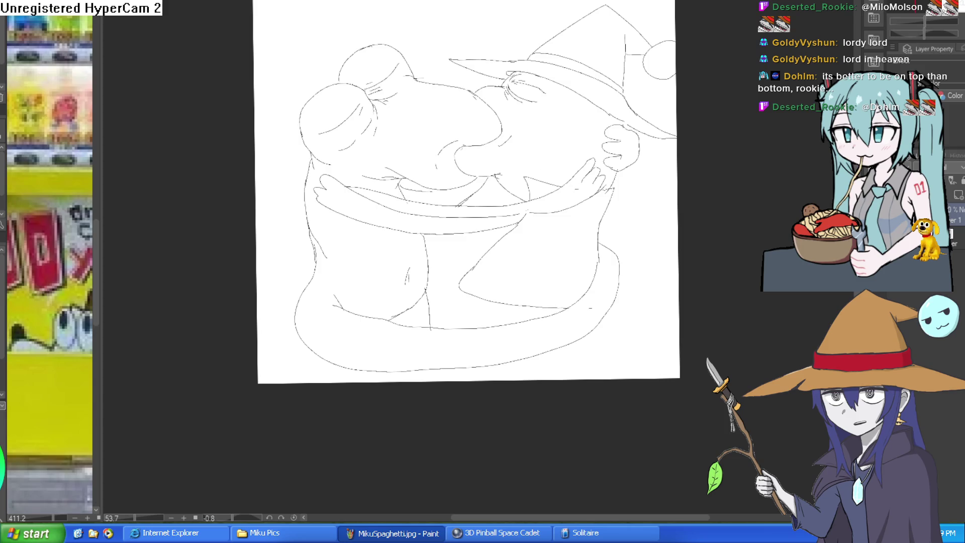
pyautogui.moveTo(311, 145); pyautogui.dragTo(606, 130)
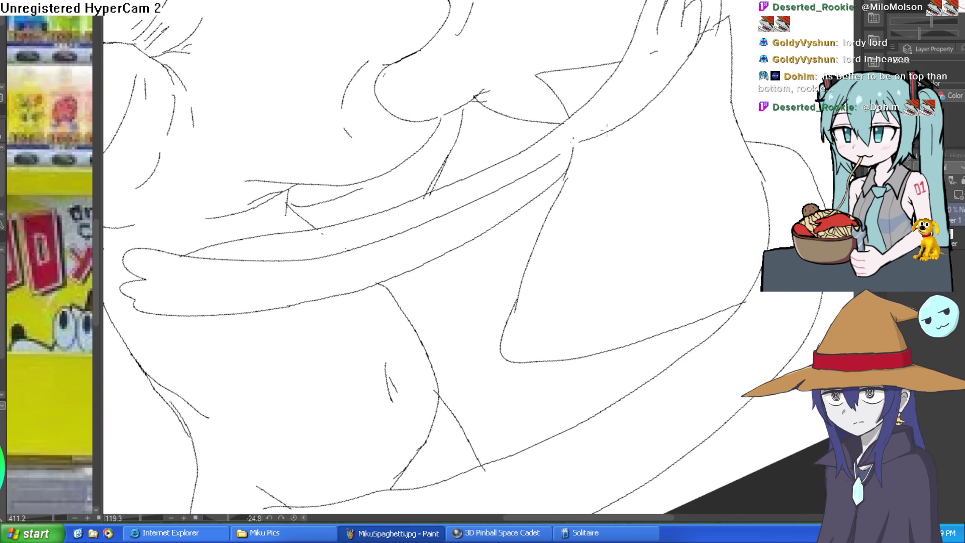
pyautogui.moveTo(500, 175)
pyautogui.mouseDown()
pyautogui.moveTo(555, 267)
pyautogui.moveTo(470, 360)
pyautogui.moveTo(511, 229)
pyautogui.moveTo(632, 63)
pyautogui.mouseUp()
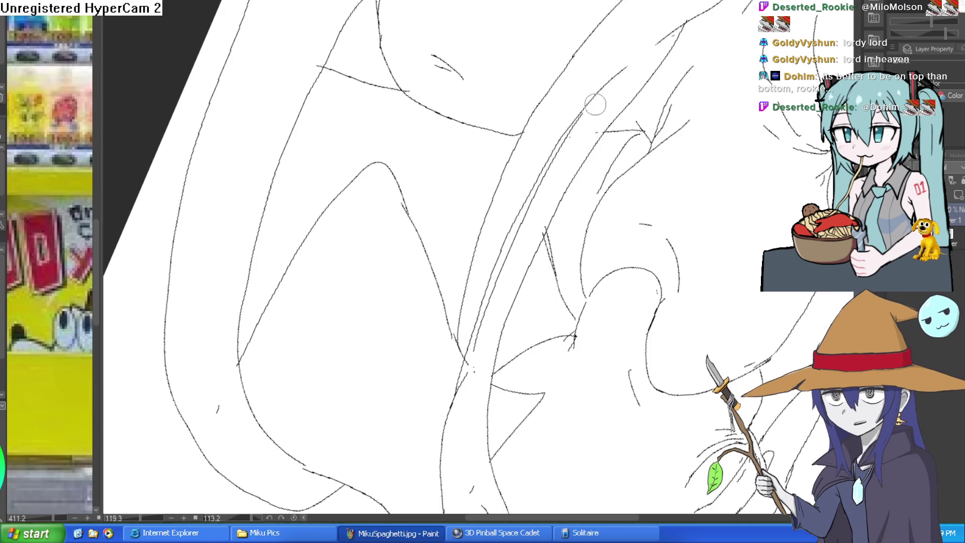
pyautogui.moveTo(556, 159); pyautogui.dragTo(578, 86)
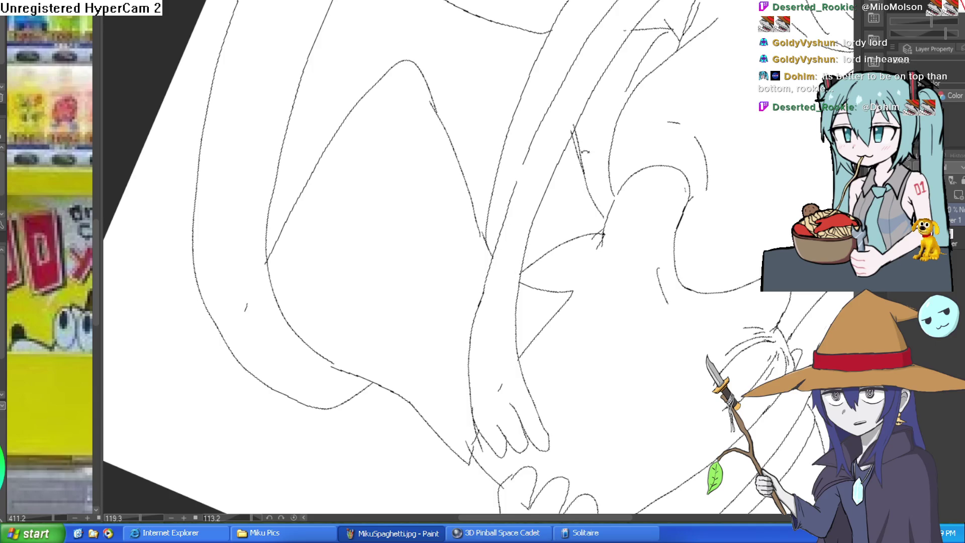
pyautogui.scroll(-4, 495, 282)
pyautogui.moveTo(495, 281); pyautogui.dragTo(652, 233)
pyautogui.scroll(-3, 652, 233)
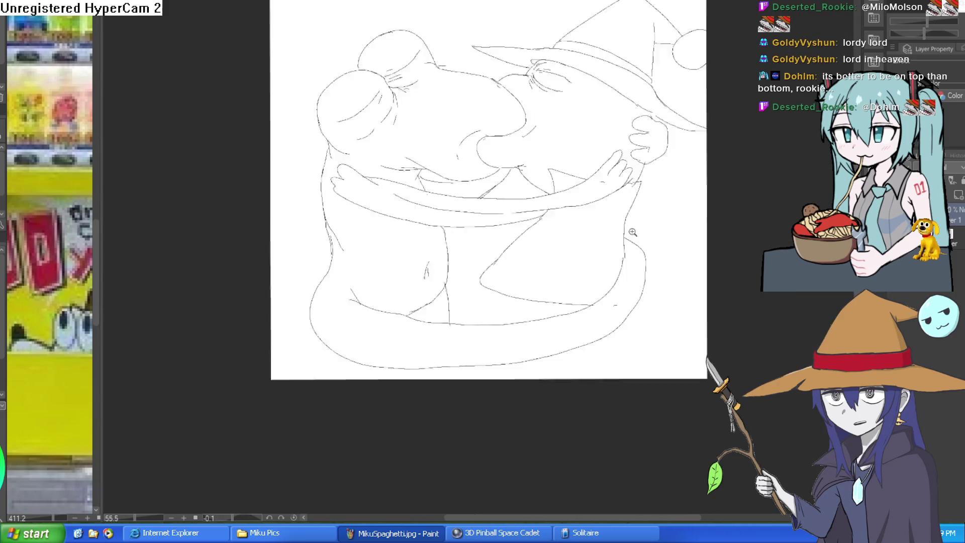
pyautogui.scroll(5, 598, 250)
pyautogui.moveTo(598, 250)
pyautogui.mouseDown()
pyautogui.moveTo(642, 263)
pyautogui.moveTo(638, 186)
pyautogui.mouseUp()
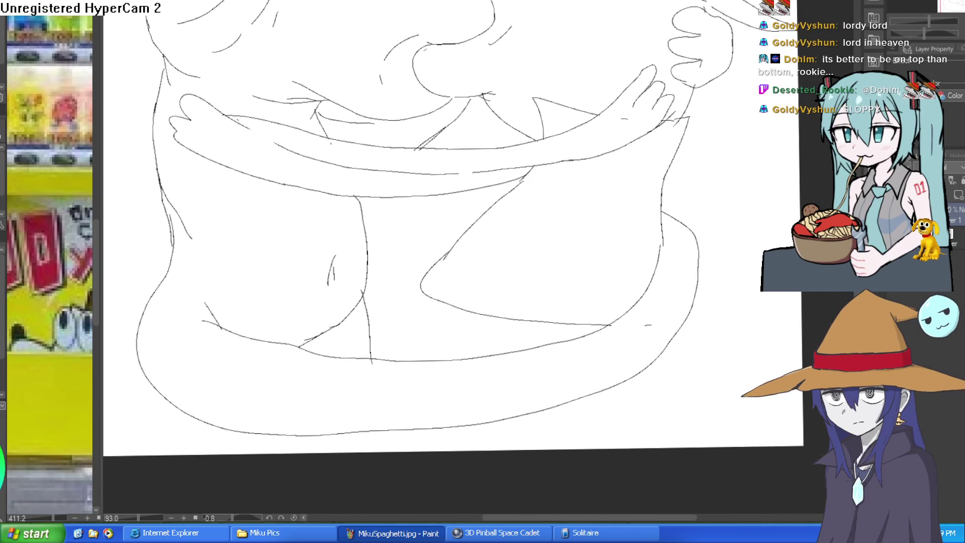
pyautogui.scroll(4, 521, 252)
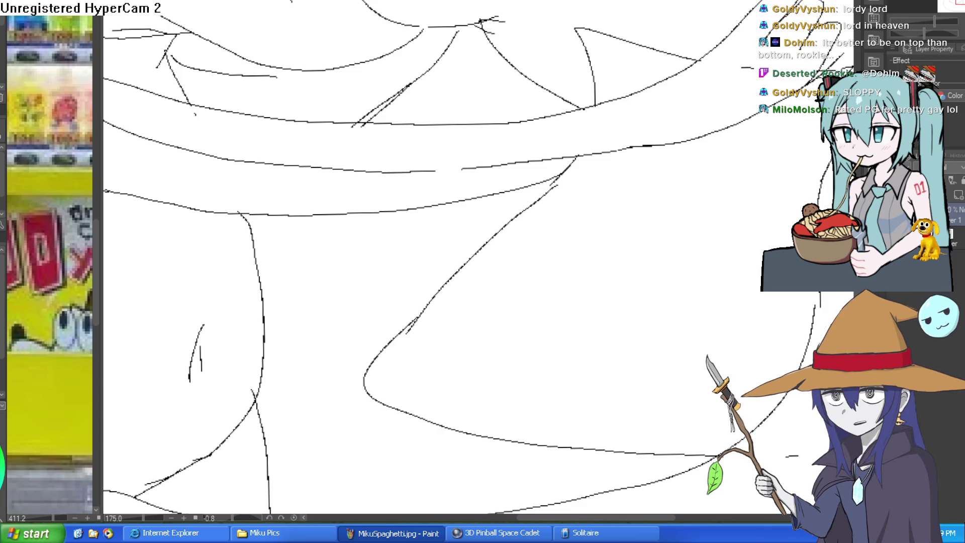
pyautogui.moveTo(656, 275); pyautogui.dragTo(705, 194)
pyautogui.scroll(-3, 704, 194)
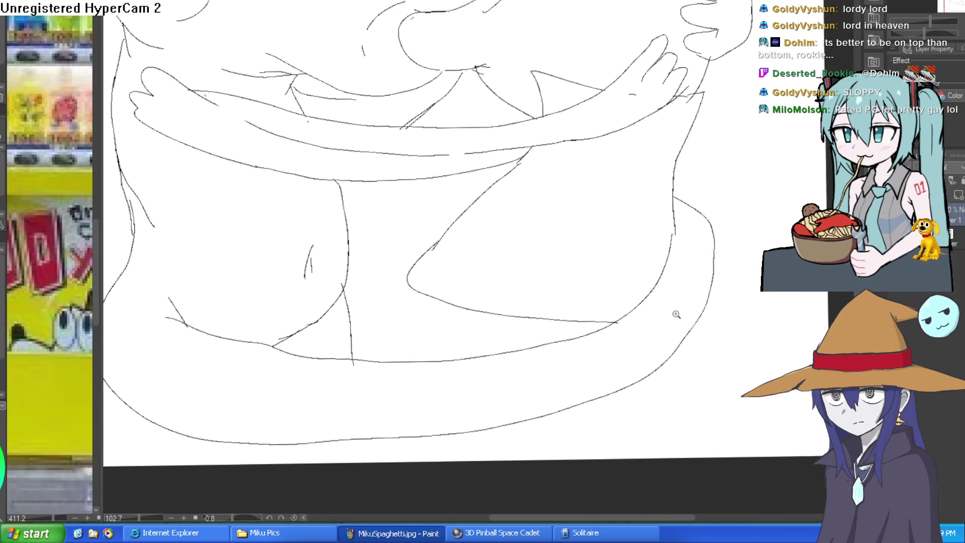
pyautogui.scroll(-2, 642, 318)
pyautogui.scroll(-1, 641, 318)
pyautogui.moveTo(647, 398)
pyautogui.mouseDown()
pyautogui.moveTo(646, 315)
pyautogui.moveTo(616, 282)
pyautogui.mouseUp()
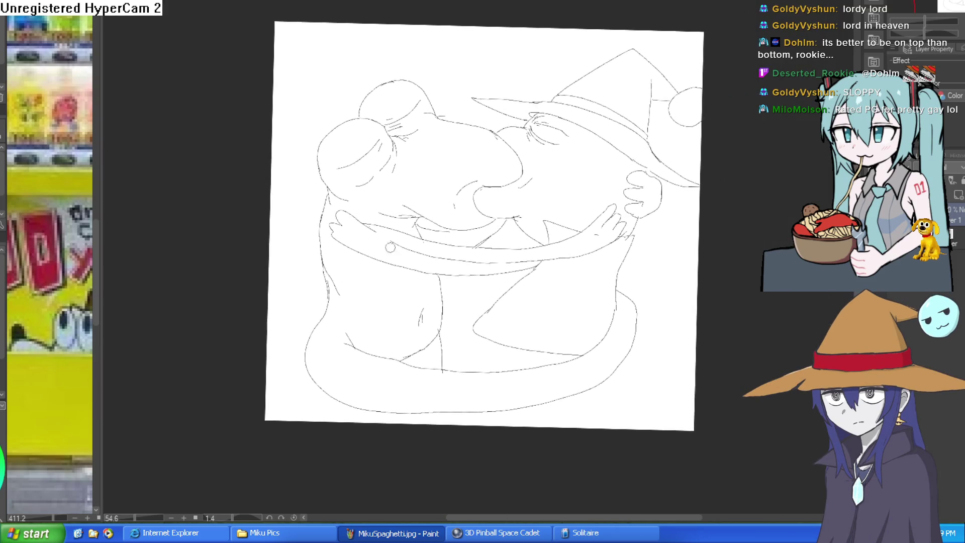
pyautogui.scroll(3, 399, 246)
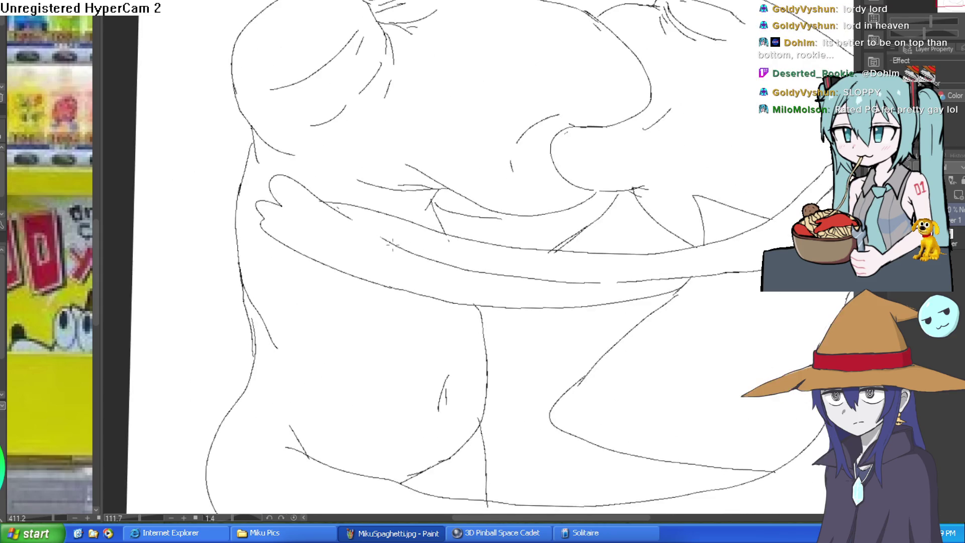
pyautogui.moveTo(656, 315); pyautogui.dragTo(584, 291)
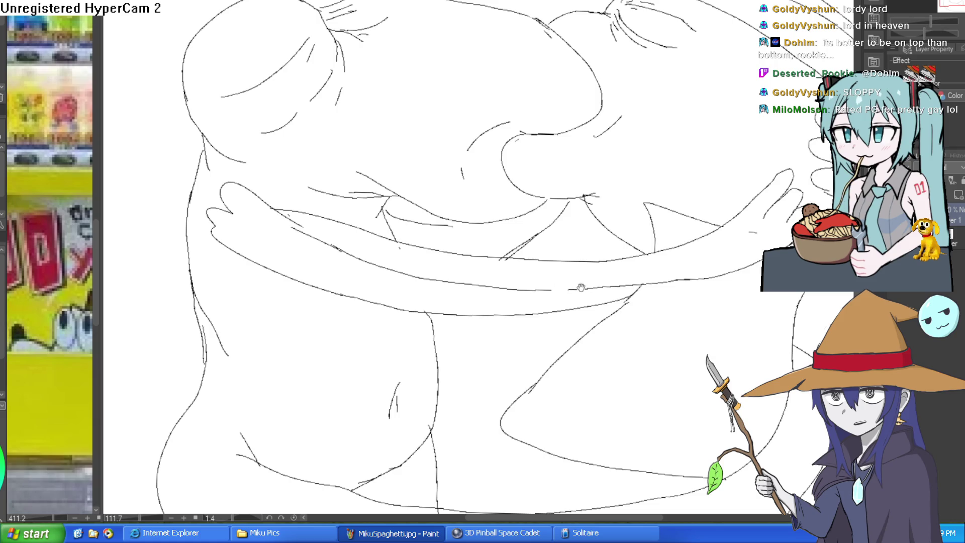
pyautogui.moveTo(580, 288); pyautogui.dragTo(570, 231)
pyautogui.scroll(-3, 712, 214)
pyautogui.moveTo(752, 153)
pyautogui.mouseDown()
pyautogui.moveTo(632, 298)
pyautogui.moveTo(646, 273)
pyautogui.moveTo(639, 249)
pyautogui.mouseUp()
pyautogui.scroll(1, 632, 298)
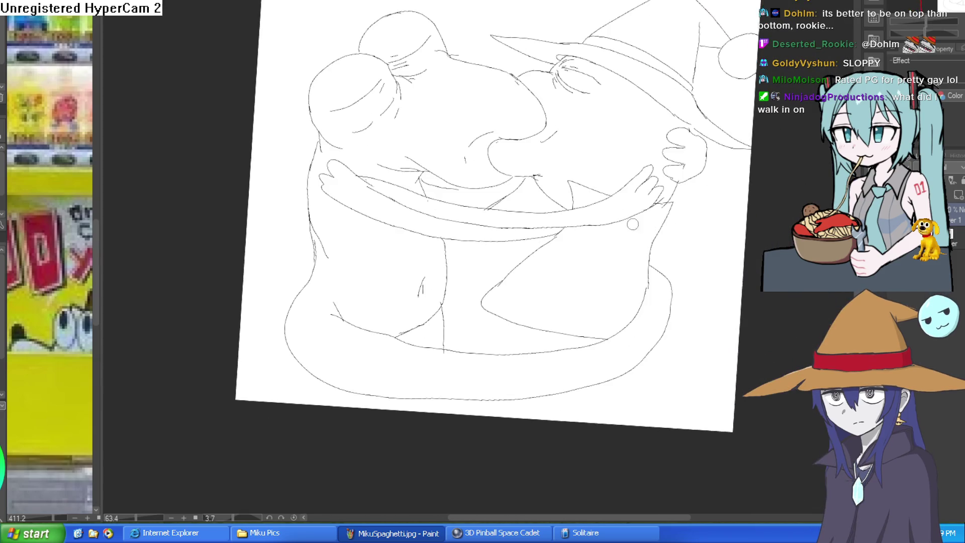
pyautogui.moveTo(527, 210); pyautogui.dragTo(643, 301)
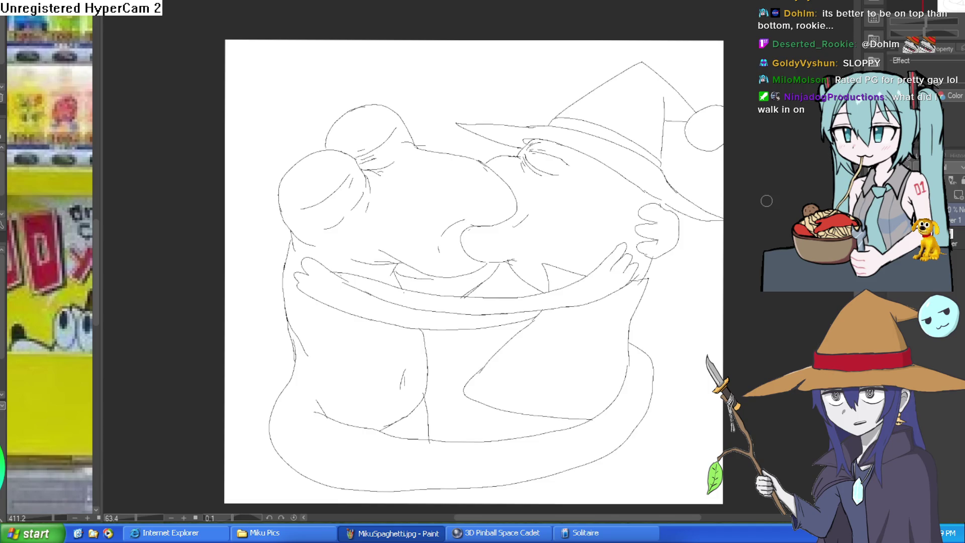
pyautogui.moveTo(571, 325); pyautogui.dragTo(549, 306)
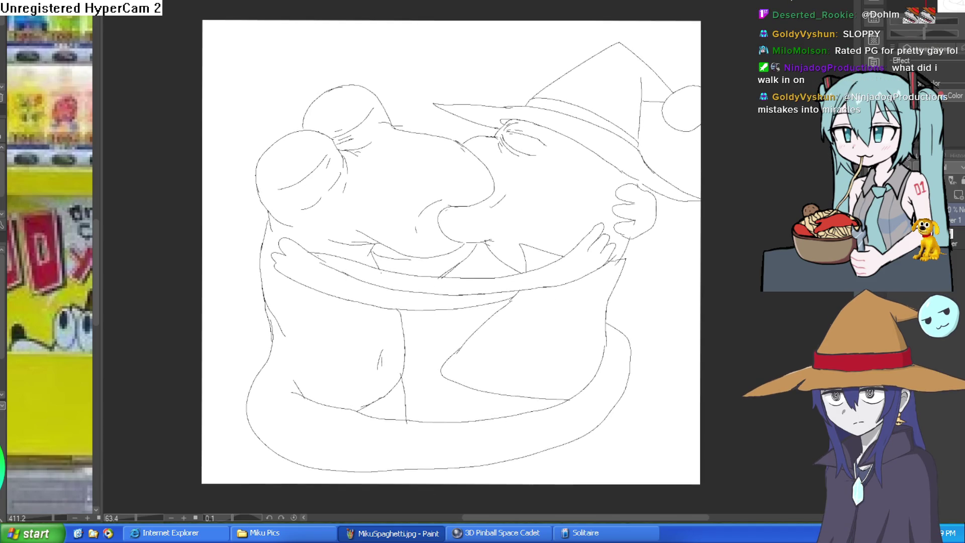
pyautogui.click(431, 302)
# Step: Draw two new curved belly outlines, then erase their tails and stray marks
pyautogui.moveTo(496, 263)
pyautogui.mouseDown()
pyautogui.moveTo(518, 295)
pyautogui.moveTo(533, 208)
pyautogui.mouseUp()
pyautogui.moveTo(412, 234)
pyautogui.mouseDown()
pyautogui.moveTo(389, 301)
pyautogui.moveTo(450, 371)
pyautogui.moveTo(490, 339)
pyautogui.mouseUp()
pyautogui.moveTo(512, 288)
pyautogui.mouseDown()
pyautogui.moveTo(425, 346)
pyautogui.moveTo(633, 420)
pyautogui.mouseUp()
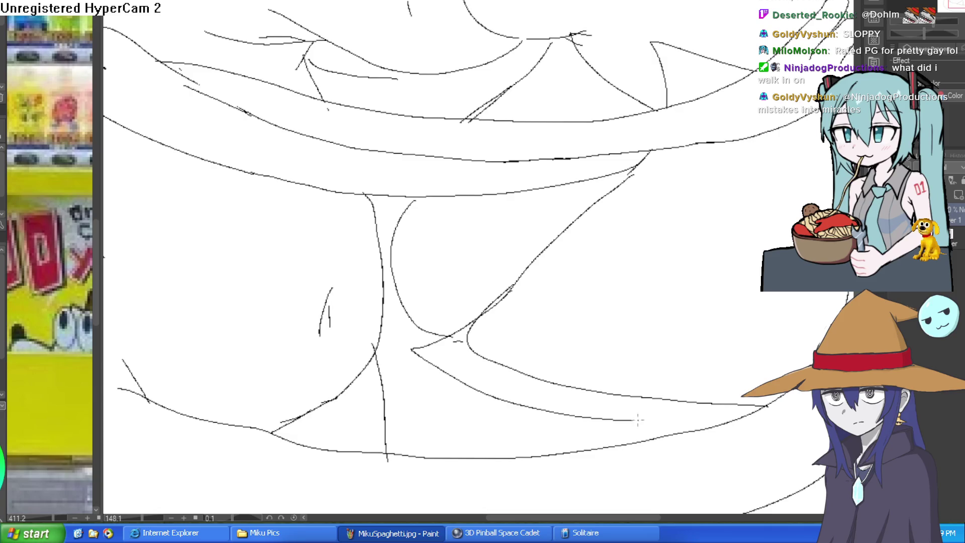
pyautogui.press('e')
pyautogui.moveTo(767, 405); pyautogui.dragTo(564, 388)
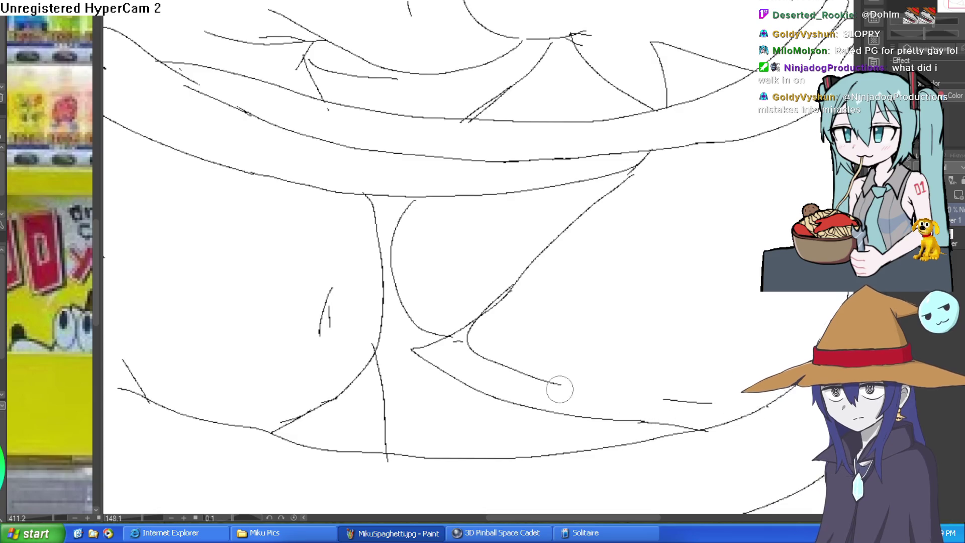
pyautogui.moveTo(486, 333)
pyautogui.mouseDown()
pyautogui.moveTo(512, 304)
pyautogui.moveTo(484, 335)
pyautogui.moveTo(535, 384)
pyautogui.moveTo(595, 389)
pyautogui.mouseUp()
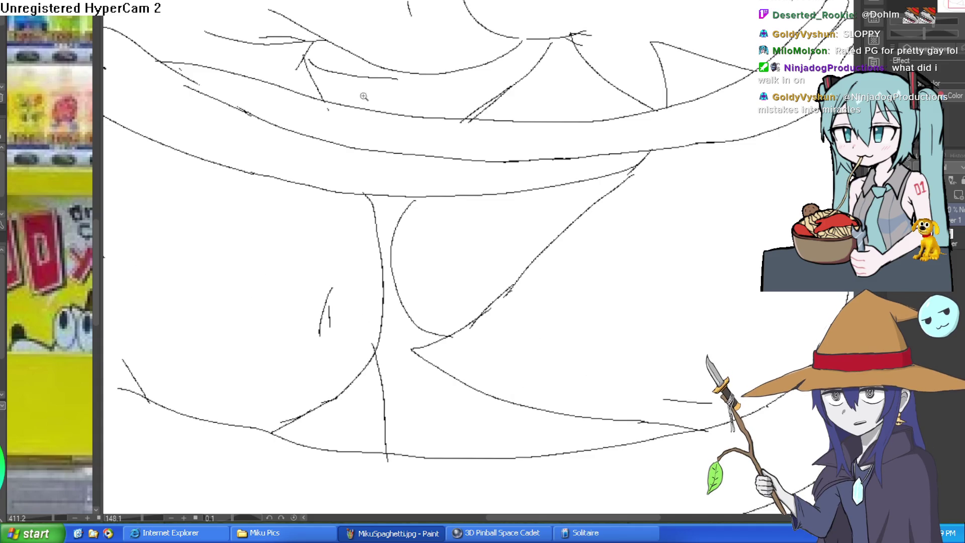
# Step: Draw a curved inner line where the bellies meet and trim part of it
pyautogui.scroll(3, 342, 90)
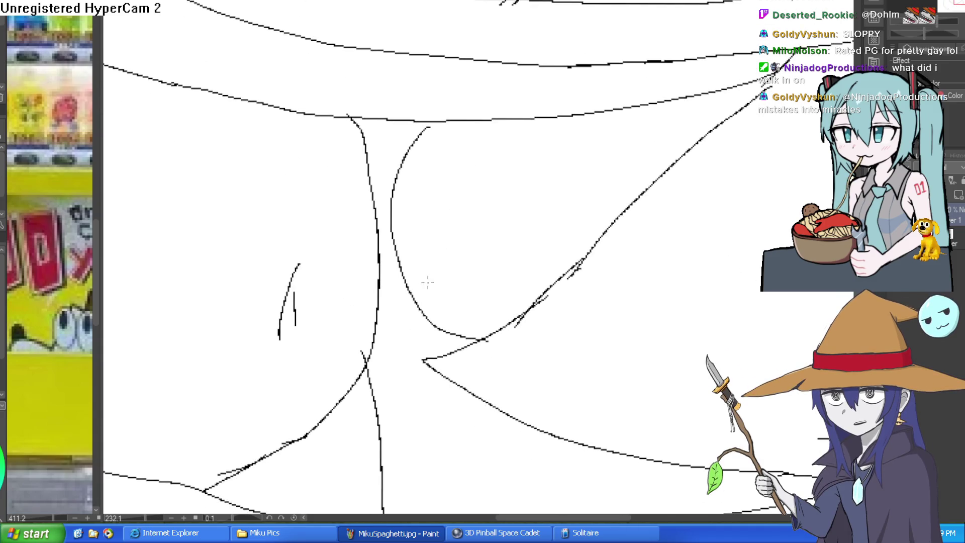
pyautogui.scroll(-3, 498, 232)
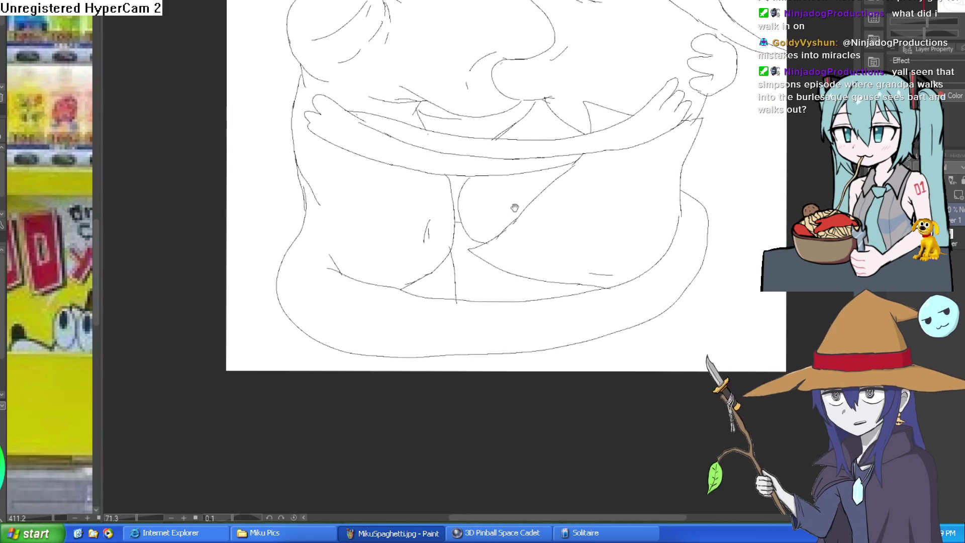
pyautogui.moveTo(472, 183)
pyautogui.mouseDown()
pyautogui.moveTo(460, 292)
pyautogui.moveTo(380, 360)
pyautogui.mouseUp()
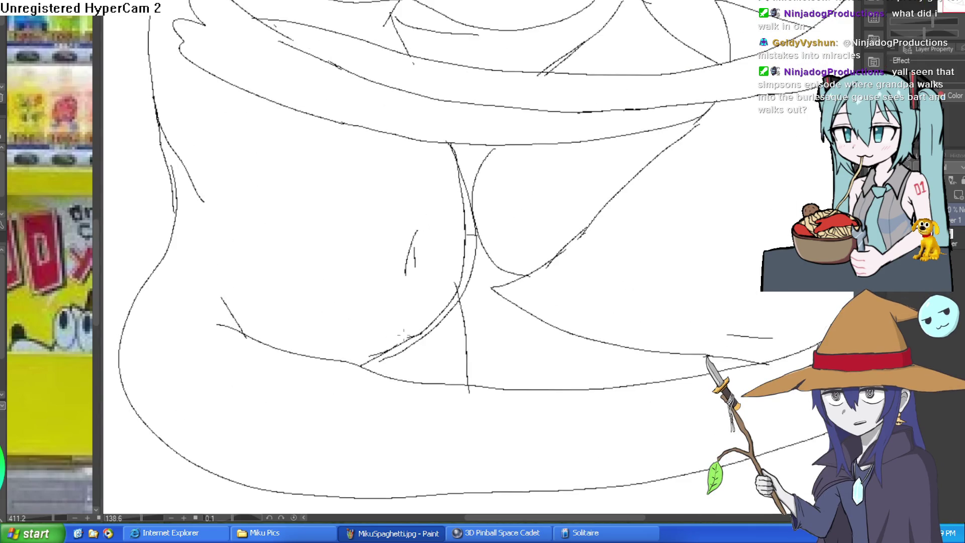
pyautogui.moveTo(455, 289)
pyautogui.mouseDown()
pyautogui.moveTo(466, 237)
pyautogui.moveTo(451, 171)
pyautogui.mouseUp()
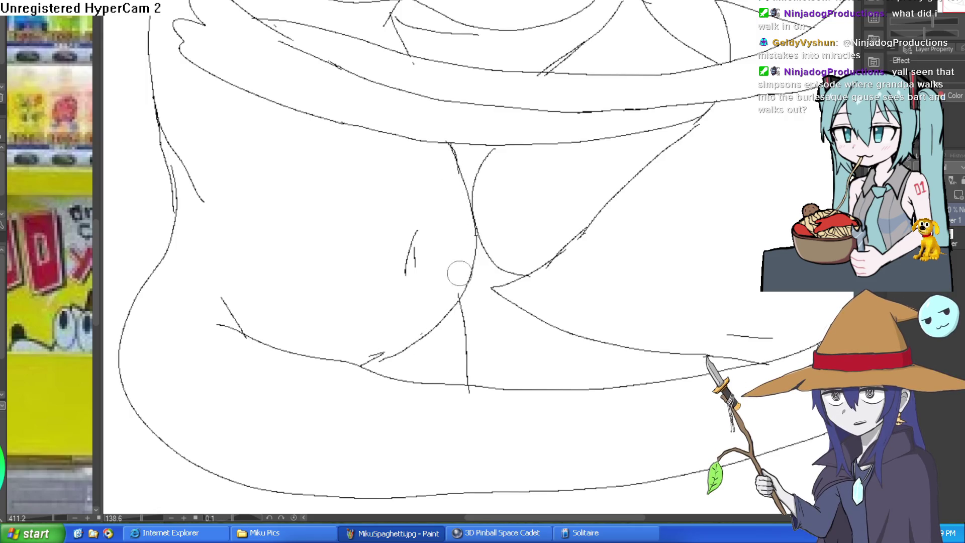
# Step: Zoom out to view the whole hug drawing, then move over the lower belly area
pyautogui.scroll(-4, 500, 217)
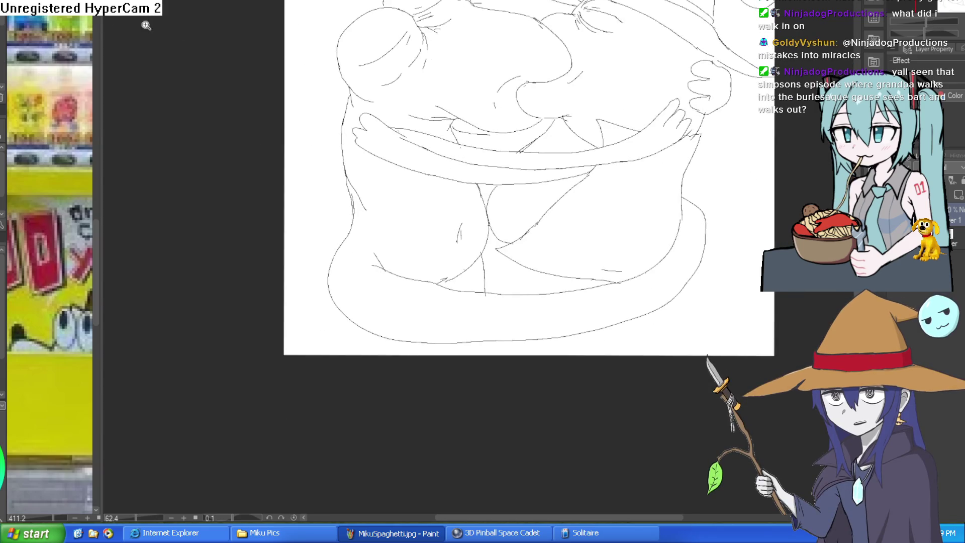
pyautogui.scroll(5, 449, 293)
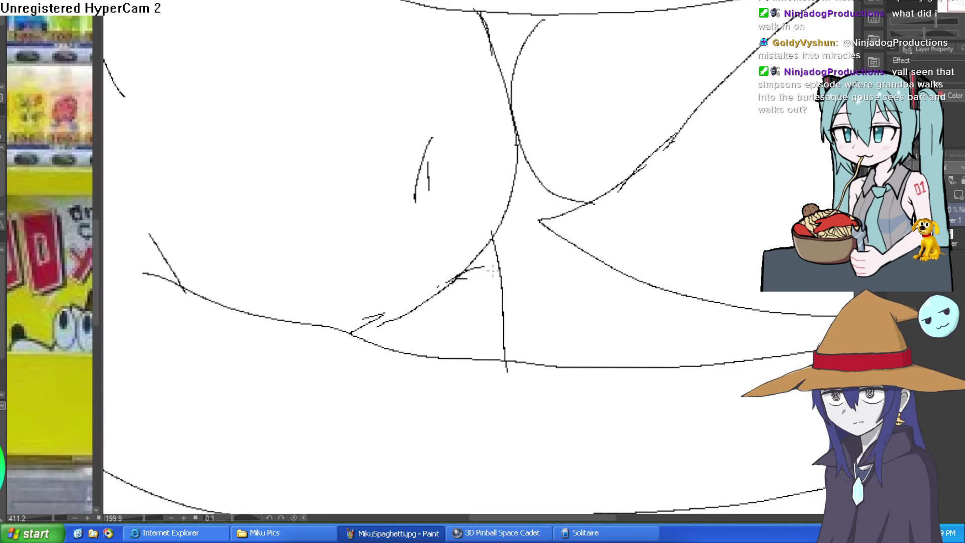
pyautogui.scroll(-3, 488, 270)
pyautogui.moveTo(626, 216)
pyautogui.mouseDown()
pyautogui.moveTo(616, 246)
pyautogui.moveTo(622, 332)
pyautogui.moveTo(600, 289)
pyautogui.mouseUp()
pyautogui.scroll(-3, 621, 333)
pyautogui.scroll(4, 505, 263)
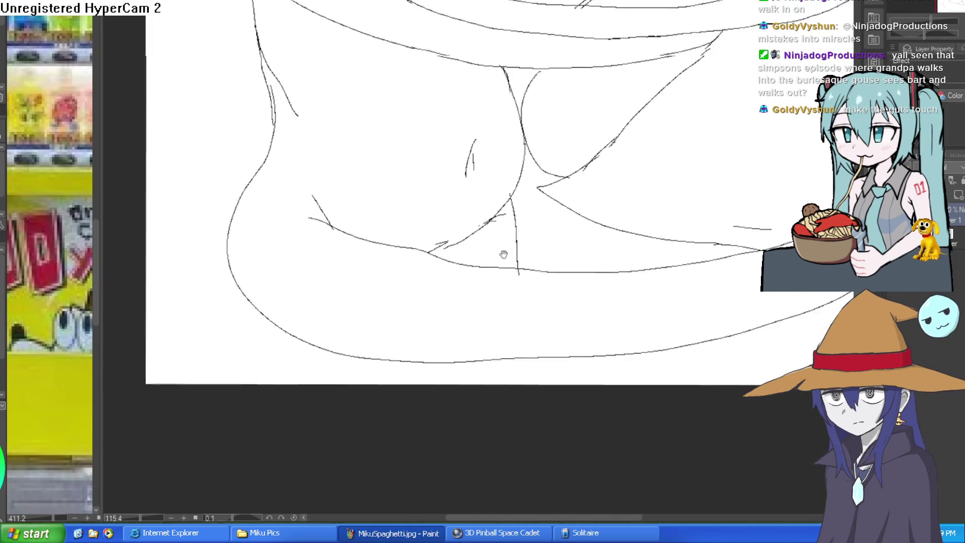
pyautogui.scroll(-2, 505, 263)
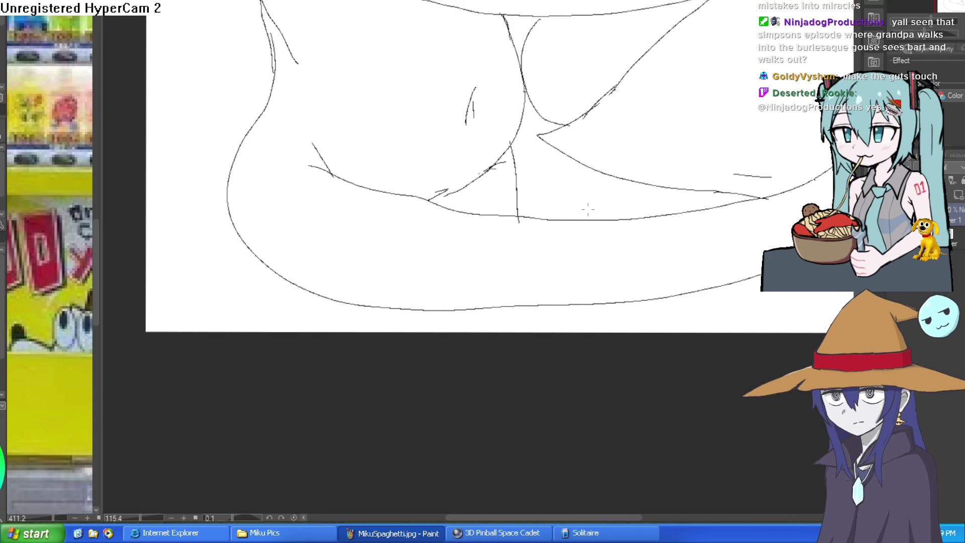
pyautogui.scroll(2, 542, 300)
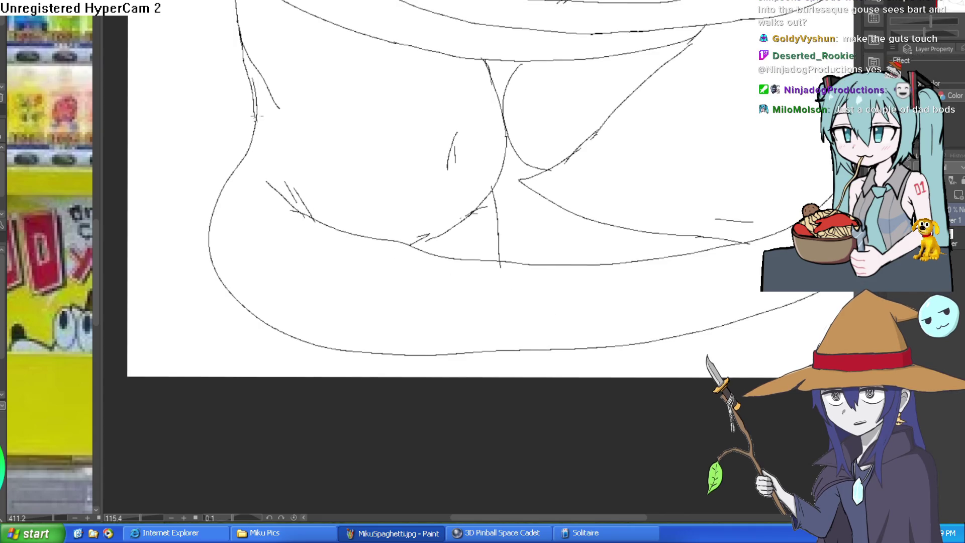
pyautogui.moveTo(727, 251); pyautogui.dragTo(502, 323)
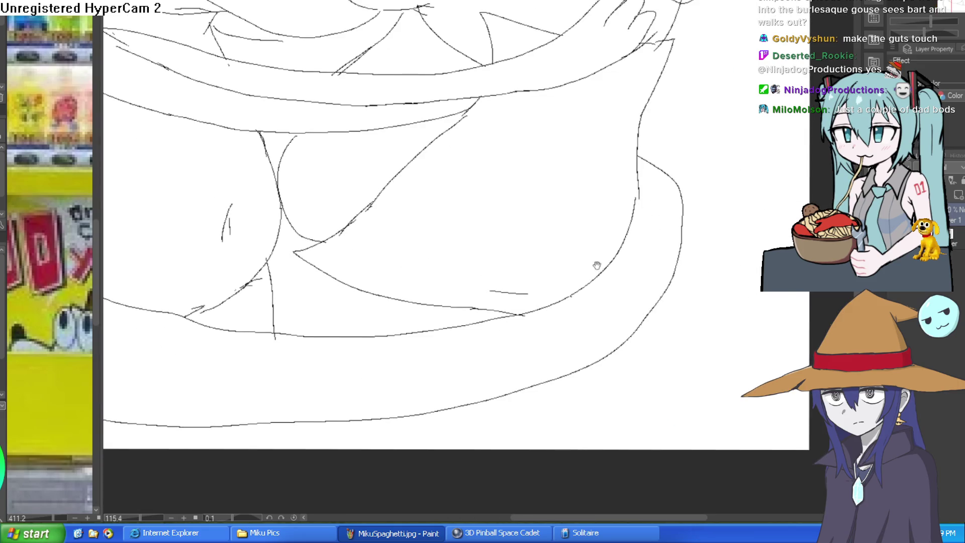
pyautogui.scroll(-3, 600, 259)
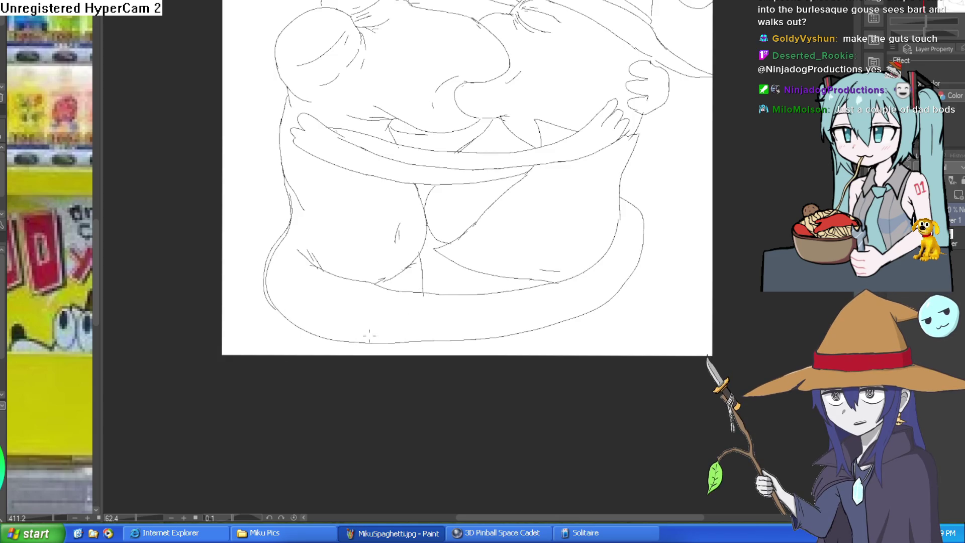
# Step: Draw a short vertical stroke at the bottom of the hug sketch, then zoom out and back in
pyautogui.moveTo(275, 309); pyautogui.dragTo(278, 355)
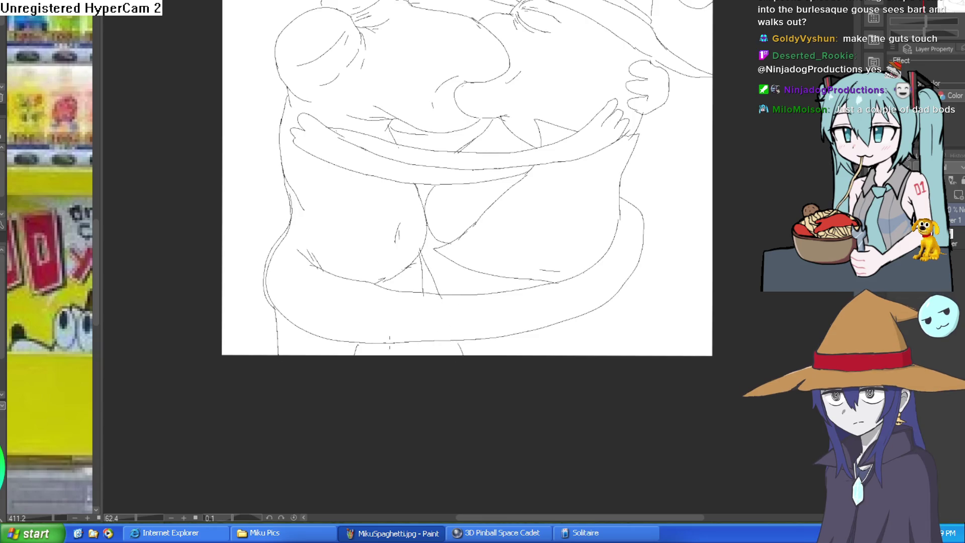
pyautogui.scroll(-2, 508, 345)
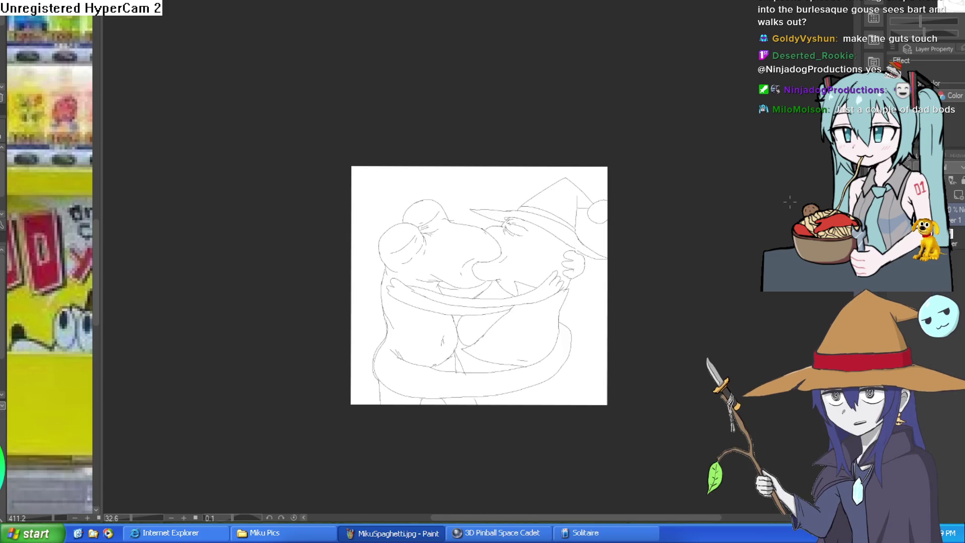
pyautogui.scroll(2, 513, 345)
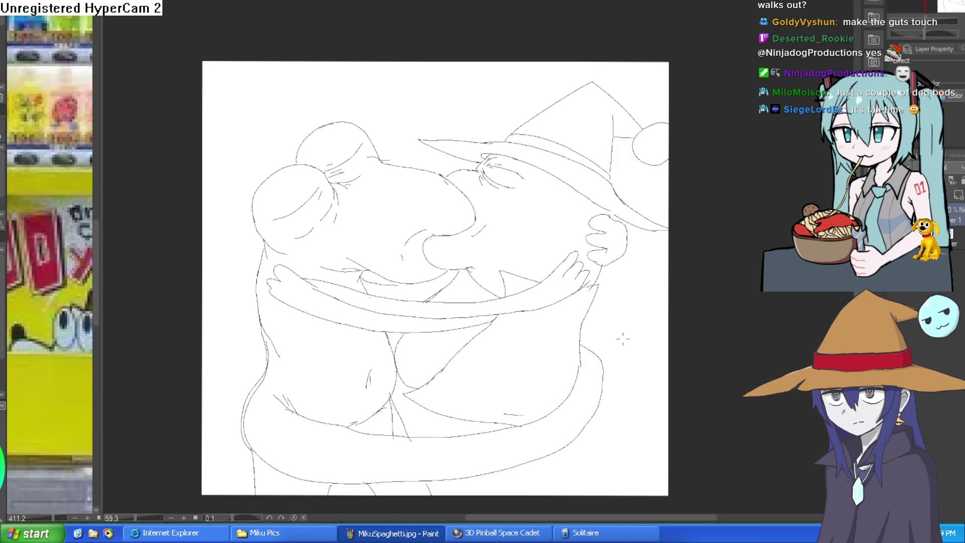
# Step: Redraw the curve of the lizard's lower-left side and erase the doubled outline lines
pyautogui.moveTo(620, 330)
pyautogui.mouseDown()
pyautogui.moveTo(618, 290)
pyautogui.moveTo(600, 274)
pyautogui.mouseUp()
pyautogui.scroll(3, 478, 209)
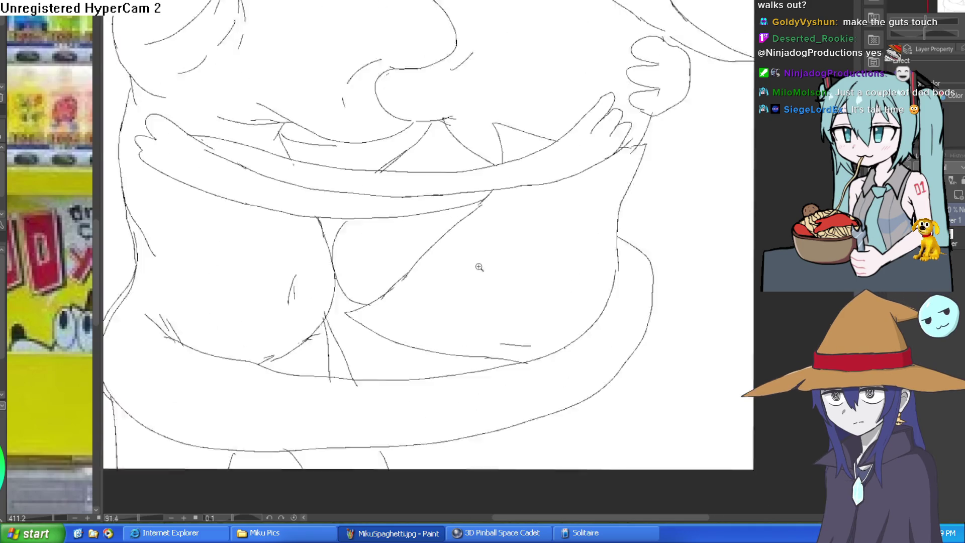
pyautogui.scroll(-2, 595, 329)
pyautogui.scroll(1, 609, 322)
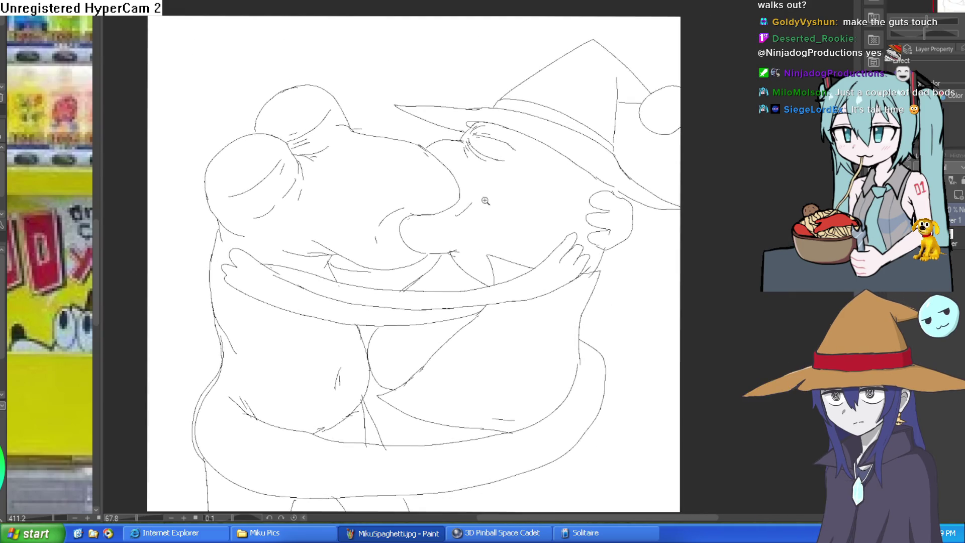
pyautogui.scroll(2, 532, 231)
pyautogui.scroll(1, 606, 284)
pyautogui.scroll(-6, 606, 284)
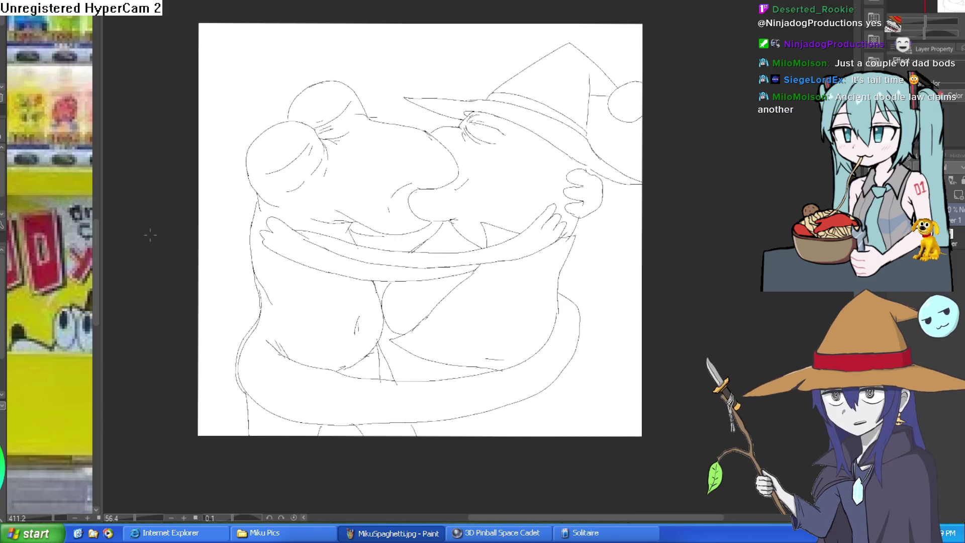
pyautogui.scroll(4, 488, 327)
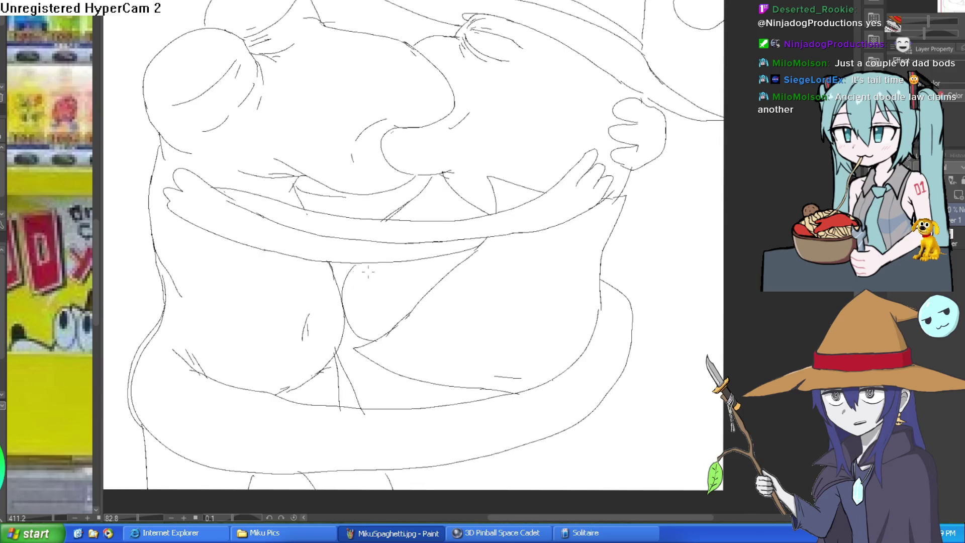
pyautogui.moveTo(412, 252); pyautogui.dragTo(482, 211)
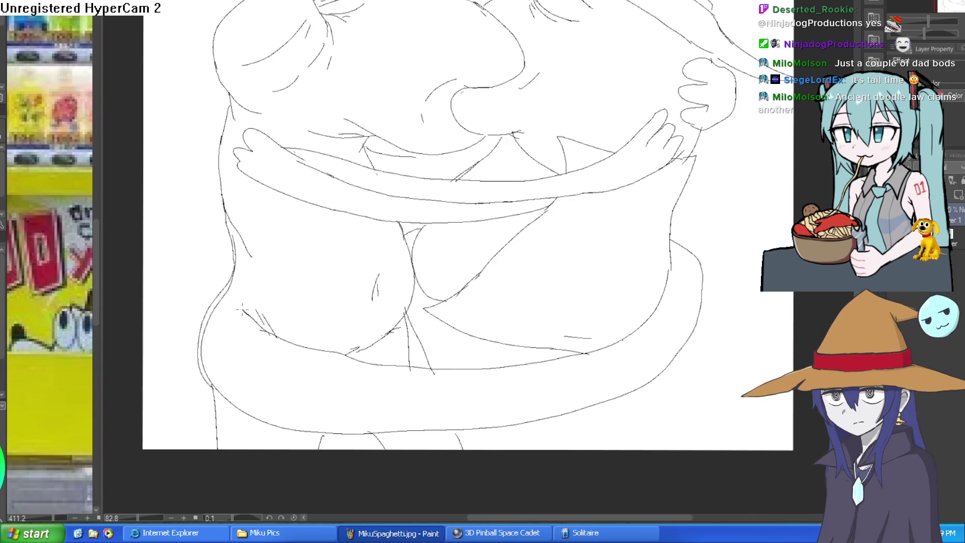
pyautogui.moveTo(229, 276); pyautogui.dragTo(205, 387)
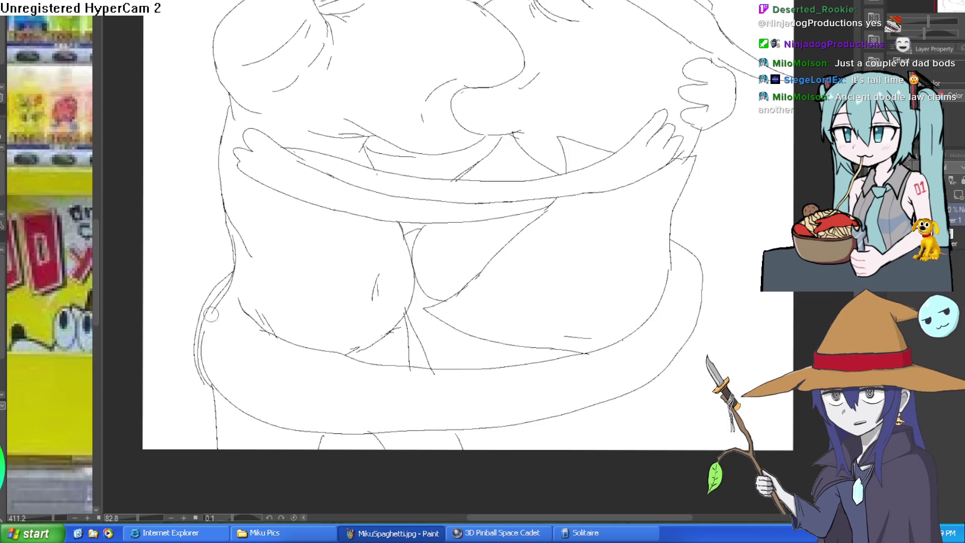
pyautogui.moveTo(230, 281)
pyautogui.mouseDown()
pyautogui.moveTo(200, 354)
pyautogui.moveTo(206, 387)
pyautogui.mouseUp()
# Step: Draw the round lenses of the lizard's glasses and the arm across its cheek
pyautogui.scroll(-3, 366, 286)
pyautogui.moveTo(366, 286)
pyautogui.mouseDown()
pyautogui.moveTo(452, 326)
pyautogui.moveTo(578, 266)
pyautogui.moveTo(573, 224)
pyautogui.moveTo(574, 288)
pyautogui.moveTo(565, 255)
pyautogui.moveTo(562, 265)
pyautogui.mouseUp()
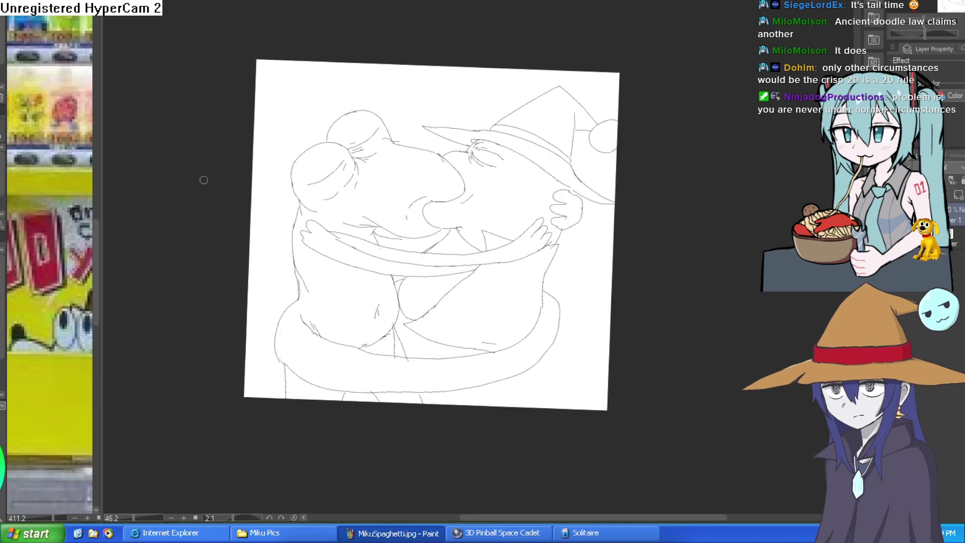
pyautogui.scroll(5, 416, 181)
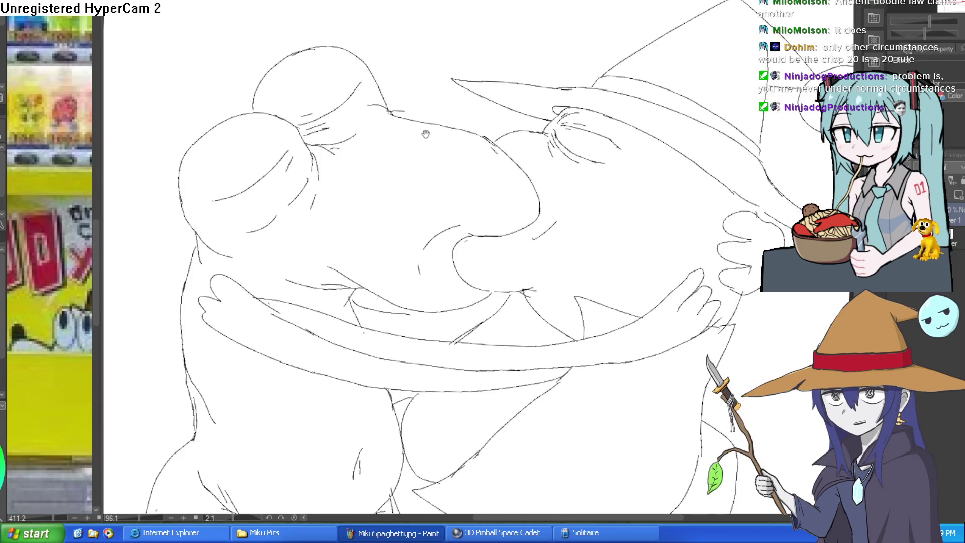
pyautogui.moveTo(397, 117)
pyautogui.mouseDown()
pyautogui.moveTo(336, 222)
pyautogui.moveTo(374, 168)
pyautogui.mouseUp()
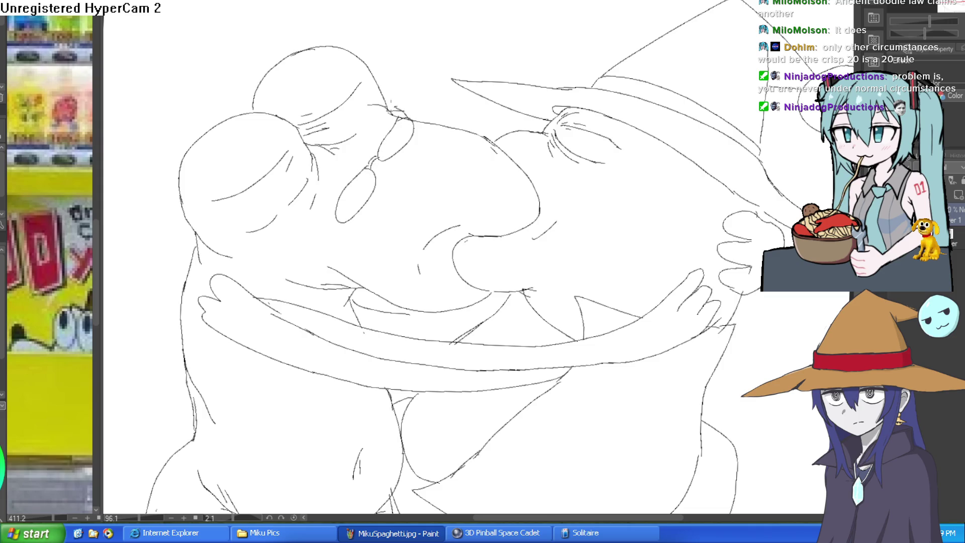
pyautogui.scroll(3, 340, 207)
pyautogui.moveTo(346, 203)
pyautogui.mouseDown()
pyautogui.moveTo(196, 273)
pyautogui.moveTo(168, 347)
pyautogui.moveTo(346, 209)
pyautogui.moveTo(468, 216)
pyautogui.moveTo(614, 250)
pyautogui.moveTo(616, 221)
pyautogui.mouseUp()
# Step: Rotate the canvas back to level and reposition the view of the whole drawing
pyautogui.scroll(-4, 396, 199)
pyautogui.scroll(5, 442, 176)
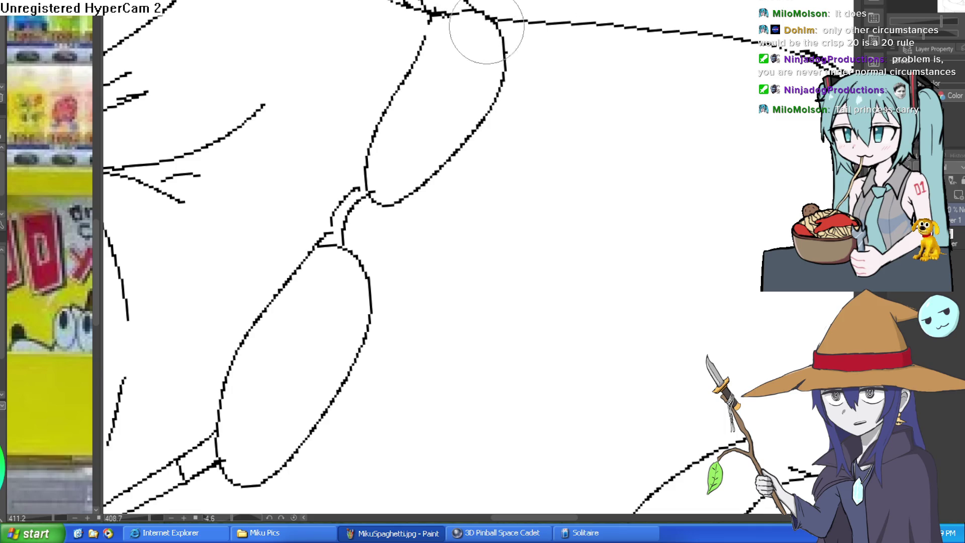
pyautogui.scroll(-3, 564, 112)
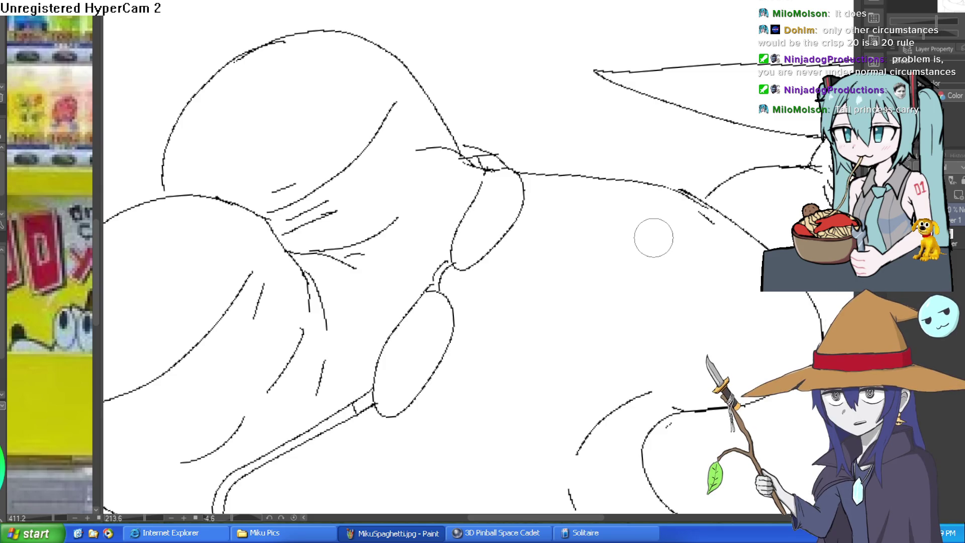
pyautogui.moveTo(566, 254); pyautogui.dragTo(575, 177)
pyautogui.scroll(-5, 575, 177)
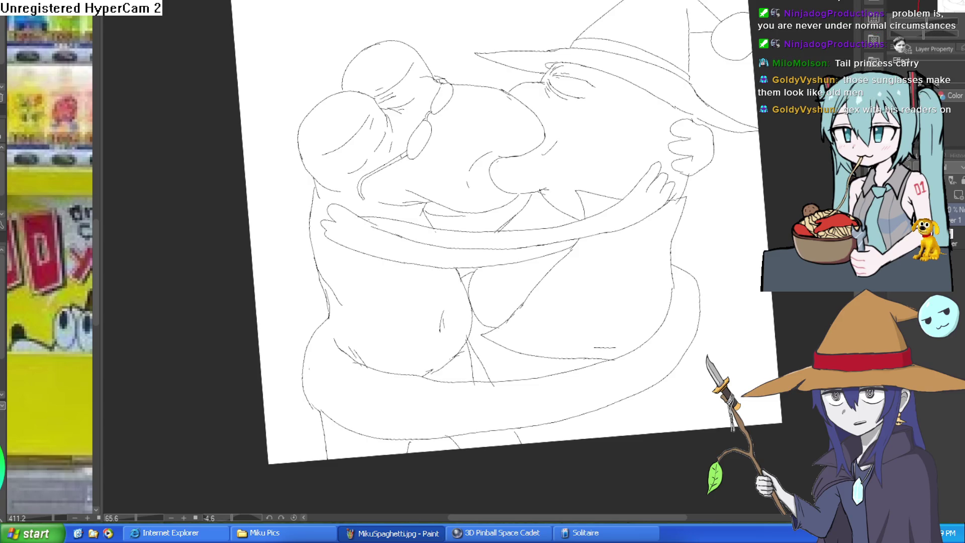
pyautogui.moveTo(750, 213)
pyautogui.mouseDown()
pyautogui.moveTo(723, 236)
pyautogui.moveTo(707, 236)
pyautogui.moveTo(696, 213)
pyautogui.moveTo(679, 221)
pyautogui.mouseUp()
pyautogui.scroll(5, 678, 221)
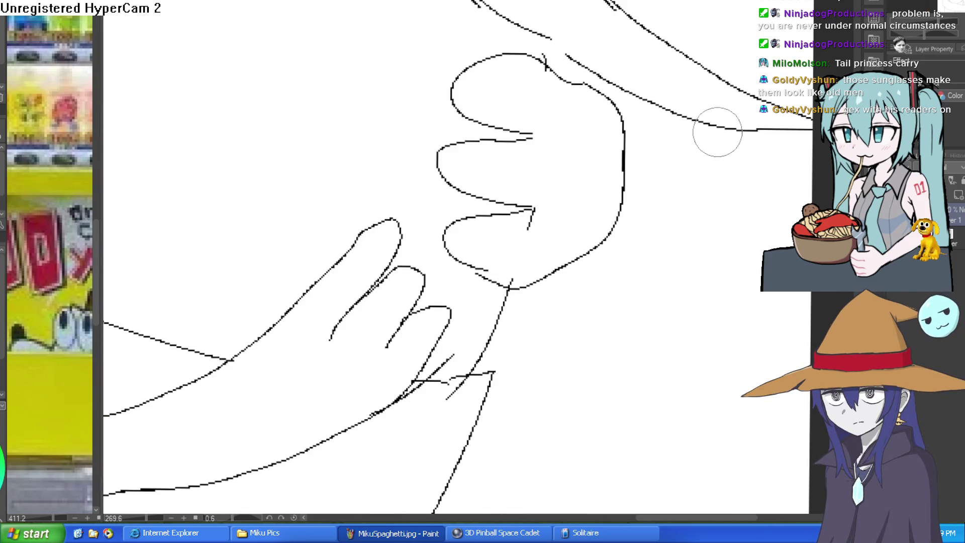
pyautogui.scroll(-5, 719, 234)
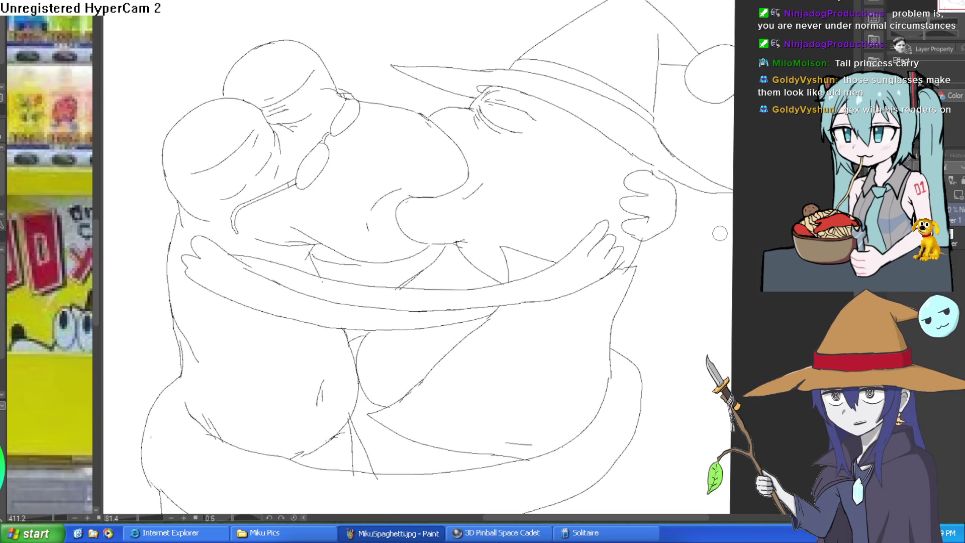
pyautogui.scroll(-5, 717, 250)
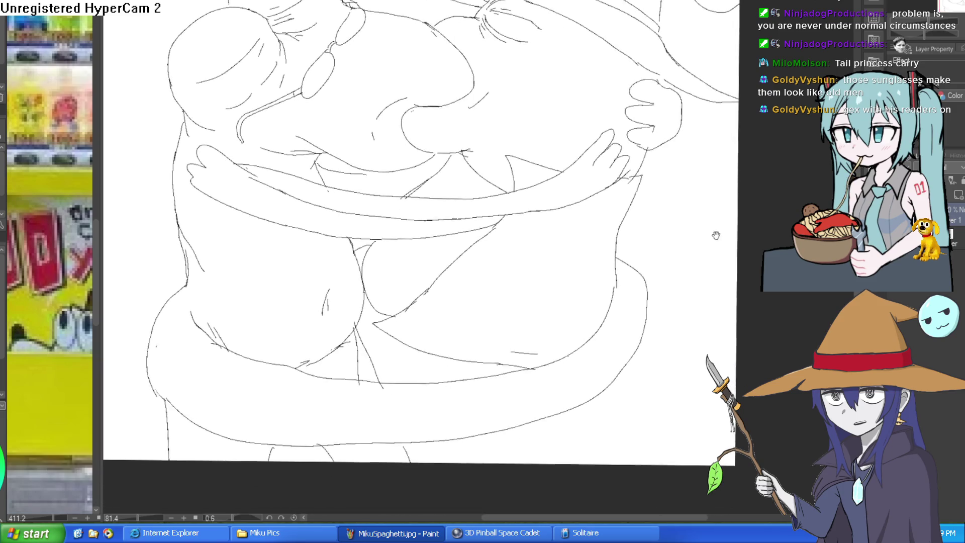
pyautogui.scroll(-3, 716, 240)
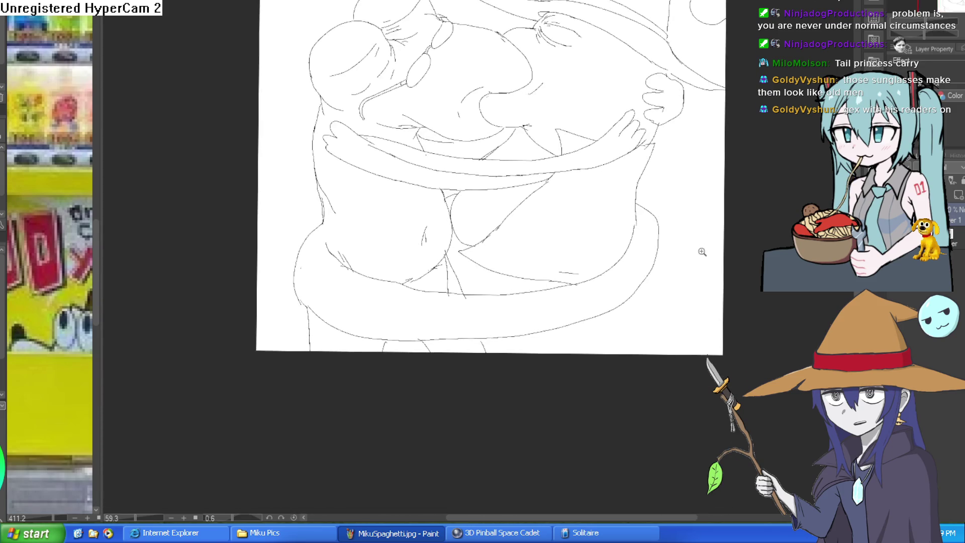
pyautogui.scroll(-1, 703, 251)
pyautogui.moveTo(669, 268); pyautogui.dragTo(683, 248)
pyautogui.moveTo(679, 282); pyautogui.dragTo(545, 312)
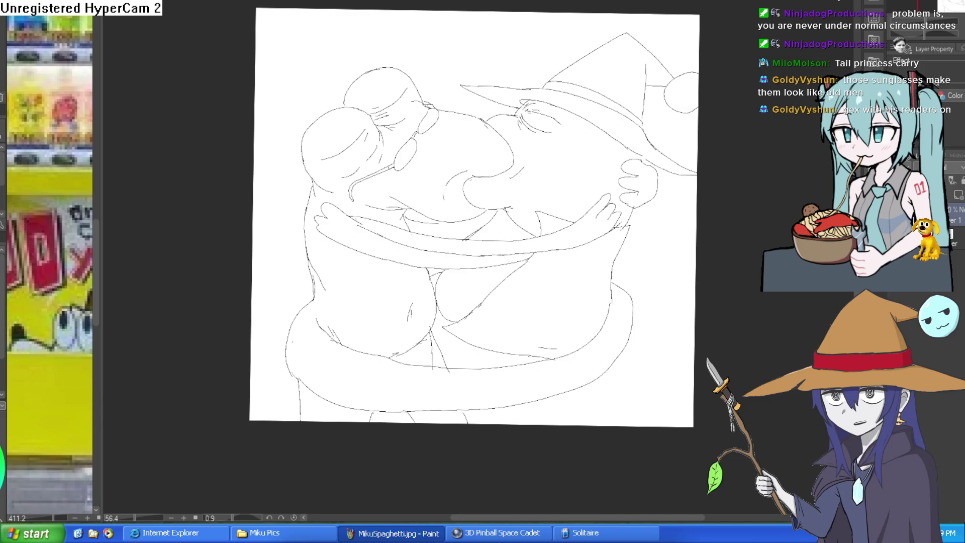
# Step: Zoom in and fill the wizard's face with light grey
pyautogui.click(636, 193)
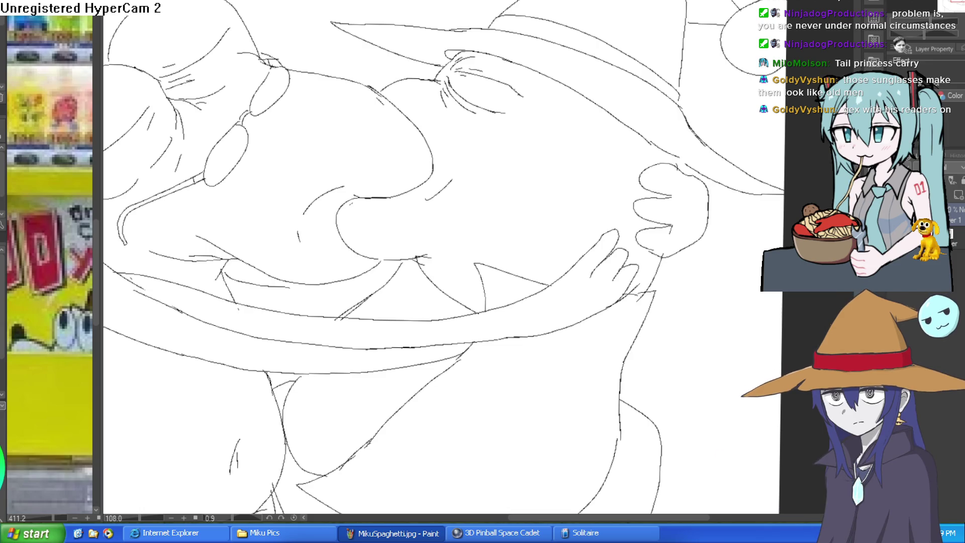
pyautogui.click(672, 137)
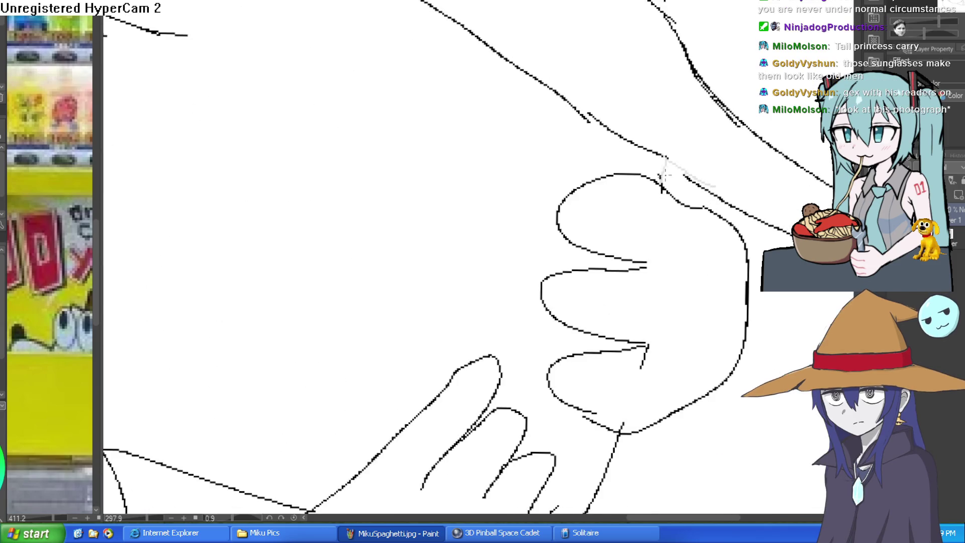
pyautogui.click(640, 156)
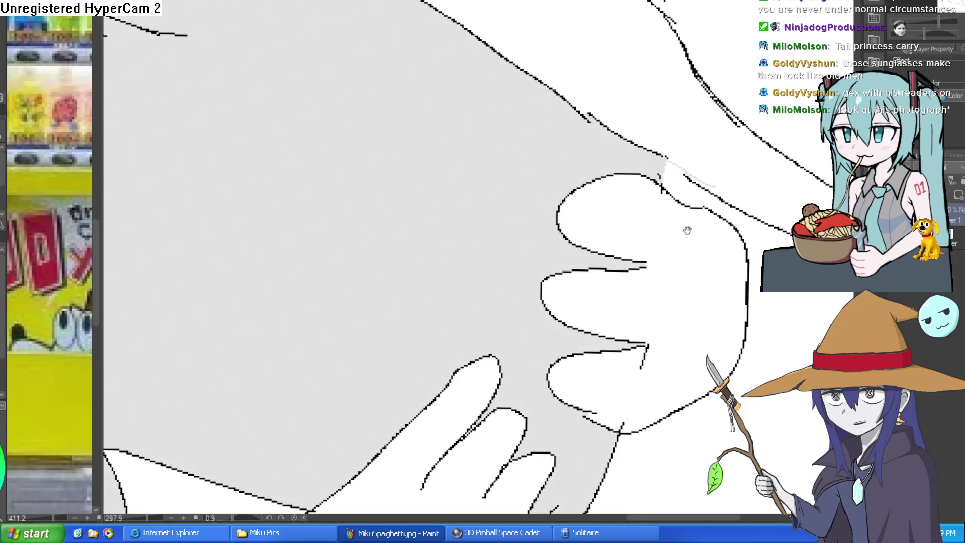
pyautogui.scroll(-3, 688, 225)
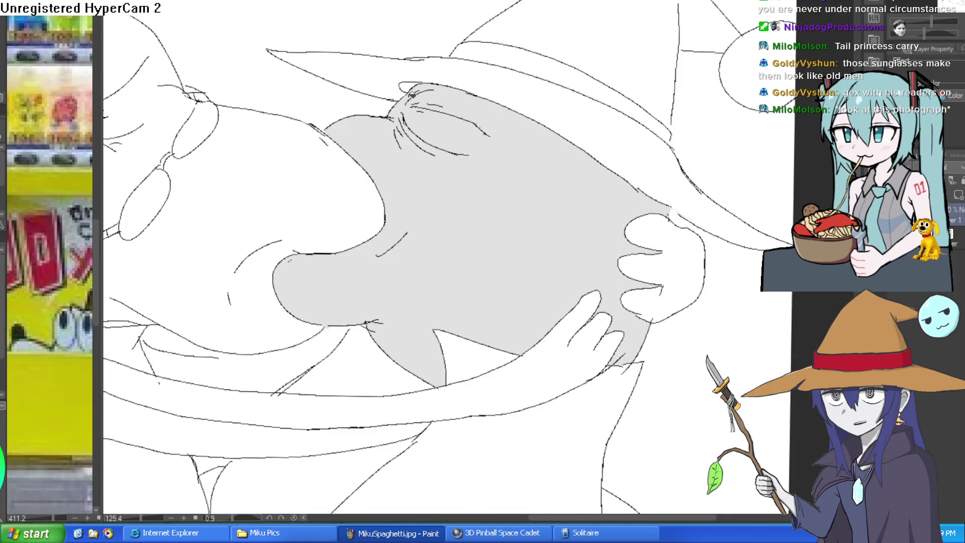
pyautogui.scroll(-3, 548, 227)
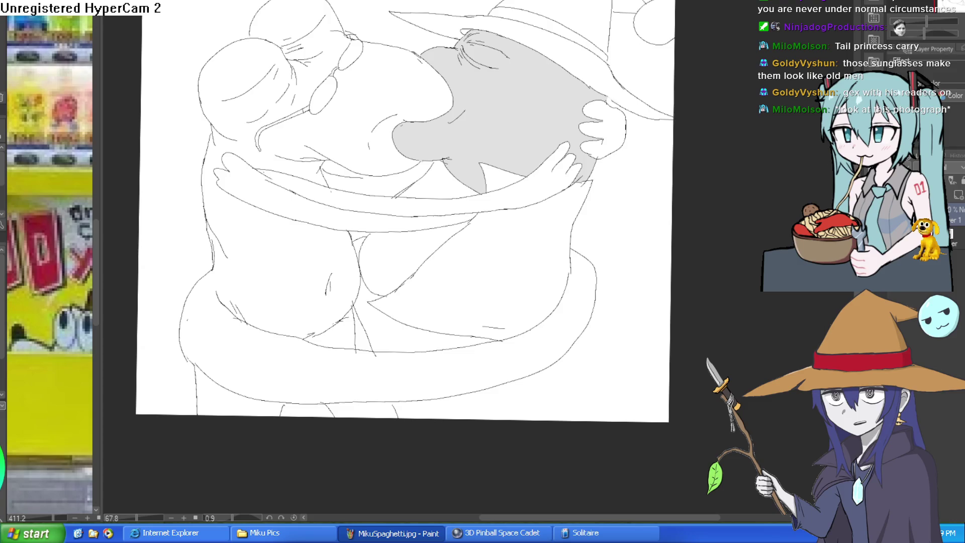
# Step: Fill the robe below the hug purple, redoing a misfill, then view the whole drawing
pyautogui.click(487, 267)
pyautogui.hotkey('ctrl', 'd')
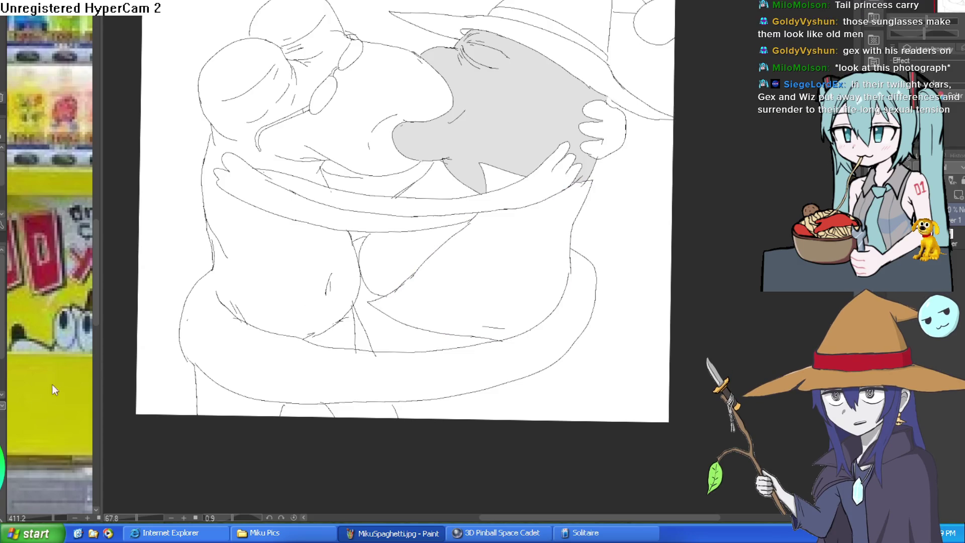
pyautogui.click(463, 294)
pyautogui.moveTo(588, 211); pyautogui.dragTo(560, 301)
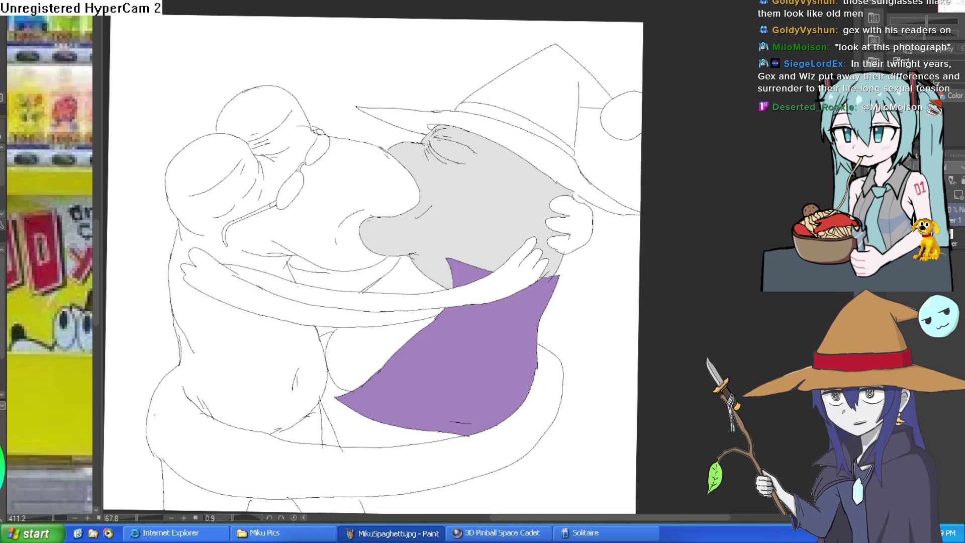
# Step: Fill the wizard's hat brim and cone top brown, undoing earlier tan and misplaced fills
pyautogui.click(513, 116)
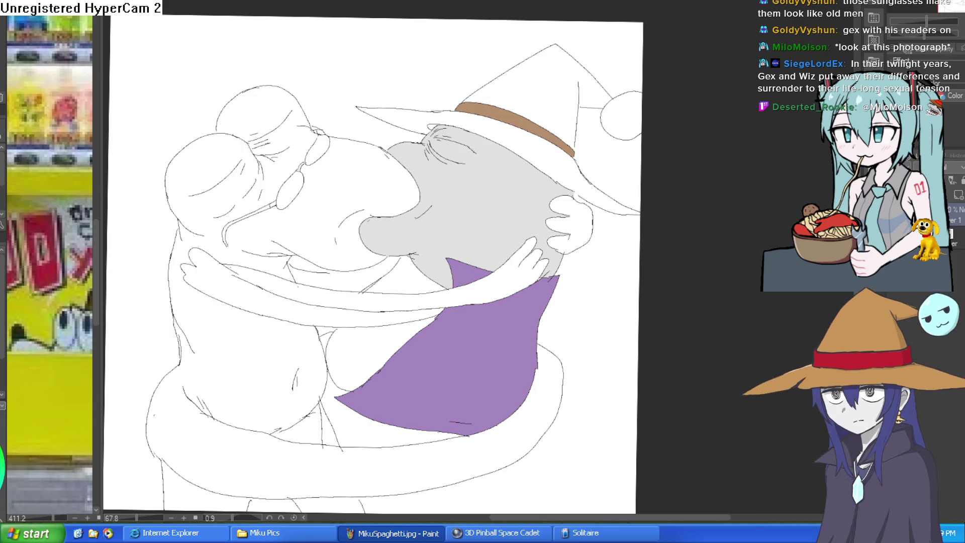
pyautogui.hotkey('ctrl', 'z')
pyautogui.click(550, 149)
pyautogui.click(577, 84)
pyautogui.hotkey('ctrl', 'z')
pyautogui.hotkey('ctrl', 'z')
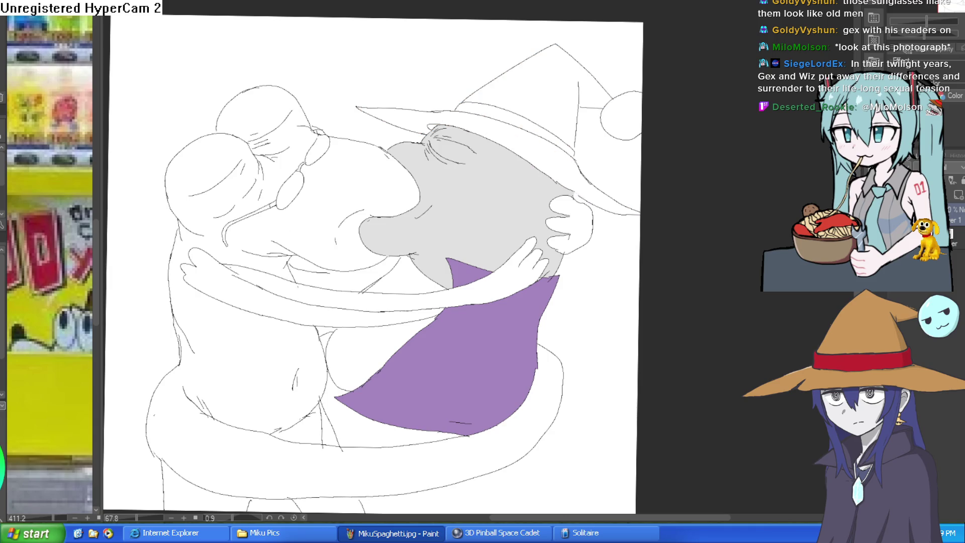
pyautogui.click(539, 118)
pyautogui.click(575, 115)
pyautogui.hotkey('ctrl', 'z')
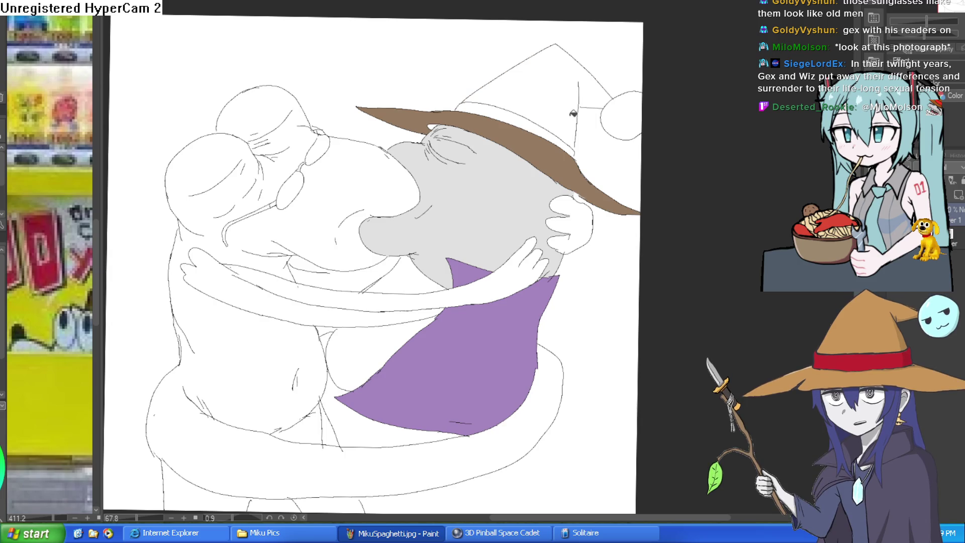
pyautogui.hotkey('ctrl', 'z')
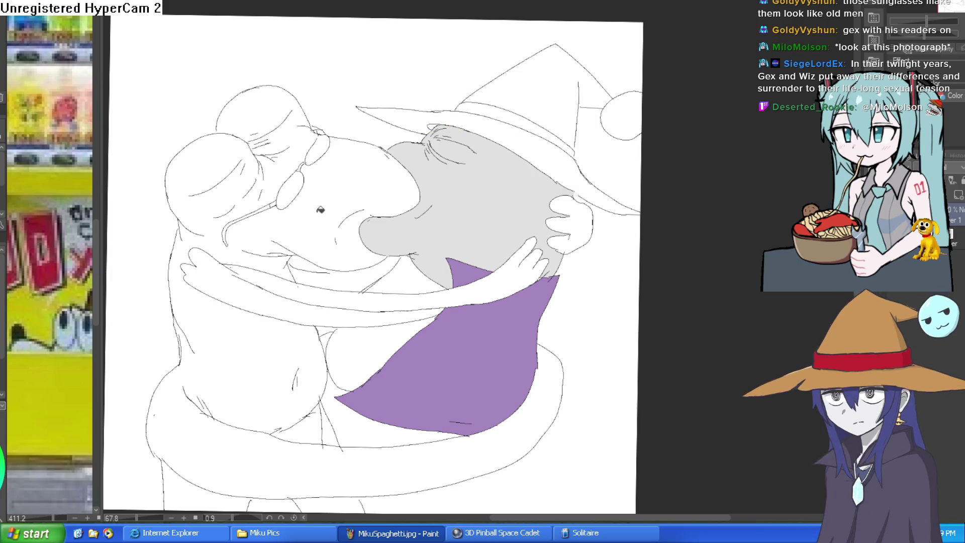
pyautogui.click(558, 119)
pyautogui.click(578, 101)
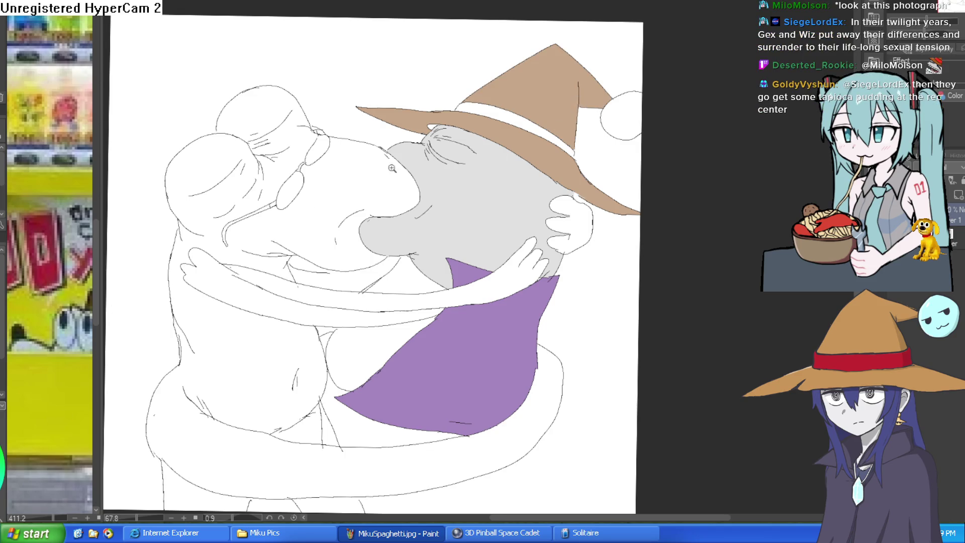
# Step: Fill the wizard's hat band red
pyautogui.scroll(3, 563, 114)
pyautogui.click(564, 114)
pyautogui.scroll(-3, 667, 151)
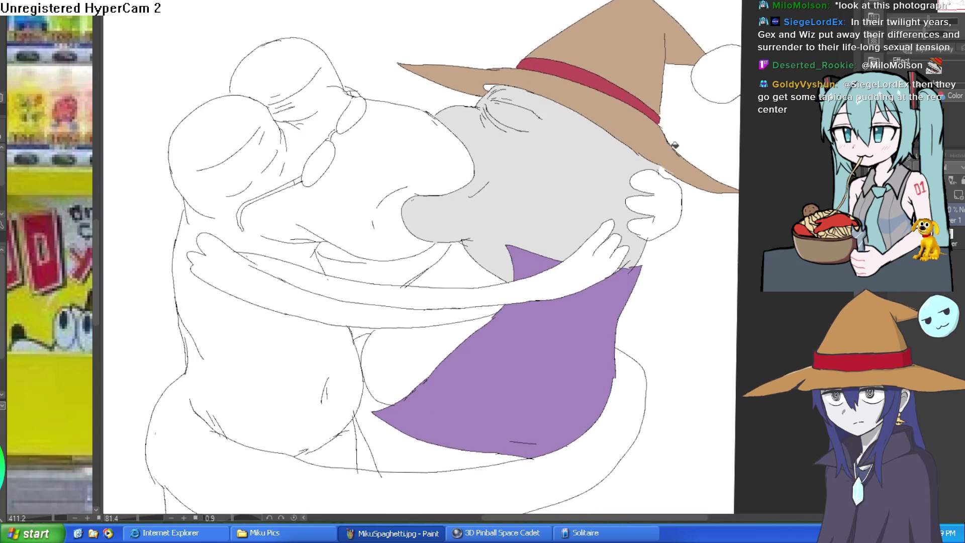
pyautogui.moveTo(613, 223); pyautogui.dragTo(595, 192)
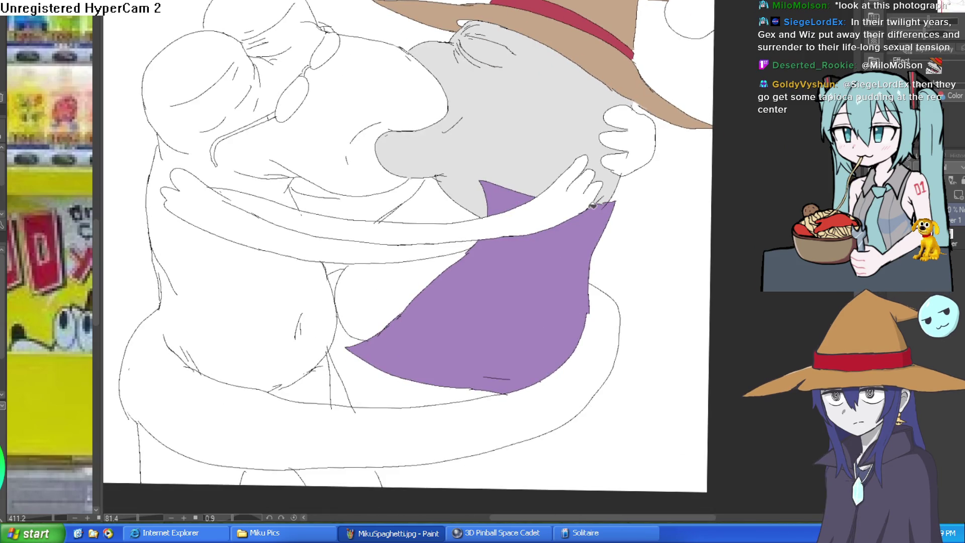
pyautogui.moveTo(588, 233); pyautogui.dragTo(573, 279)
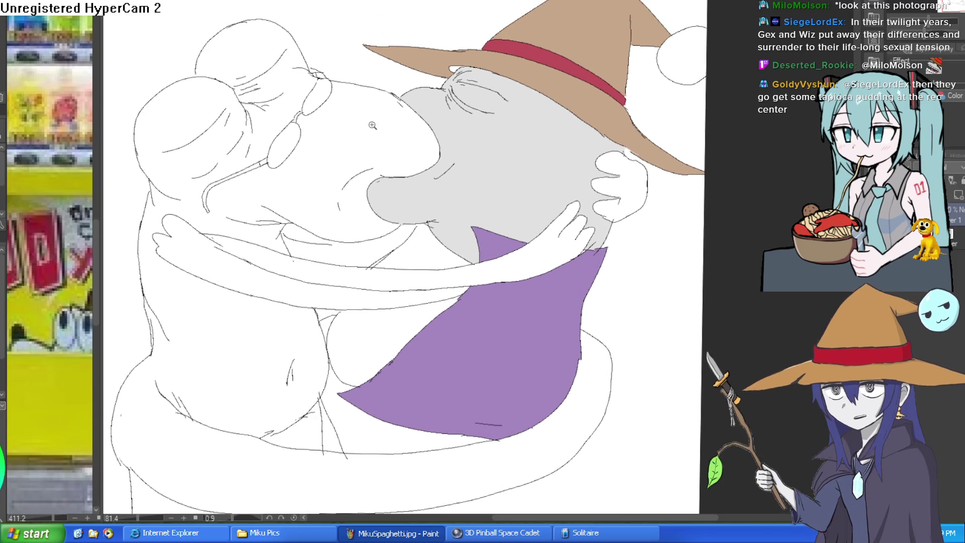
# Step: Fill both gaps beside the purple robe dark grey
pyautogui.scroll(3, 376, 127)
pyautogui.scroll(-6, 347, 95)
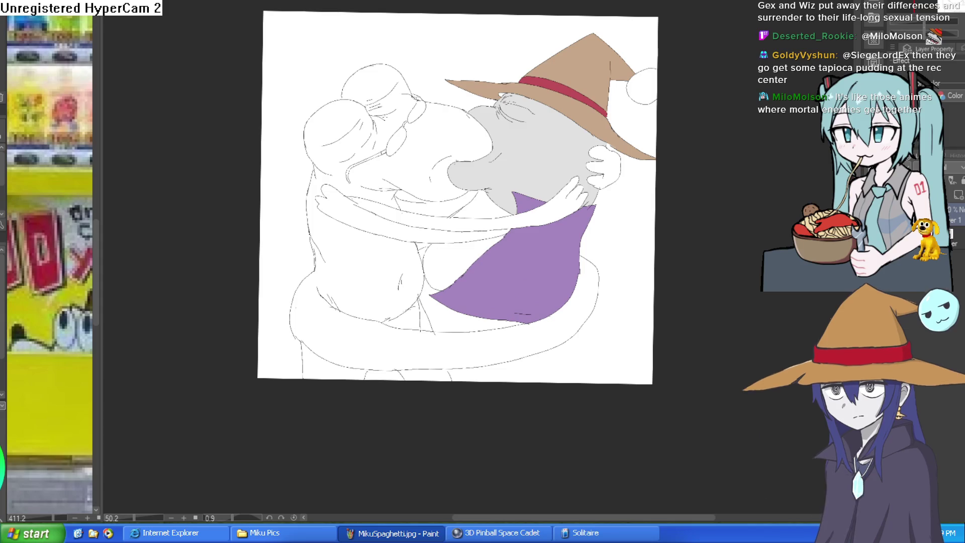
pyautogui.scroll(2, 446, 288)
pyautogui.scroll(3, 447, 289)
pyautogui.click(447, 288)
pyautogui.click(515, 206)
pyautogui.scroll(2, 650, 211)
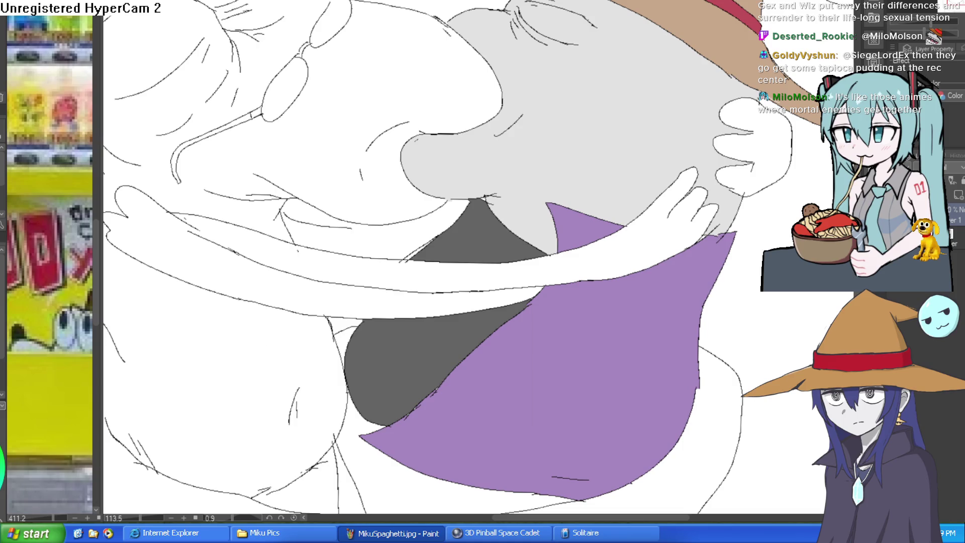
# Step: Fill the lizard's body and the area between its legs green, undoing a wrong arm fill
pyautogui.click(277, 288)
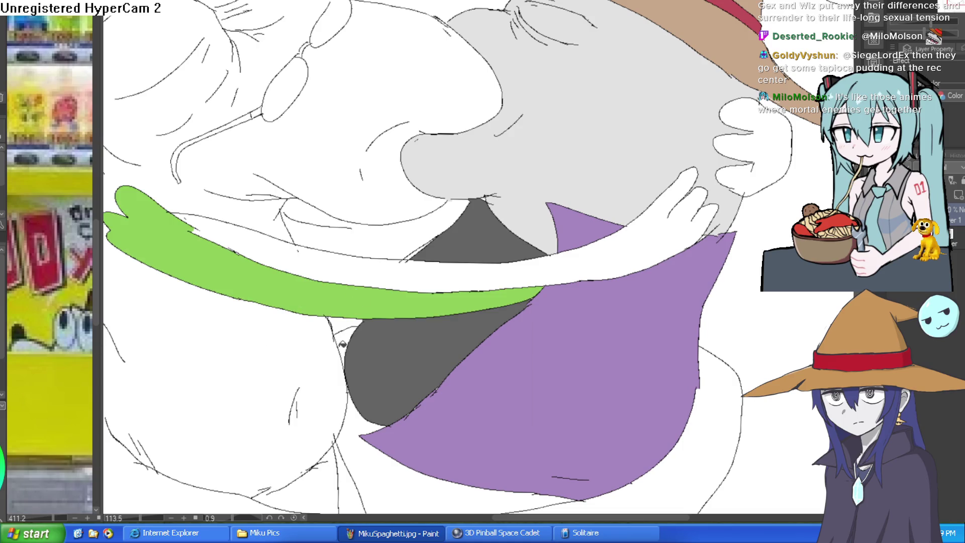
pyautogui.hotkey('ctrl', 'z')
pyautogui.click(313, 363)
pyautogui.moveTo(314, 363)
pyautogui.mouseDown()
pyautogui.moveTo(538, 318)
pyautogui.moveTo(424, 338)
pyautogui.mouseUp()
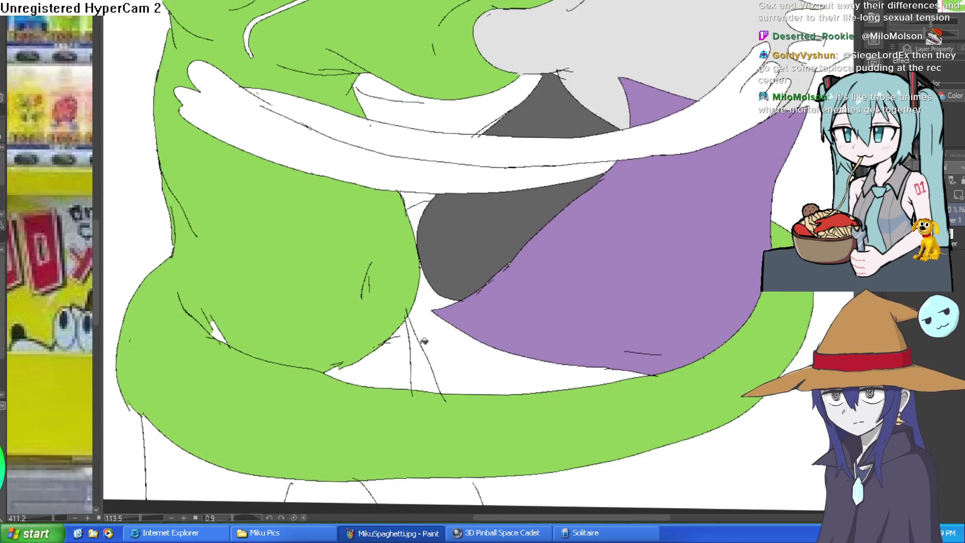
pyautogui.click(221, 455)
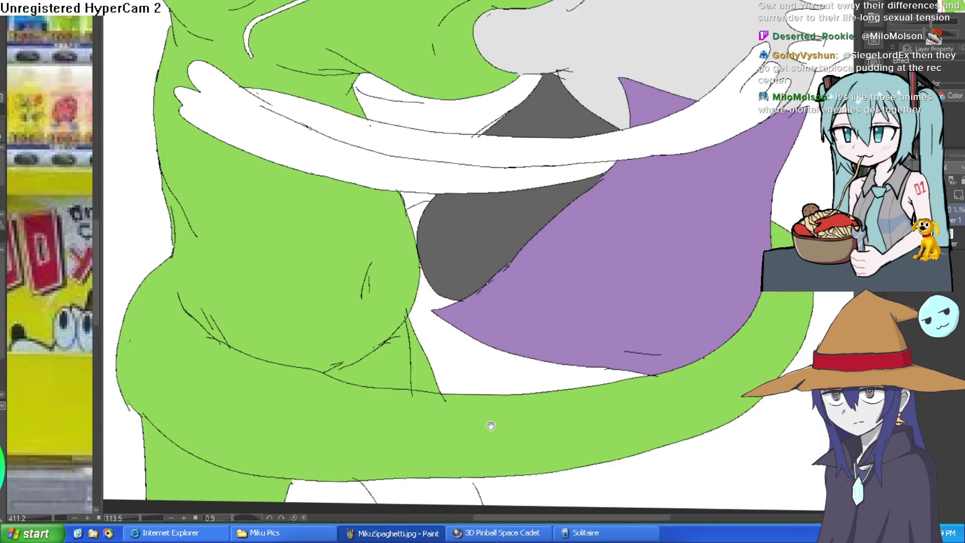
# Step: Zoom, tilt and reposition the view over the embracing figures
pyautogui.moveTo(491, 431); pyautogui.dragTo(486, 328)
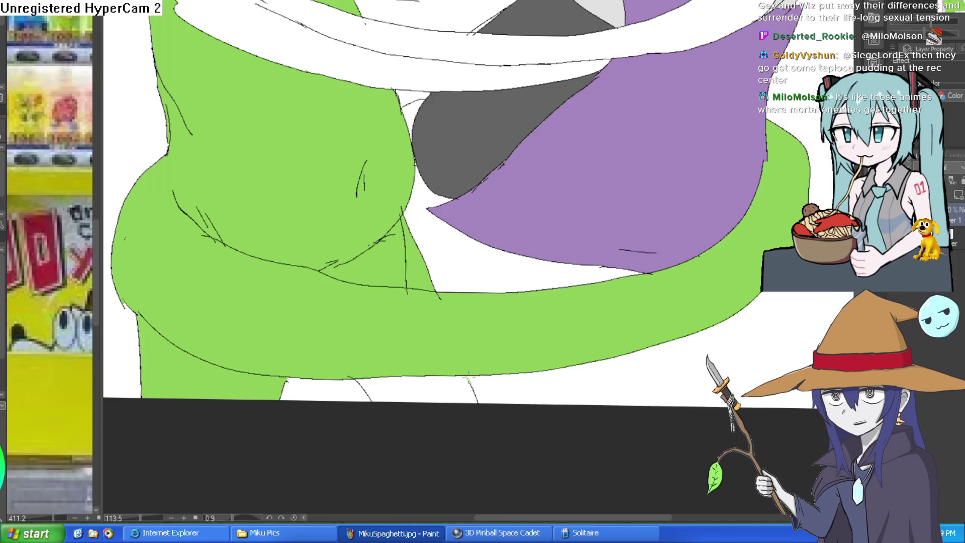
pyautogui.scroll(-3, 564, 349)
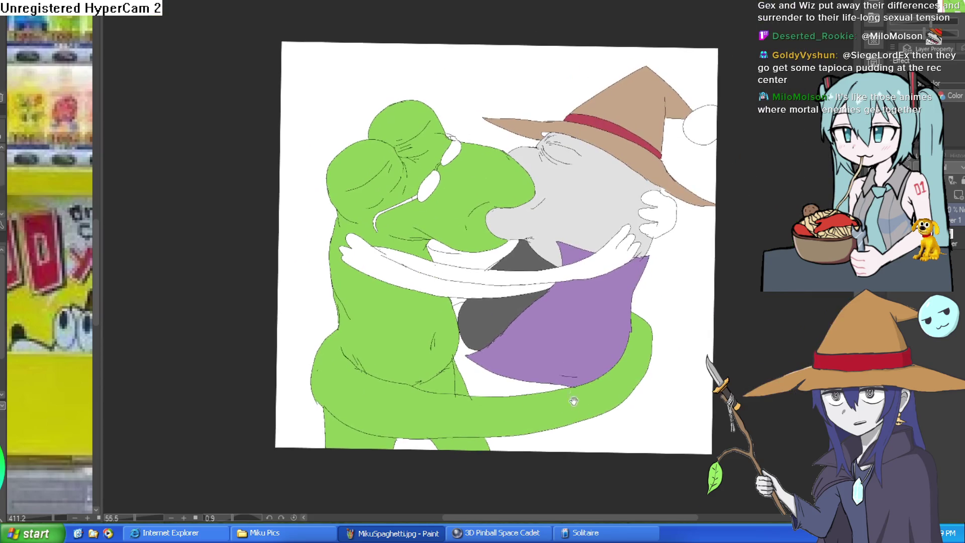
pyautogui.scroll(3, 444, 272)
pyautogui.scroll(-2, 623, 292)
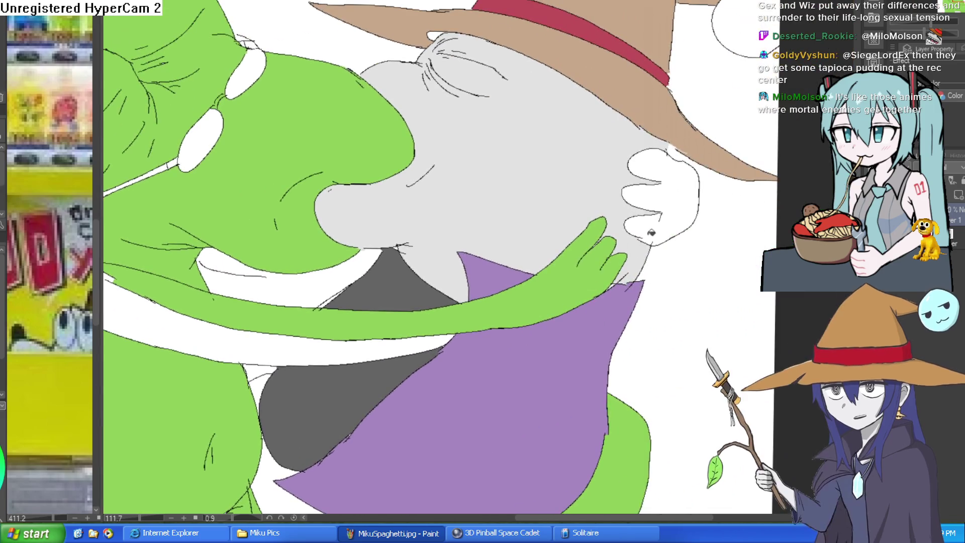
pyautogui.scroll(-3, 622, 292)
pyautogui.scroll(5, 445, 272)
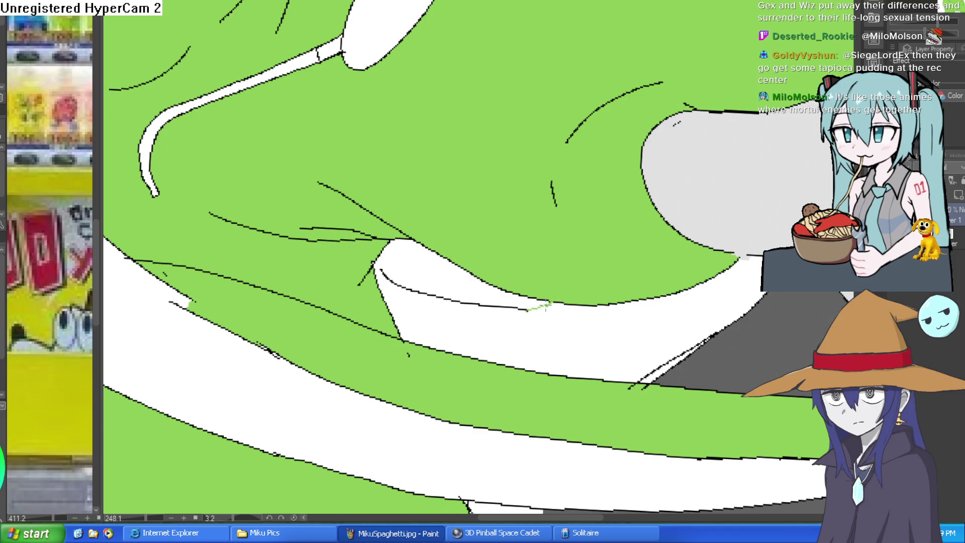
pyautogui.scroll(-4, 500, 292)
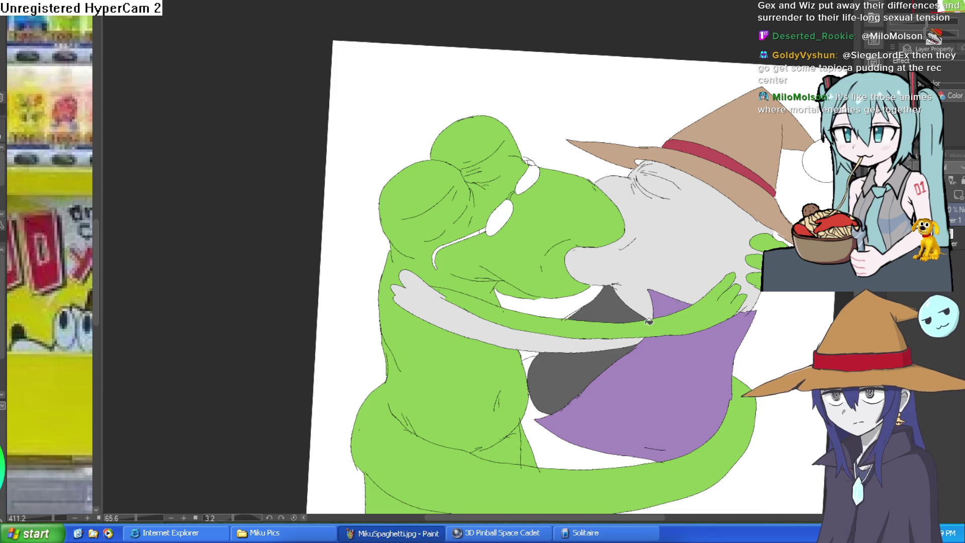
pyautogui.scroll(-2, 707, 360)
pyautogui.moveTo(707, 360); pyautogui.dragTo(665, 345)
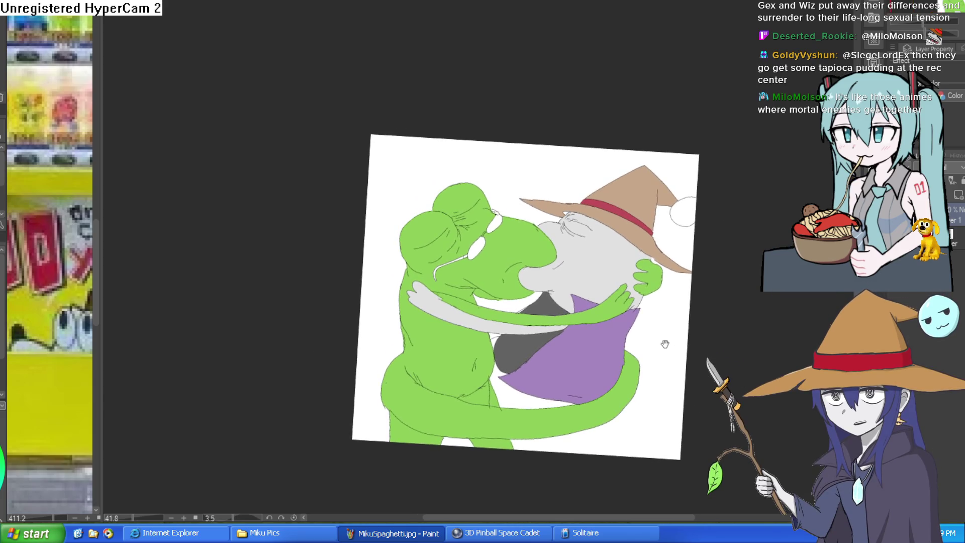
pyautogui.scroll(5, 547, 318)
pyautogui.scroll(-3, 623, 355)
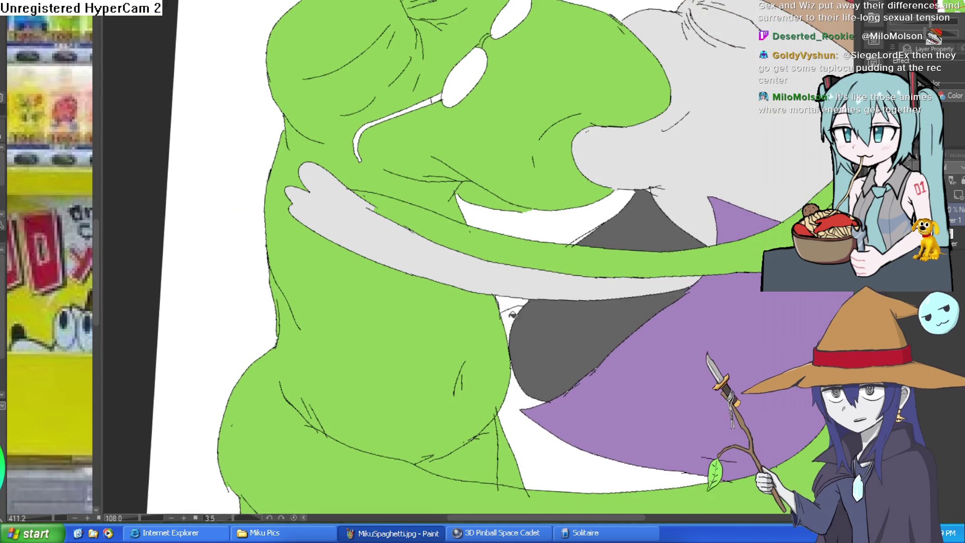
pyautogui.moveTo(748, 382); pyautogui.dragTo(663, 360)
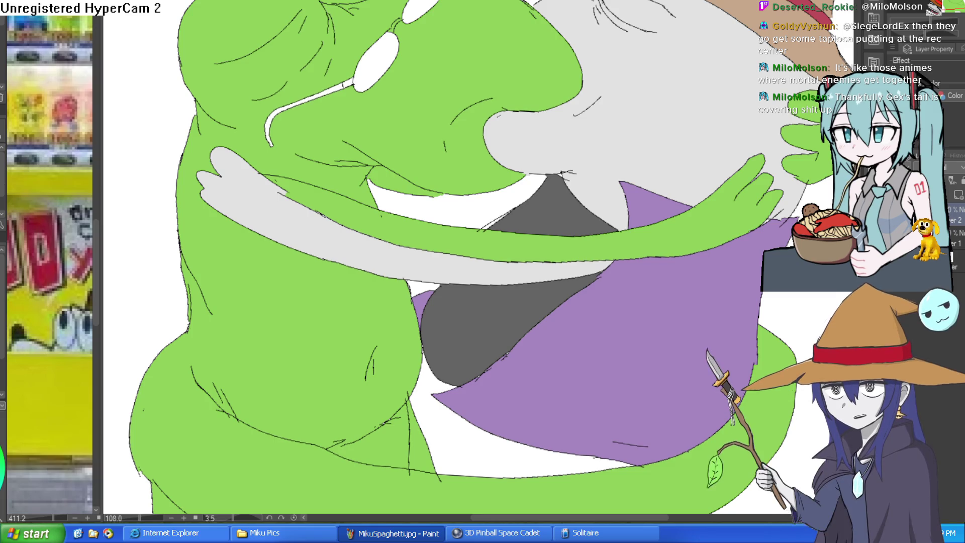
pyautogui.scroll(6, 487, 189)
pyautogui.scroll(-3, 487, 189)
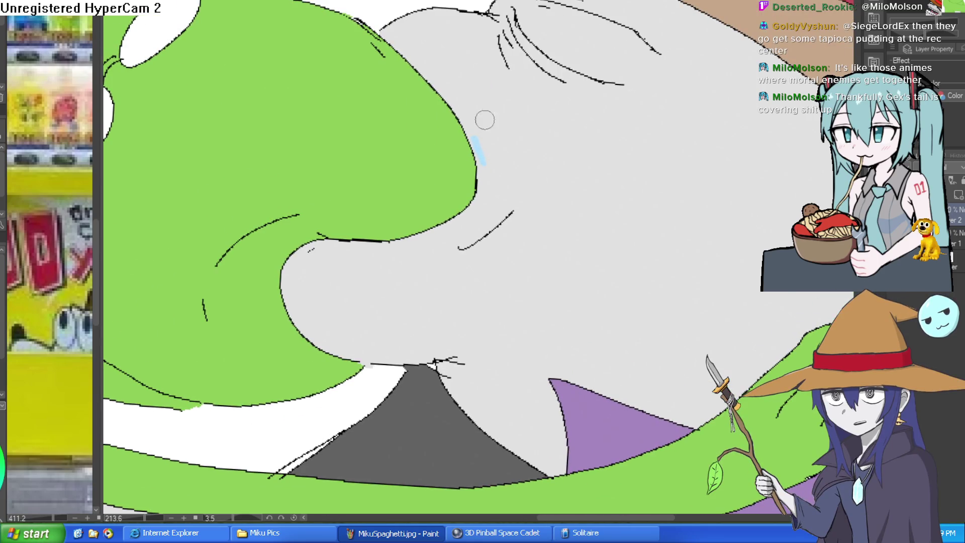
# Step: Limit painting to the wizard's grey area and add light-blue strokes along the snout, face edge and cheek
pyautogui.click(545, 164)
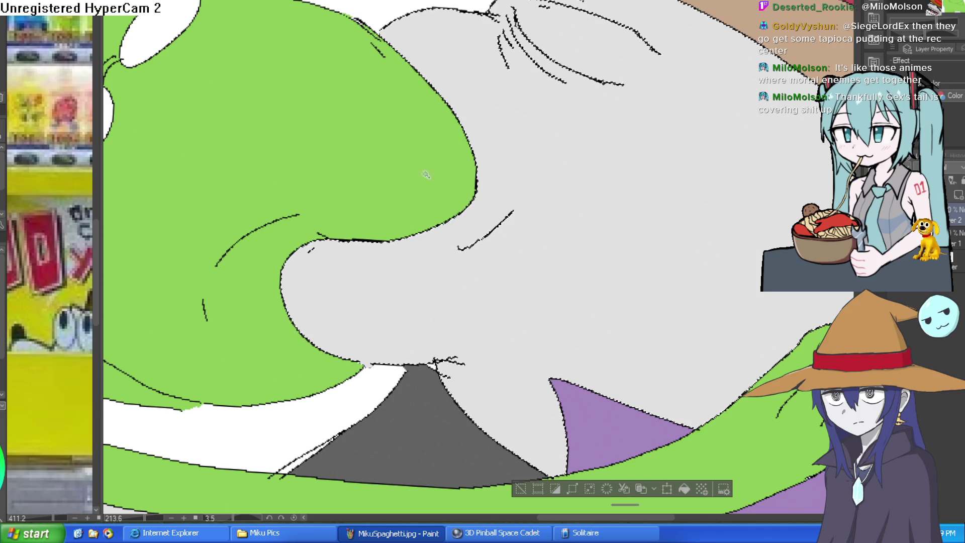
pyautogui.click(186, 177)
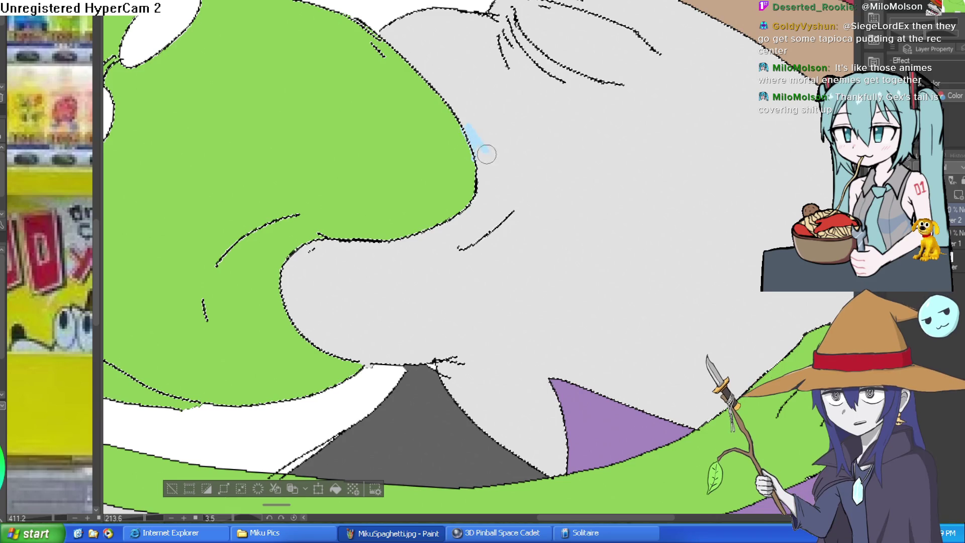
pyautogui.moveTo(478, 157)
pyautogui.mouseDown()
pyautogui.moveTo(480, 172)
pyautogui.moveTo(502, 144)
pyautogui.mouseUp()
pyautogui.moveTo(520, 146); pyautogui.dragTo(538, 141)
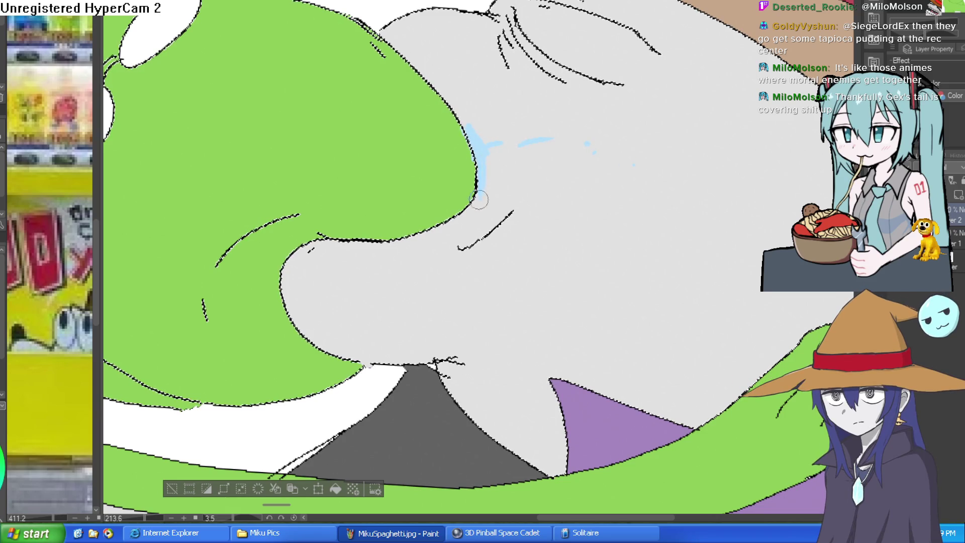
pyautogui.moveTo(471, 206); pyautogui.dragTo(451, 220)
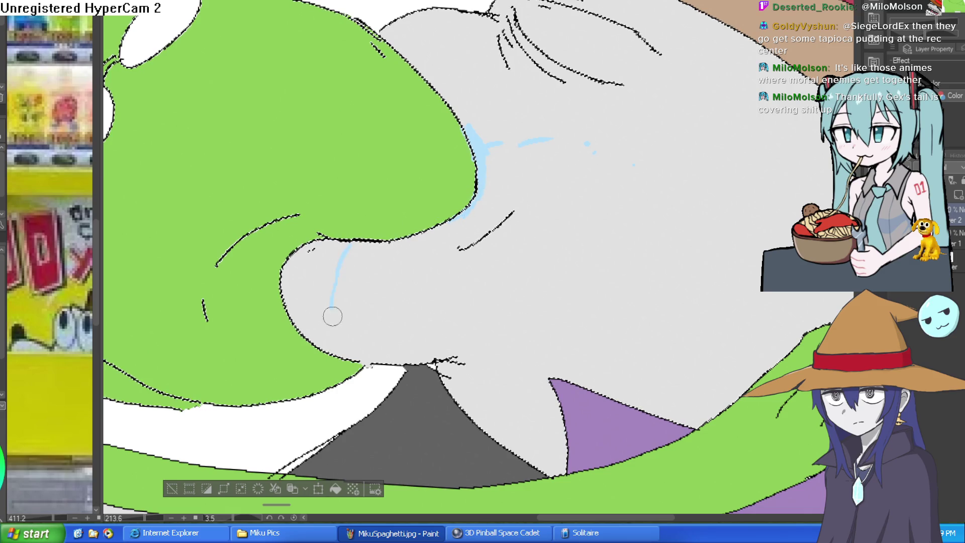
pyautogui.moveTo(373, 245); pyautogui.dragTo(394, 351)
# Step: Add light-blue shading strokes below and right of the nose, undoing a stray stroke across the green
pyautogui.moveTo(439, 307); pyautogui.dragTo(427, 240)
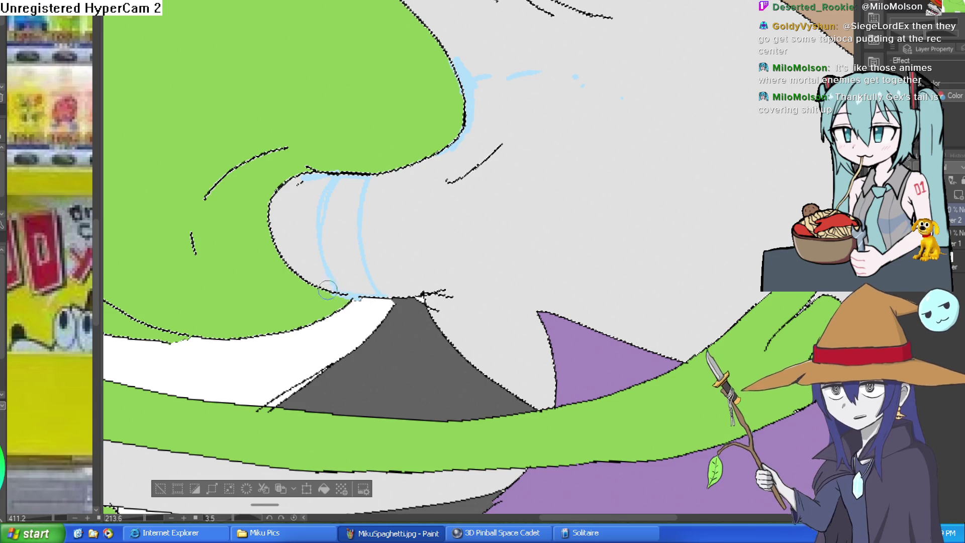
pyautogui.moveTo(366, 306); pyautogui.dragTo(483, 259)
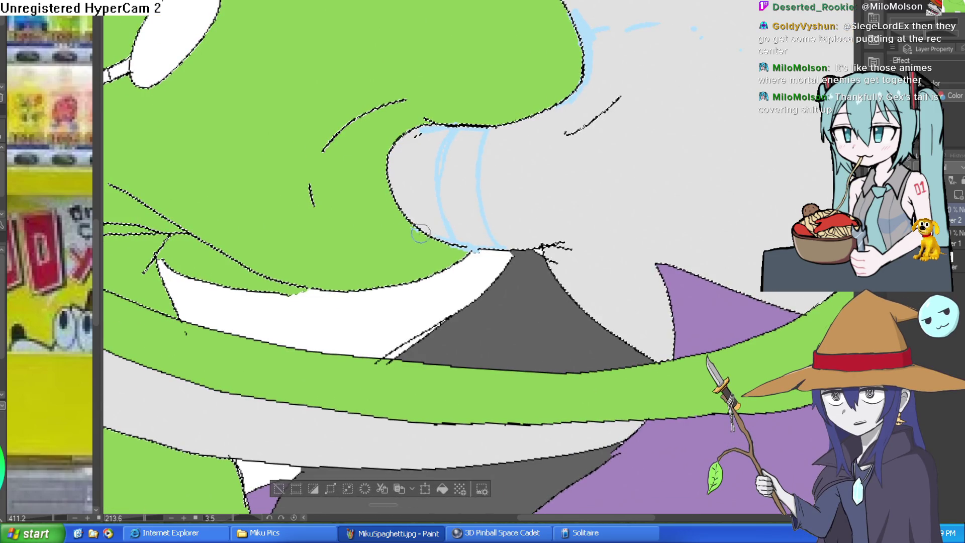
pyautogui.moveTo(407, 224); pyautogui.dragTo(406, 280)
pyautogui.scroll(-5, 622, 215)
pyautogui.scroll(6, 575, 198)
pyautogui.moveTo(537, 212)
pyautogui.mouseDown()
pyautogui.moveTo(551, 217)
pyautogui.moveTo(552, 233)
pyautogui.mouseUp()
pyautogui.moveTo(390, 172); pyautogui.dragTo(477, 198)
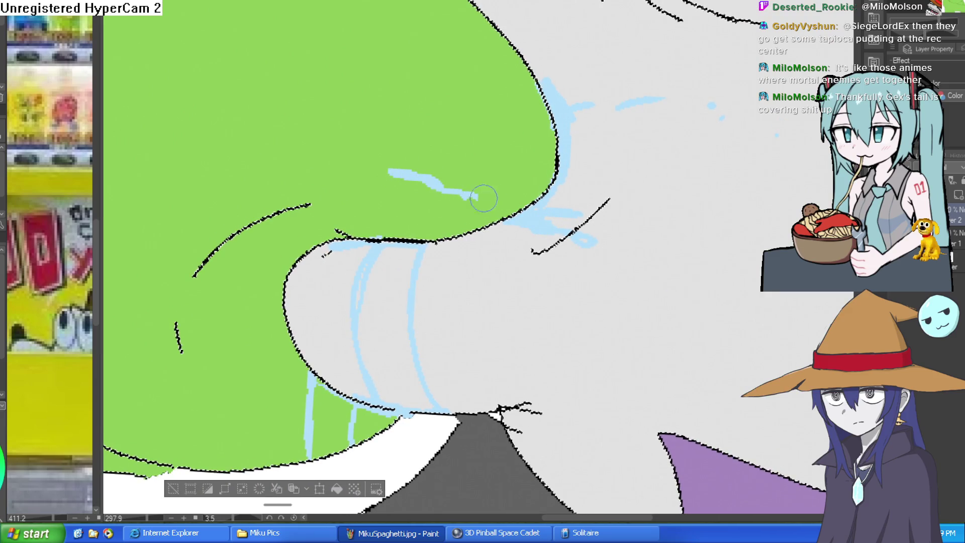
pyautogui.hotkey('ctrl', 'z')
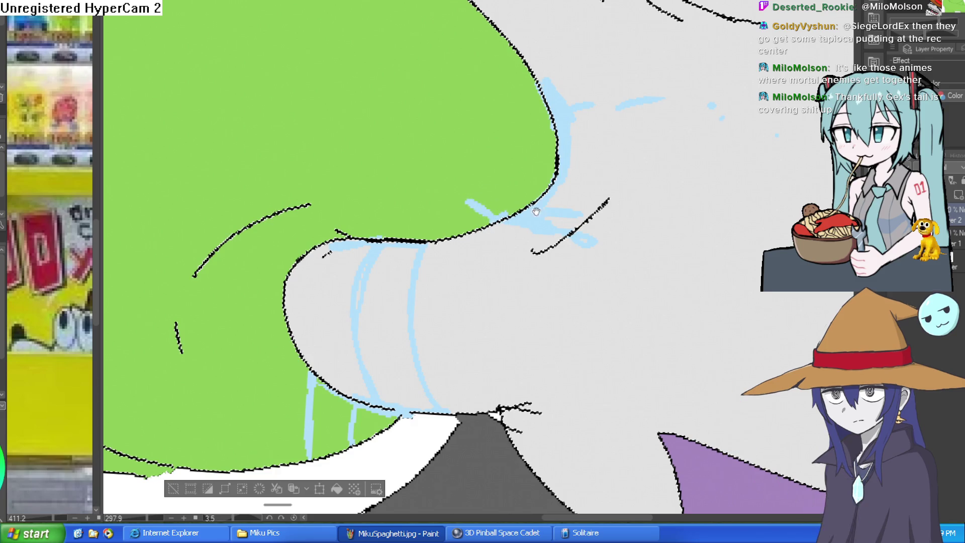
# Step: Extend the short light-blue stroke down the wizard's face
pyautogui.scroll(-3, 531, 210)
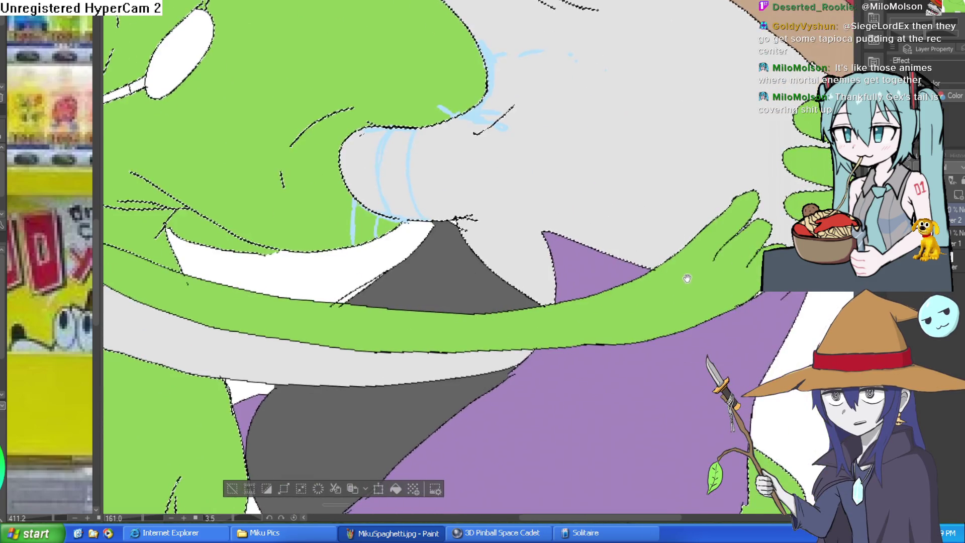
pyautogui.scroll(-5, 693, 243)
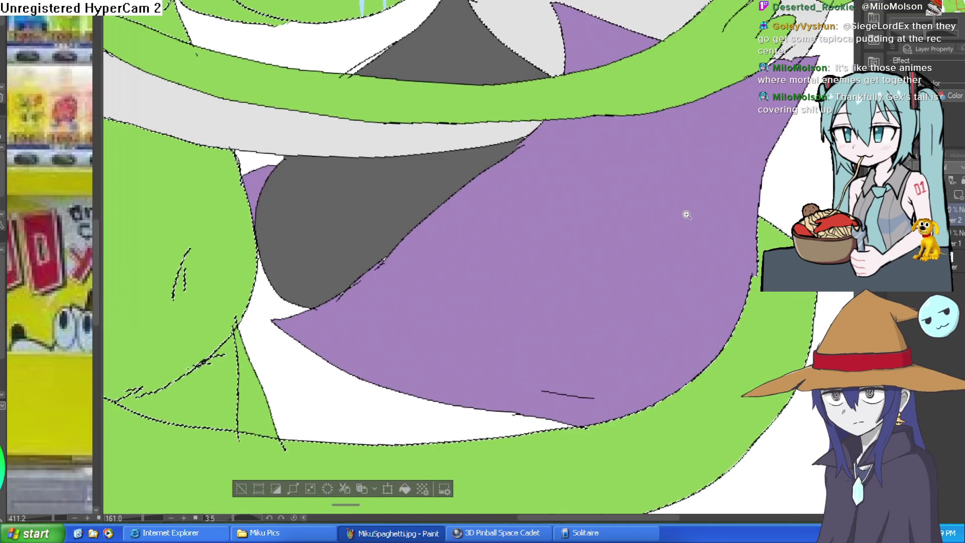
pyautogui.scroll(-2, 690, 217)
pyautogui.moveTo(599, 230); pyautogui.dragTo(603, 286)
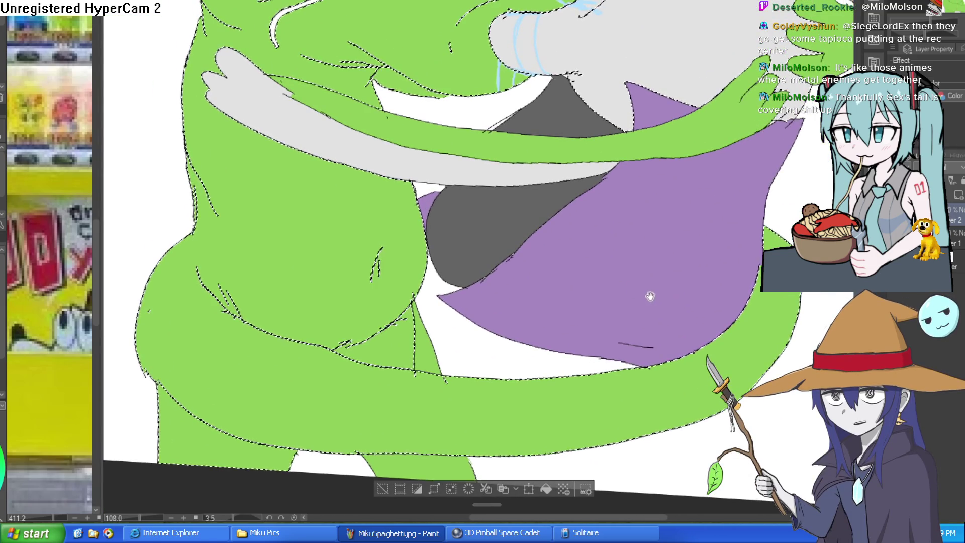
pyautogui.scroll(2, 628, 262)
pyautogui.scroll(4, 495, 192)
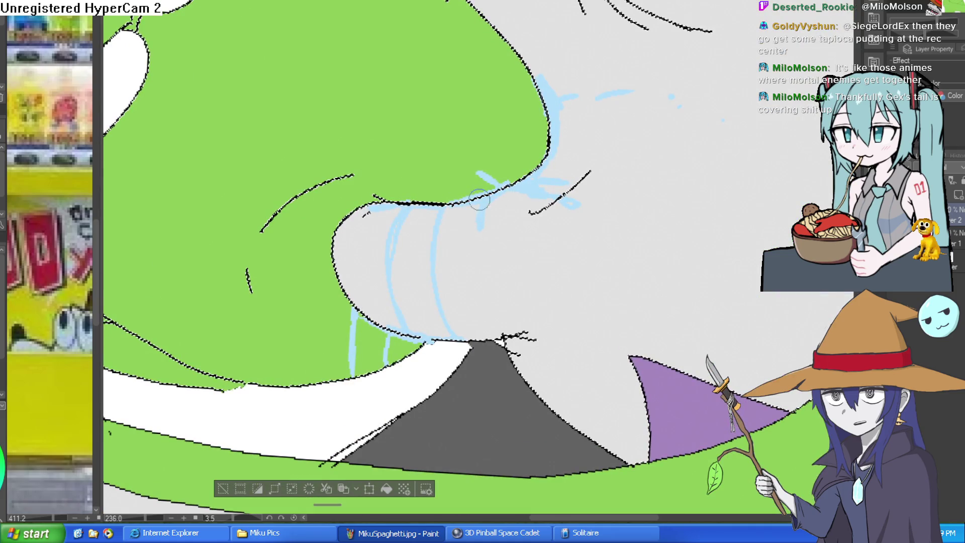
pyautogui.scroll(2, 534, 227)
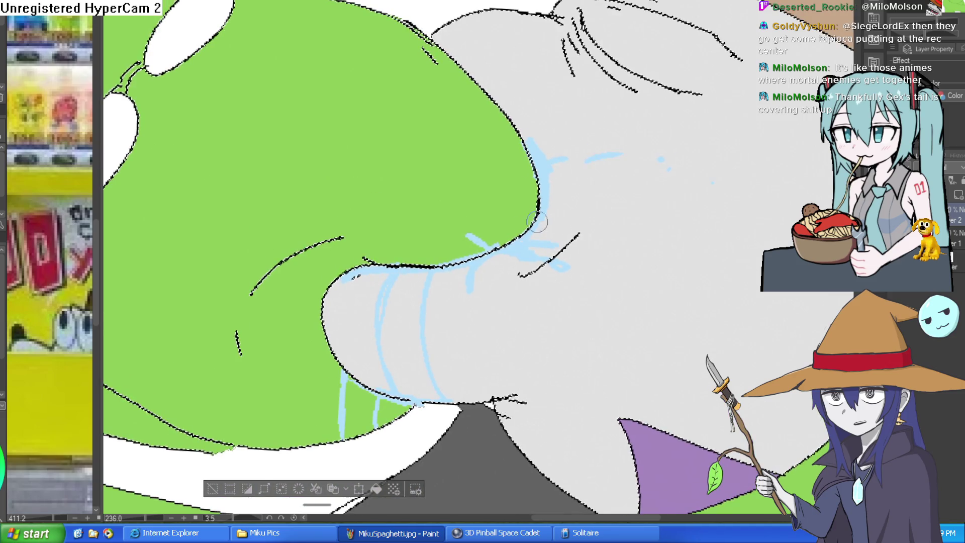
pyautogui.scroll(-4, 528, 161)
pyautogui.scroll(6, 508, 176)
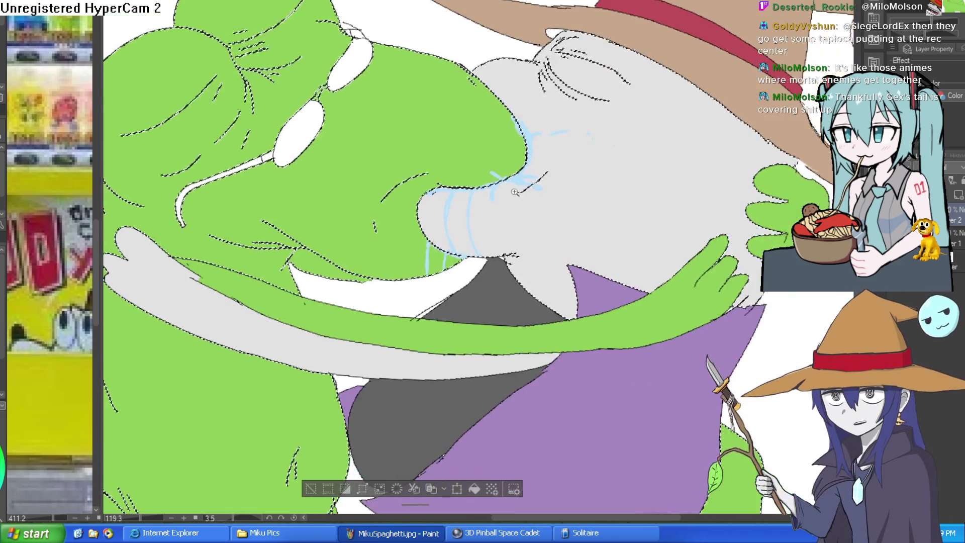
pyautogui.moveTo(478, 201); pyautogui.dragTo(477, 314)
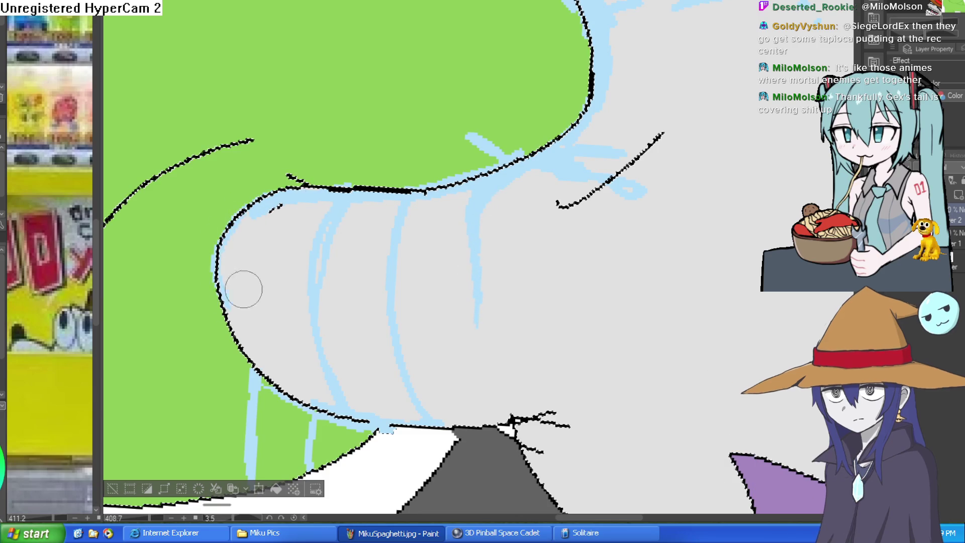
# Step: Paint light-blue shading along the lower lip curve where the snouts meet
pyautogui.scroll(-3, 237, 296)
pyautogui.moveTo(377, 249); pyautogui.dragTo(402, 289)
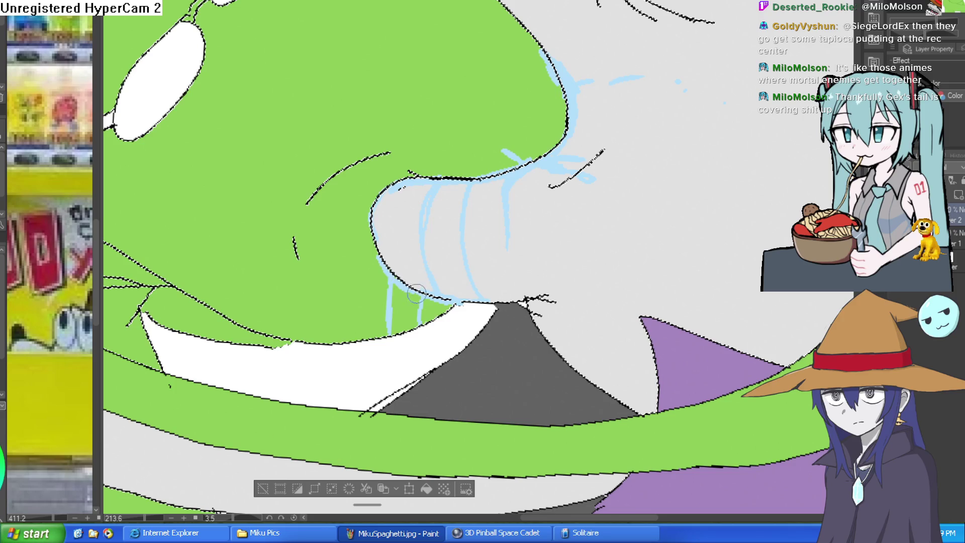
pyautogui.moveTo(424, 302); pyautogui.dragTo(383, 272)
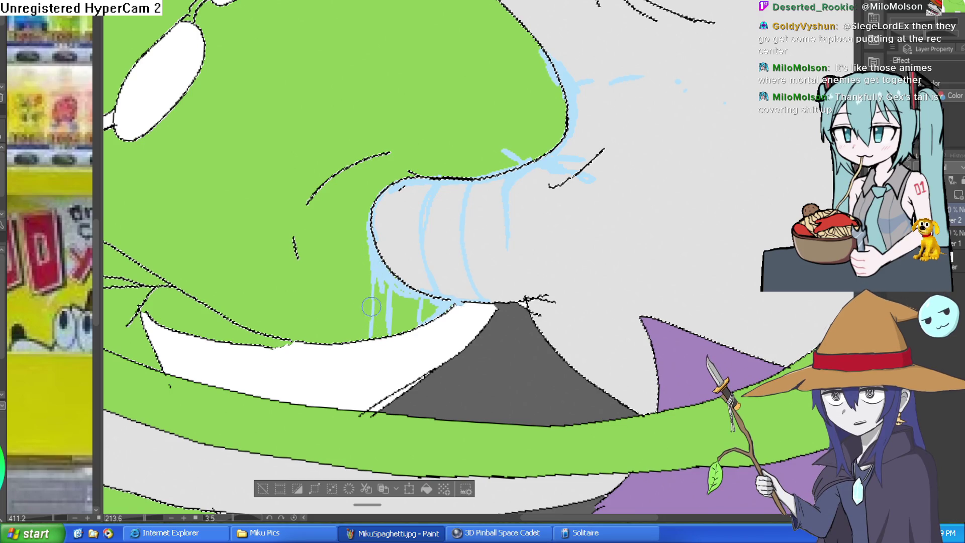
pyautogui.scroll(-5, 441, 296)
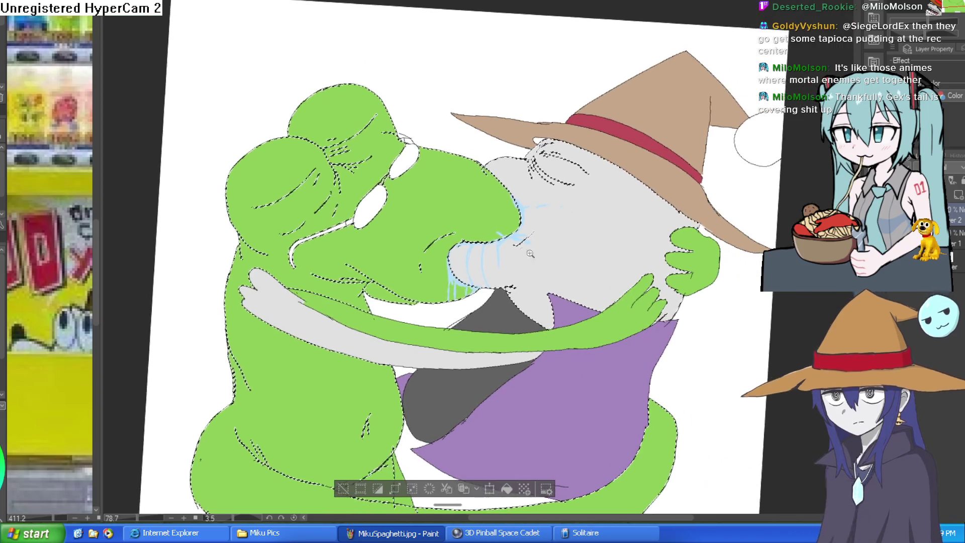
pyautogui.scroll(5, 533, 236)
pyautogui.scroll(-3, 531, 233)
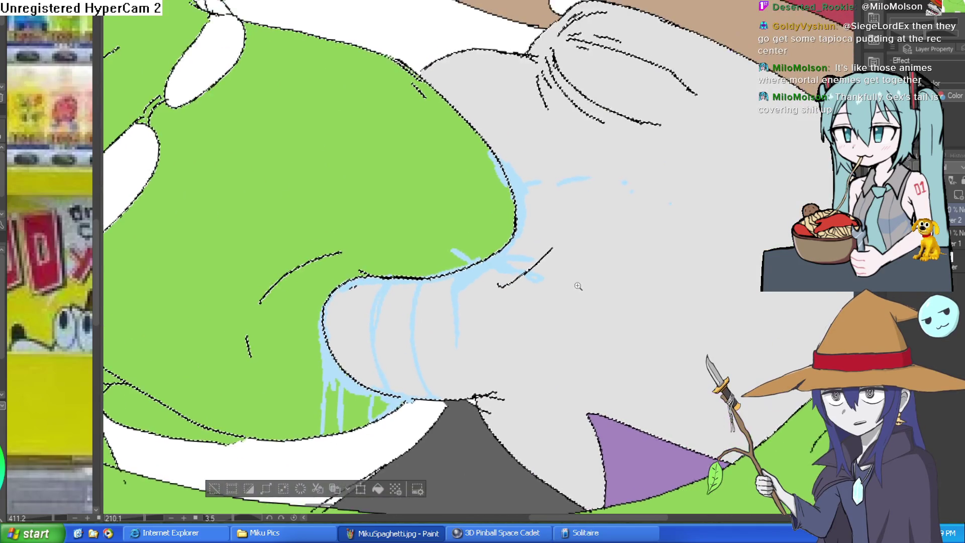
pyautogui.scroll(5, 533, 236)
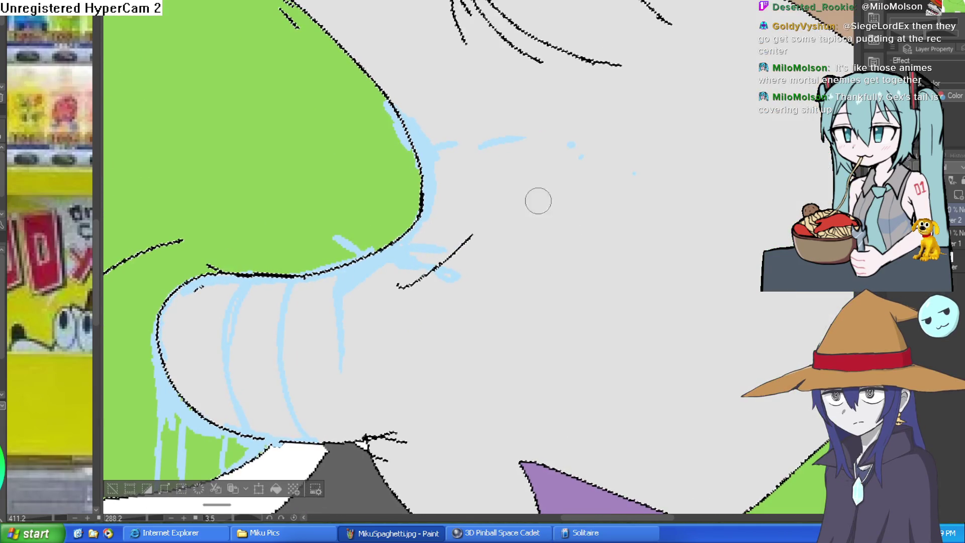
pyautogui.moveTo(662, 323); pyautogui.dragTo(625, 294)
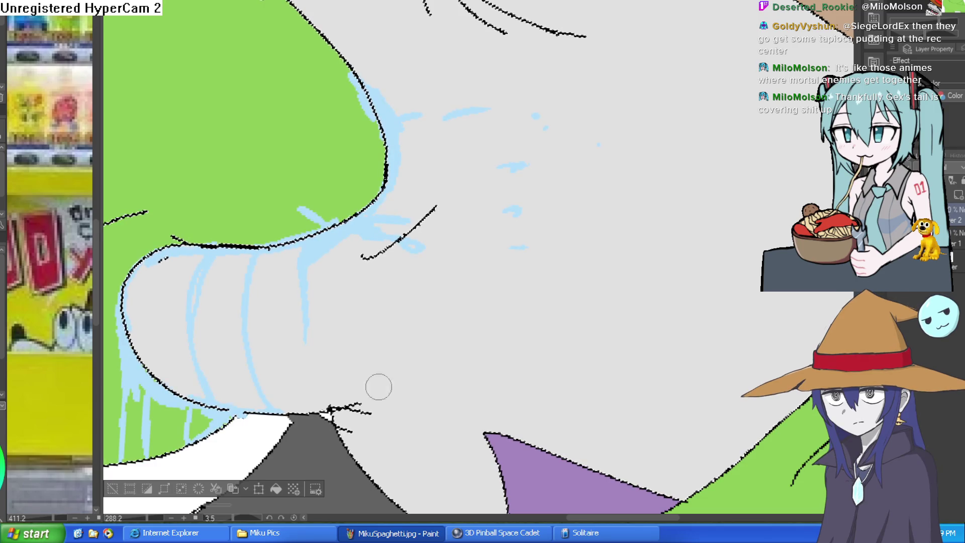
pyautogui.scroll(-3, 287, 411)
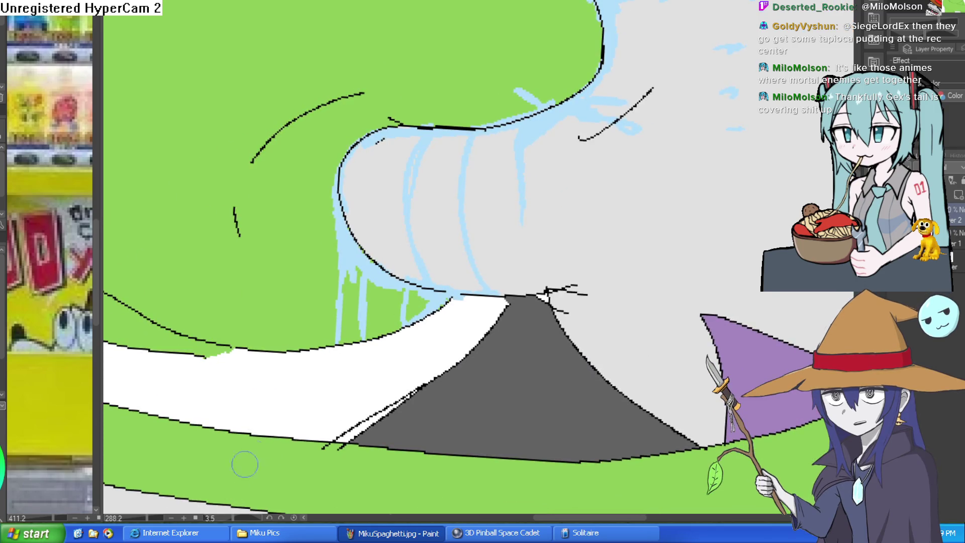
pyautogui.scroll(-3, 501, 330)
pyautogui.scroll(-1, 645, 327)
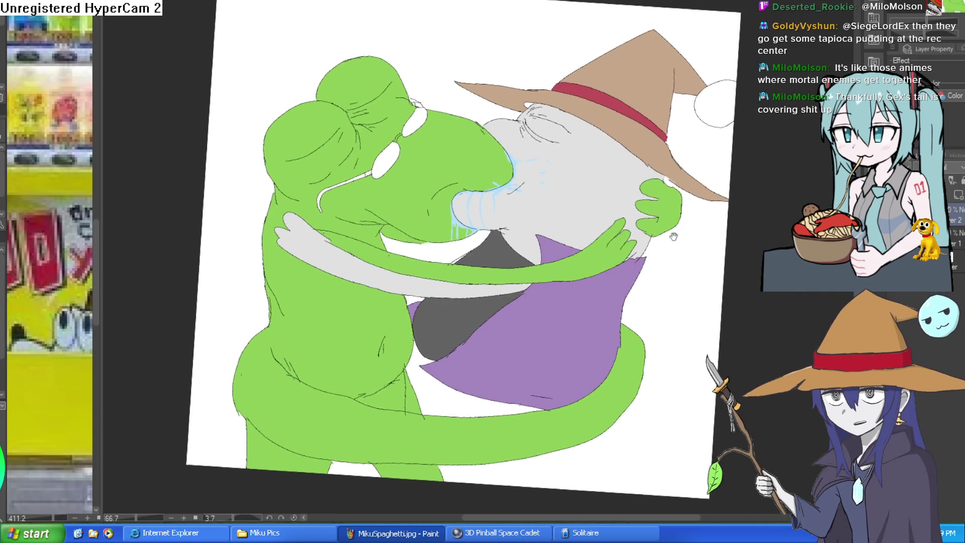
pyautogui.moveTo(635, 197); pyautogui.dragTo(610, 171)
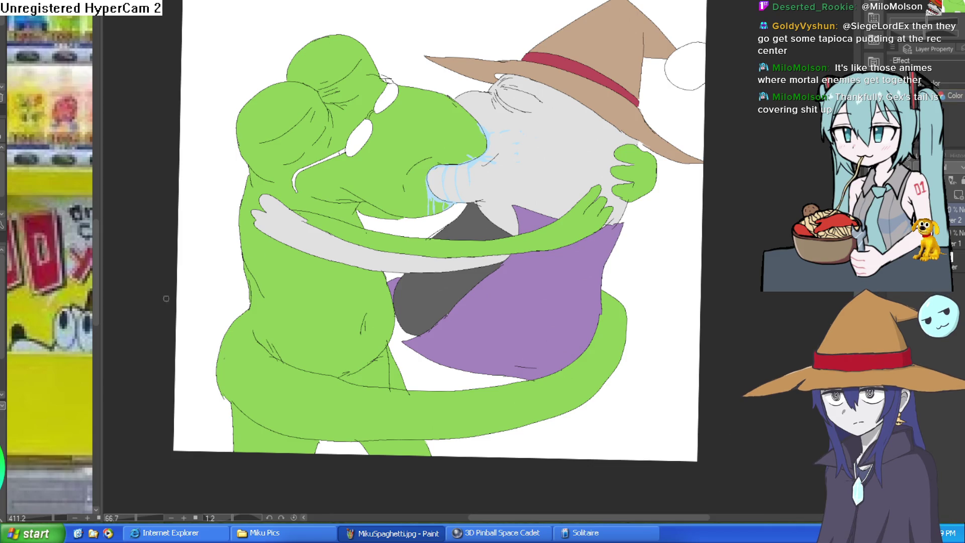
pyautogui.scroll(5, 381, 116)
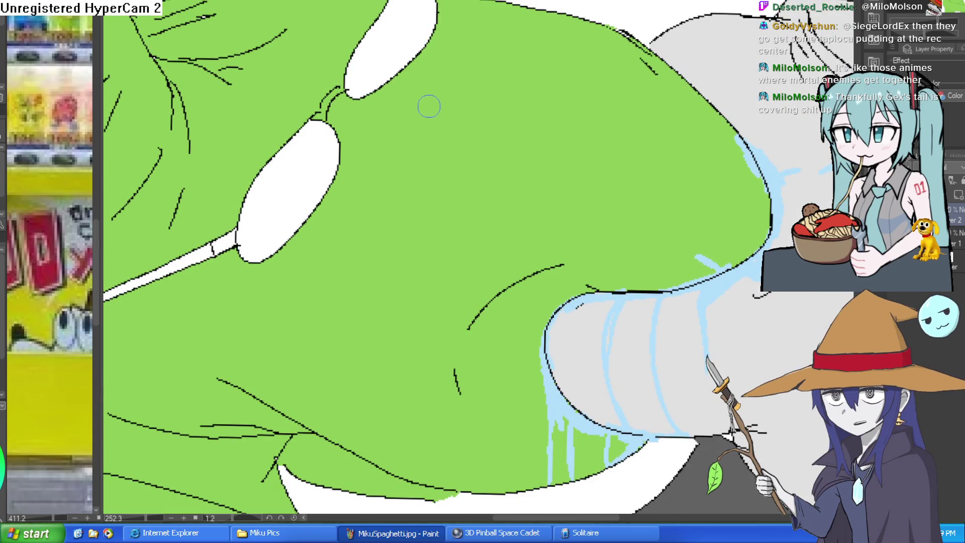
# Step: Fill both sunglasses lenses and the bridge dark grey
pyautogui.click(409, 52)
pyautogui.click(295, 195)
pyautogui.scroll(3, 374, 183)
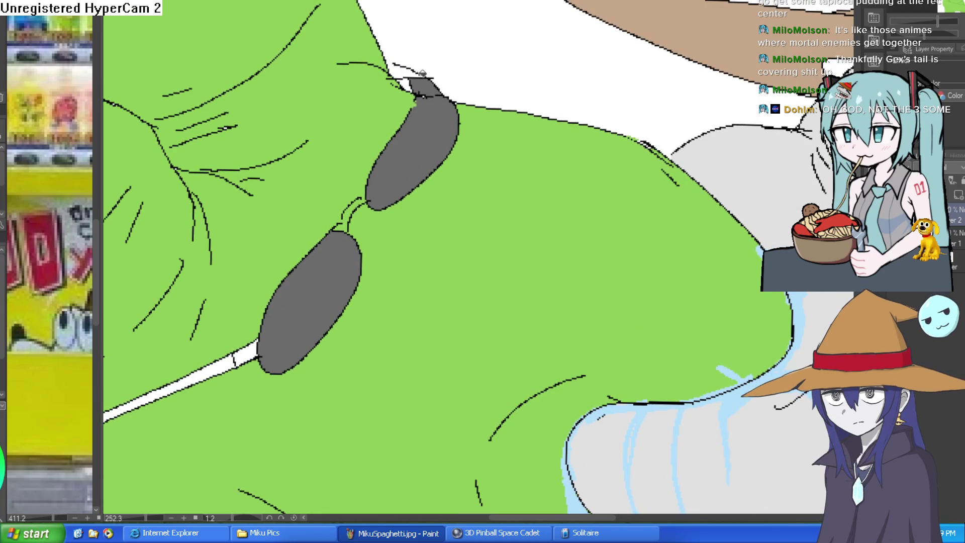
pyautogui.scroll(-3, 474, 145)
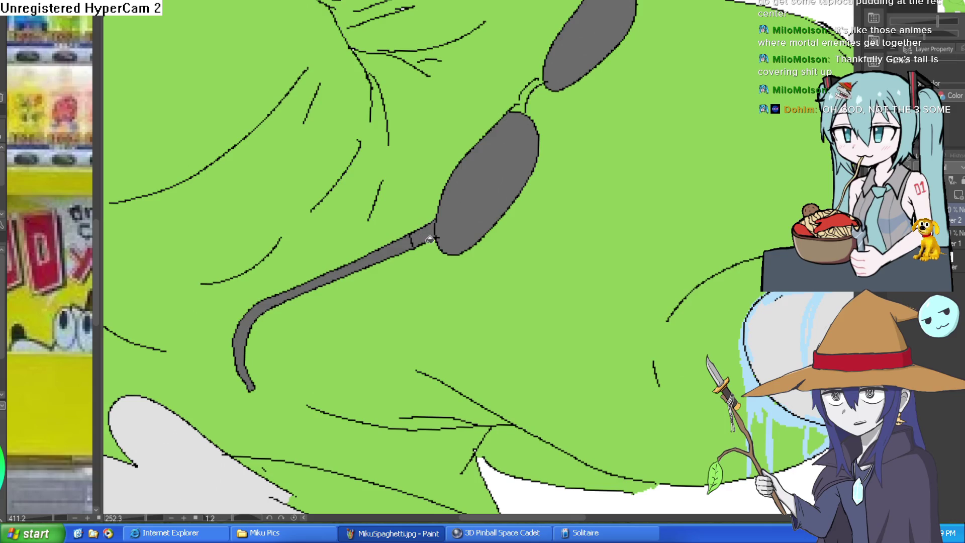
pyautogui.scroll(-2, 430, 239)
pyautogui.moveTo(534, 231); pyautogui.dragTo(524, 257)
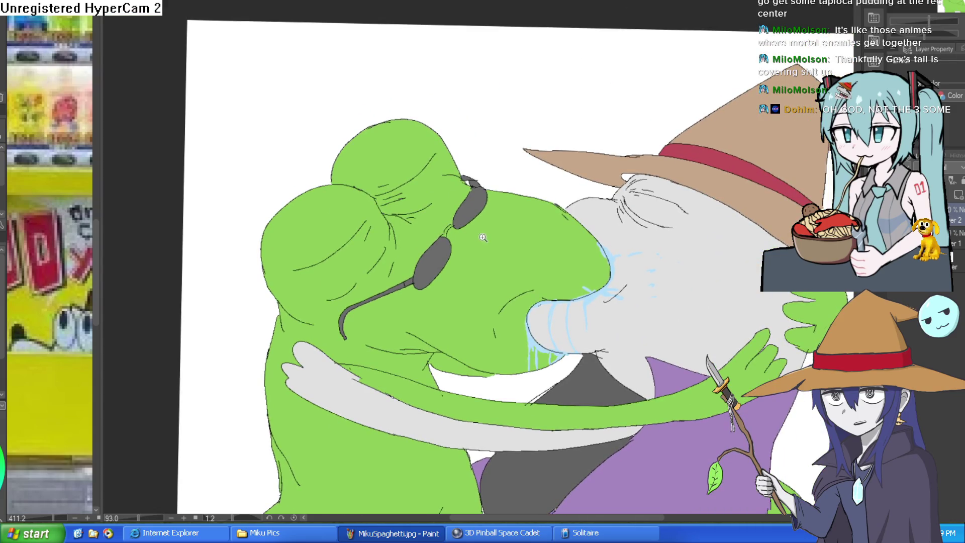
pyautogui.scroll(4, 487, 239)
pyautogui.click(413, 207)
# Step: Select both lenses and paint two white stripes on the upper lens
pyautogui.scroll(-3, 569, 248)
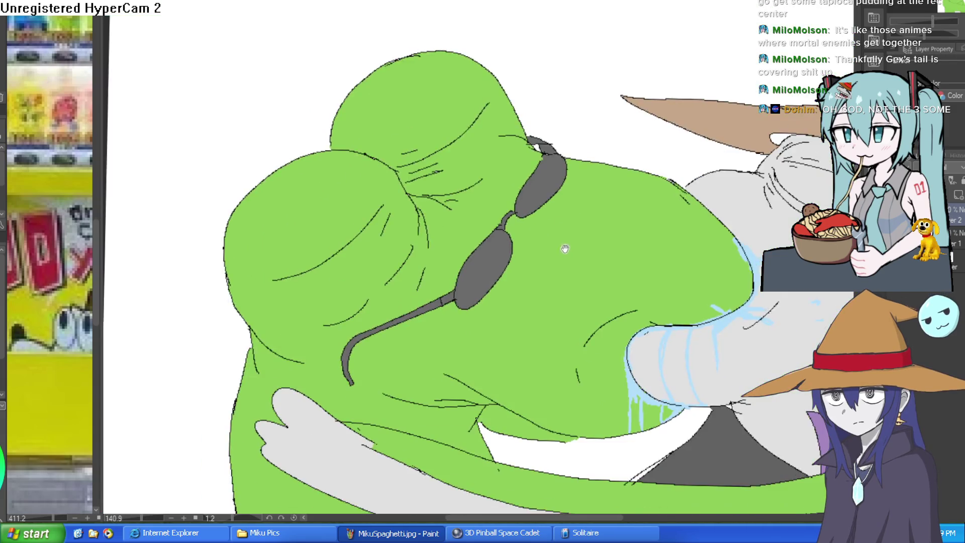
pyautogui.moveTo(569, 248); pyautogui.dragTo(485, 275)
pyautogui.click(464, 200)
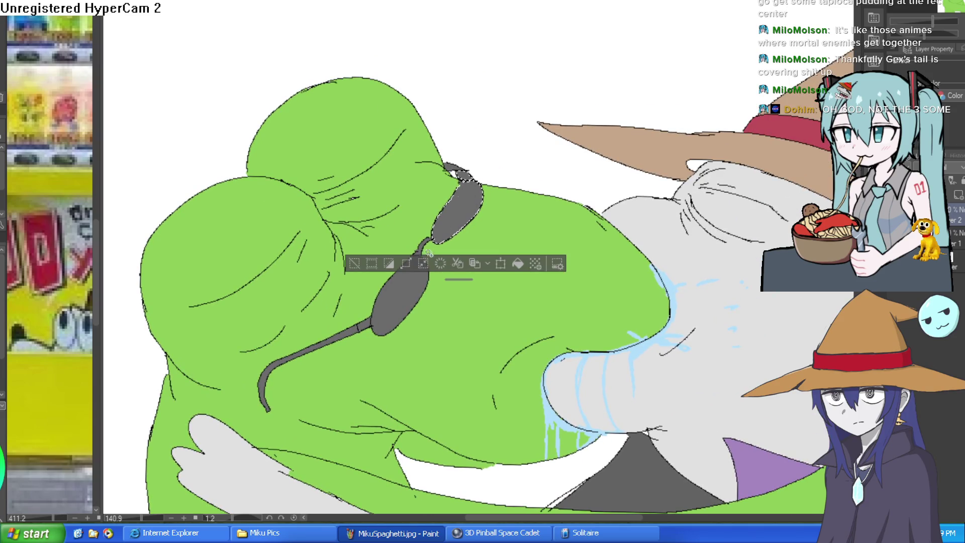
pyautogui.click(407, 268)
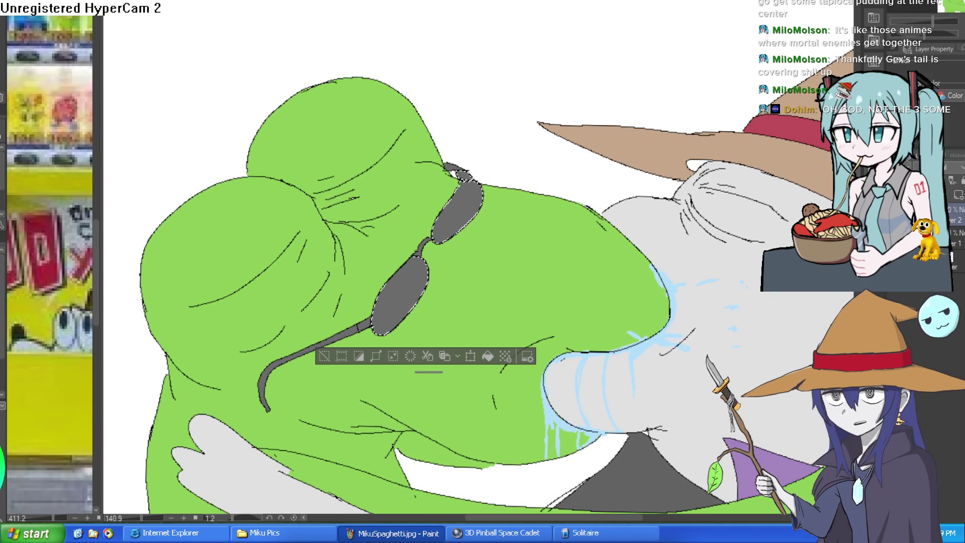
pyautogui.moveTo(448, 217); pyautogui.dragTo(467, 186)
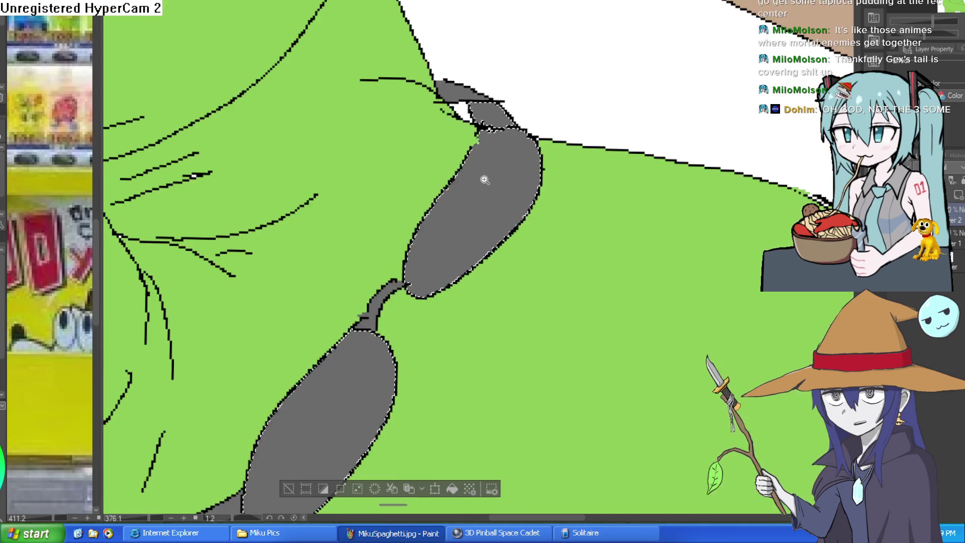
pyautogui.moveTo(472, 149); pyautogui.dragTo(456, 277)
pyautogui.moveTo(500, 171); pyautogui.dragTo(496, 246)
pyautogui.hotkey('ctrl', 'z')
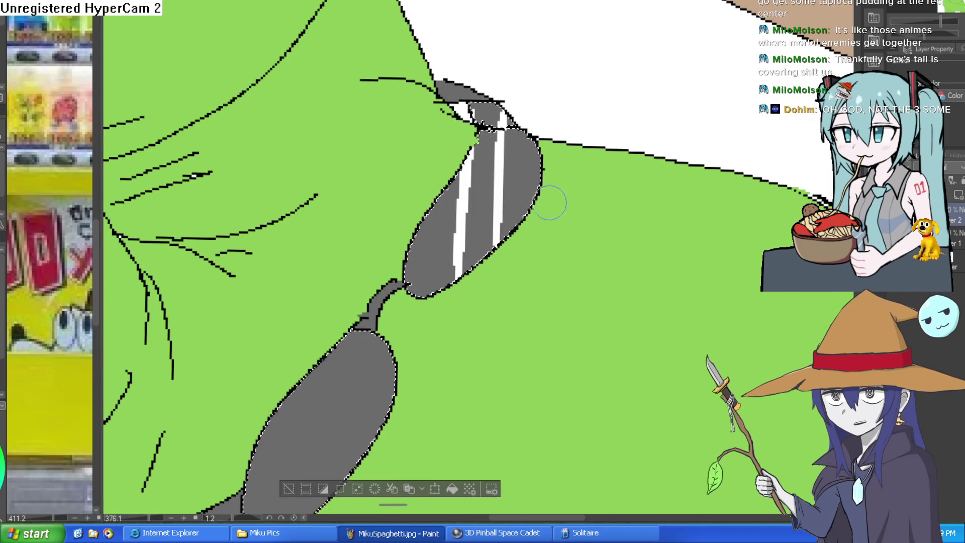
pyautogui.moveTo(463, 348); pyautogui.dragTo(463, 309)
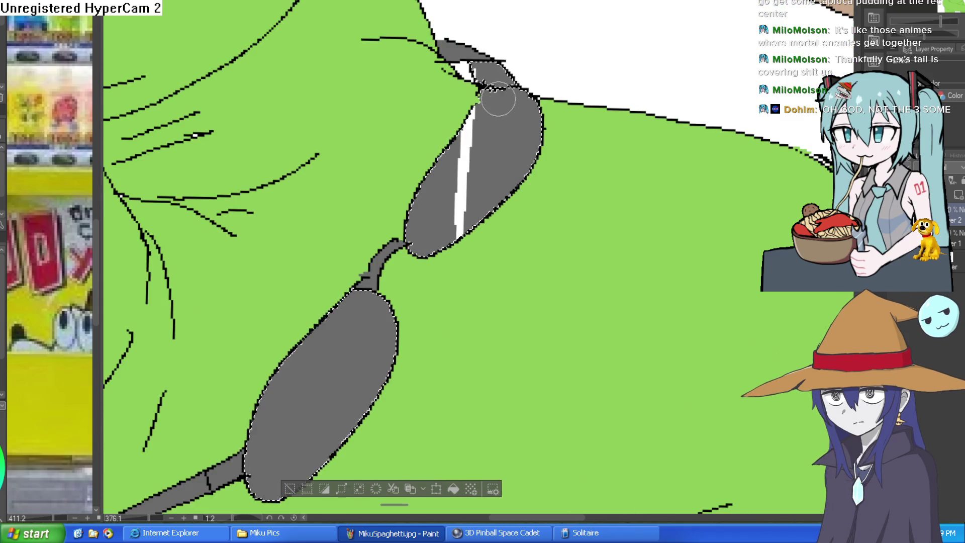
pyautogui.moveTo(492, 161); pyautogui.dragTo(490, 214)
# Step: Paint two white stripes on the lower lens, then clear the lens selection
pyautogui.moveTo(441, 301); pyautogui.dragTo(491, 116)
pyautogui.moveTo(364, 145); pyautogui.dragTo(355, 301)
pyautogui.hotkey('ctrl', 'z')
pyautogui.moveTo(367, 143); pyautogui.dragTo(355, 301)
pyautogui.moveTo(386, 129); pyautogui.dragTo(384, 271)
pyautogui.hotkey('ctrl', 'd')
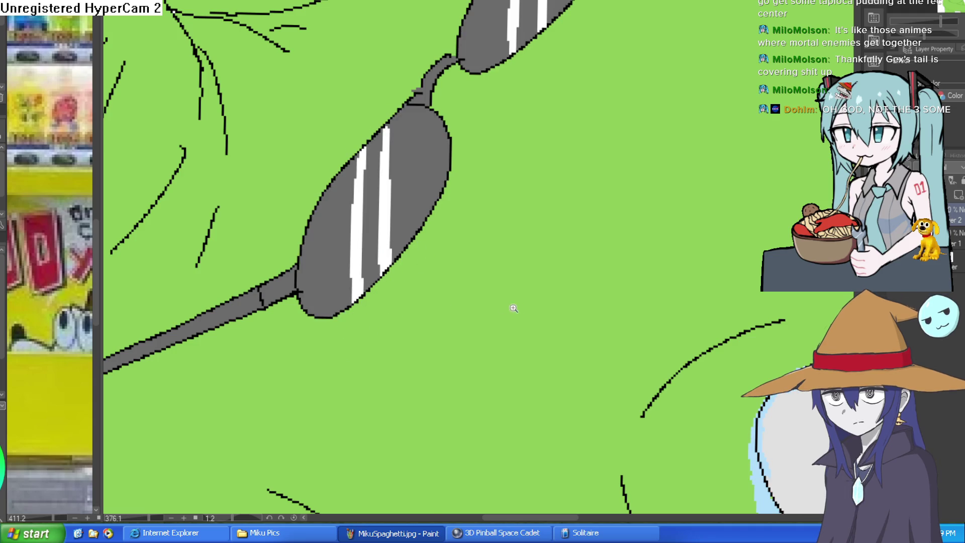
pyautogui.scroll(-10, 502, 308)
pyautogui.moveTo(660, 242)
pyautogui.mouseDown()
pyautogui.moveTo(647, 282)
pyautogui.moveTo(649, 234)
pyautogui.mouseUp()
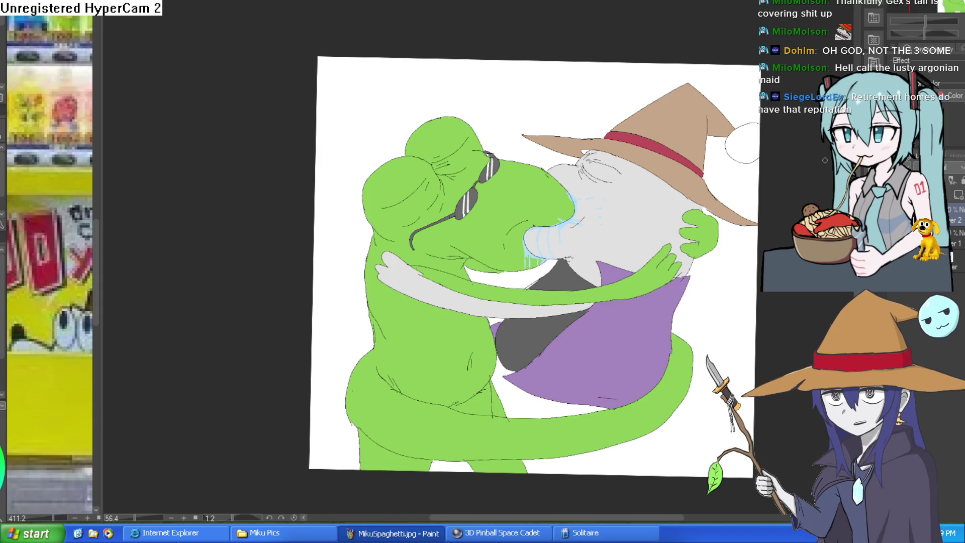
# Step: Fill the wizard's face, snout and arm with a lighter grey
pyautogui.scroll(4, 674, 312)
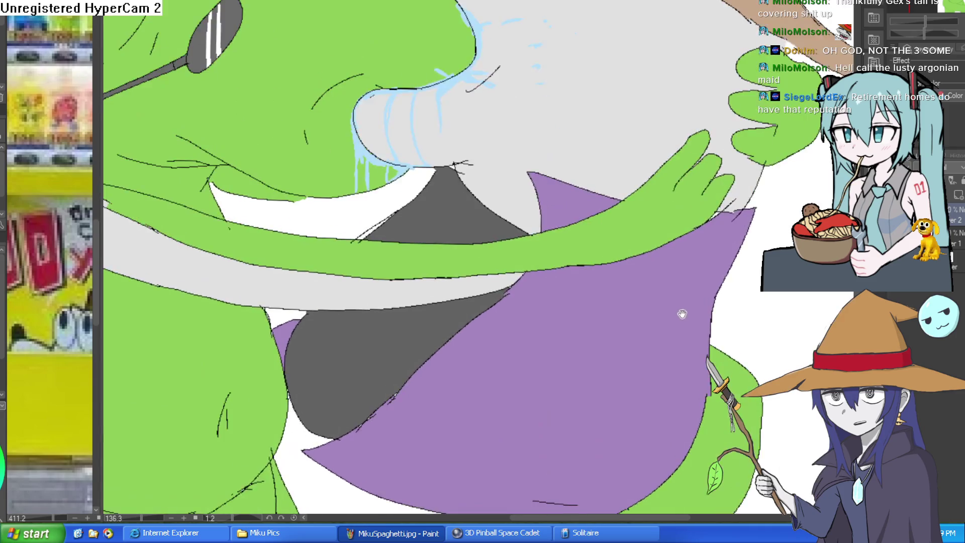
pyautogui.scroll(-3, 658, 347)
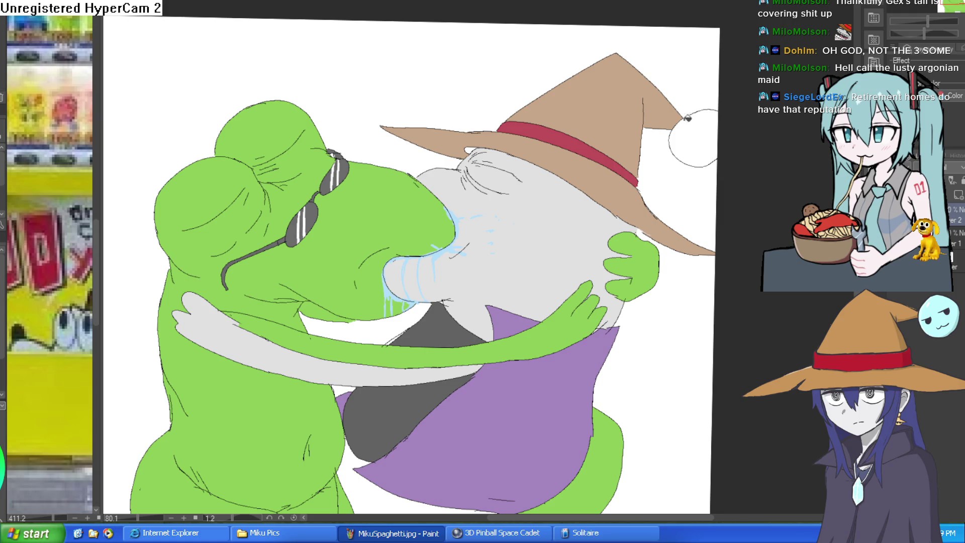
pyautogui.scroll(-3, 724, 242)
pyautogui.moveTo(651, 298); pyautogui.dragTo(645, 266)
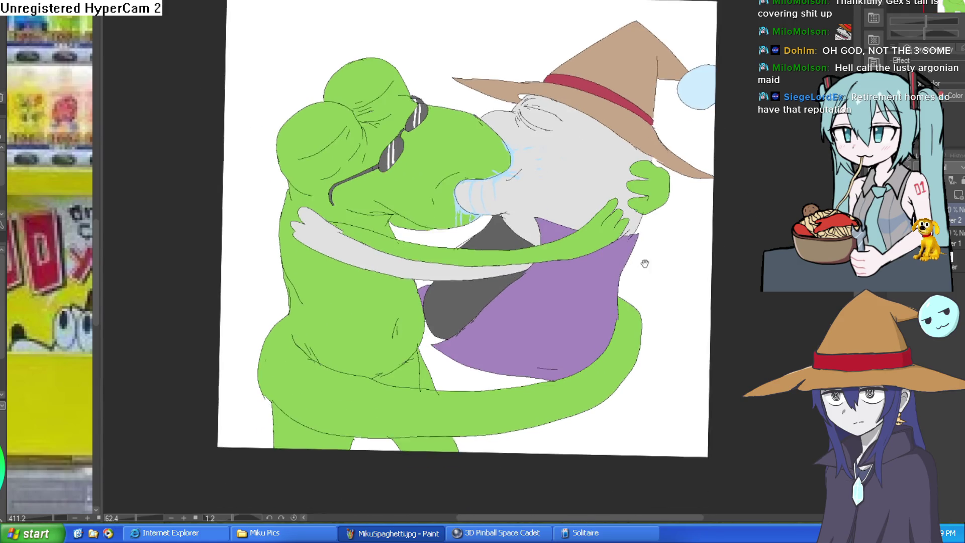
pyautogui.scroll(2, 485, 236)
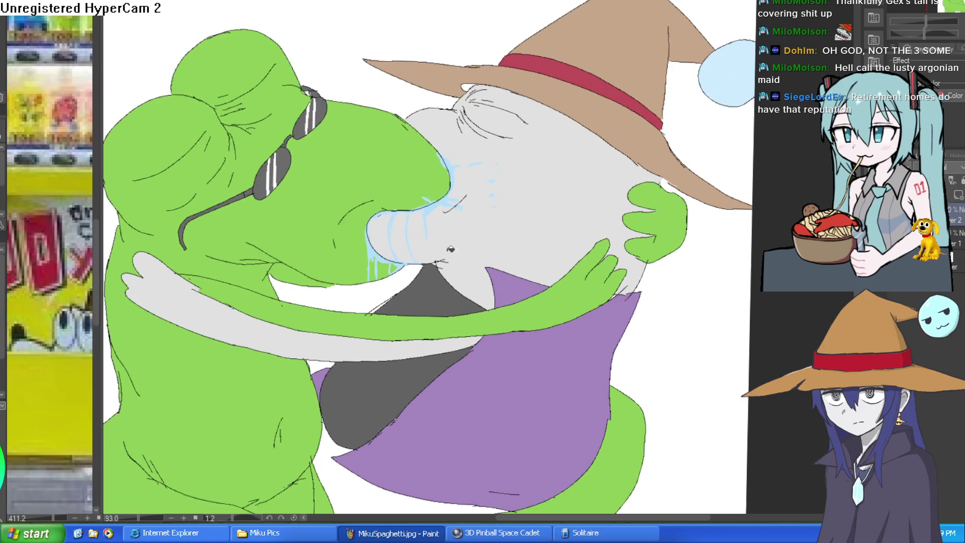
pyautogui.click(570, 199)
pyautogui.click(400, 235)
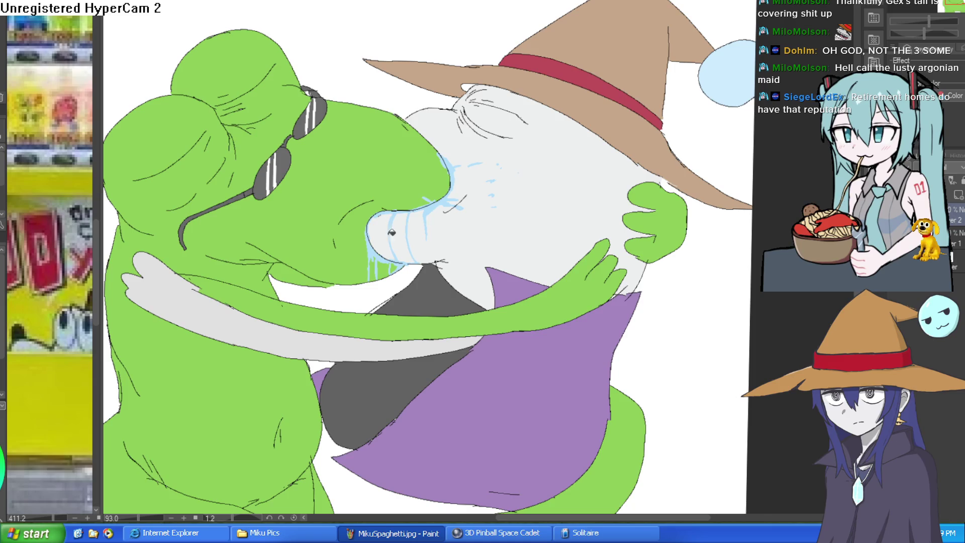
pyautogui.click(374, 339)
# Step: Move the view toward the hat, then recenter on the whole drawing
pyautogui.scroll(-3, 574, 302)
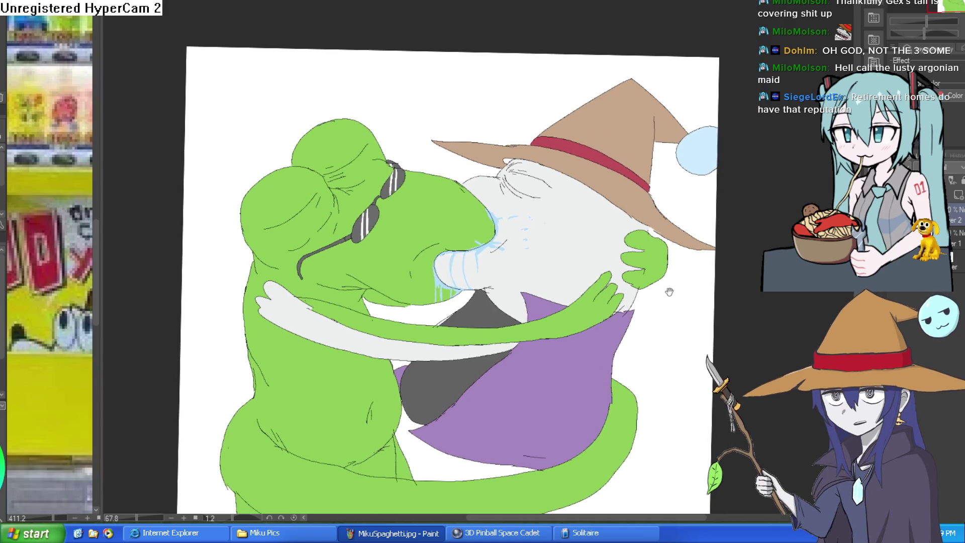
pyautogui.moveTo(672, 207); pyautogui.dragTo(658, 261)
pyautogui.scroll(3, 657, 261)
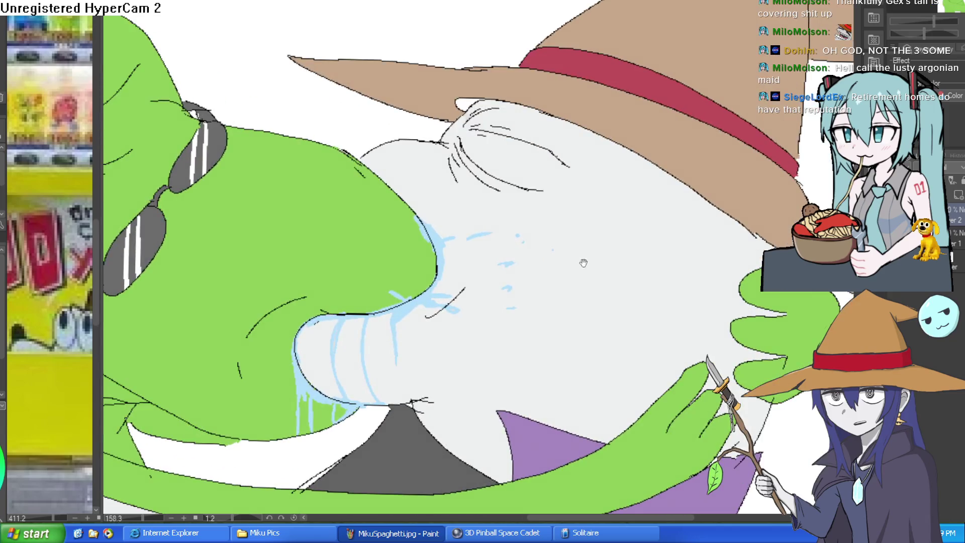
pyautogui.scroll(-2, 648, 254)
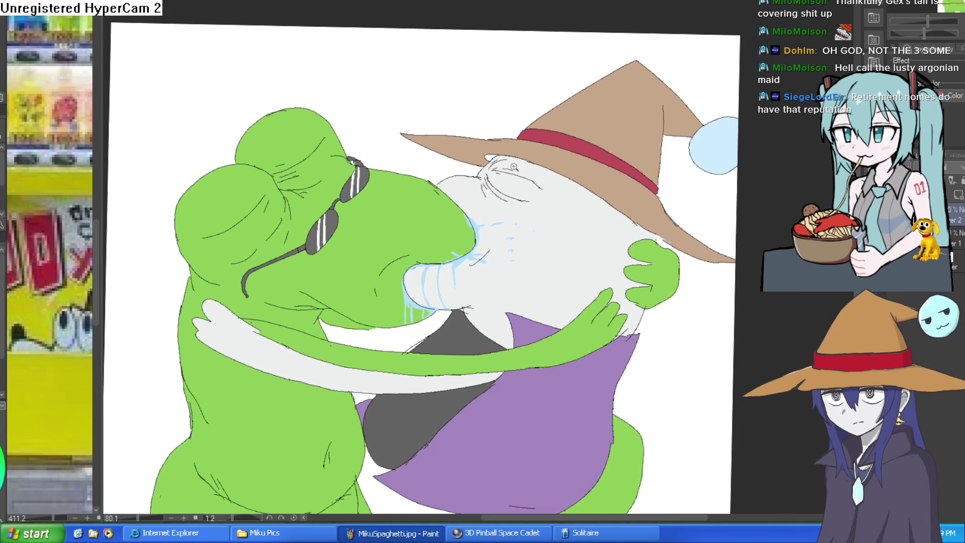
pyautogui.scroll(5, 583, 117)
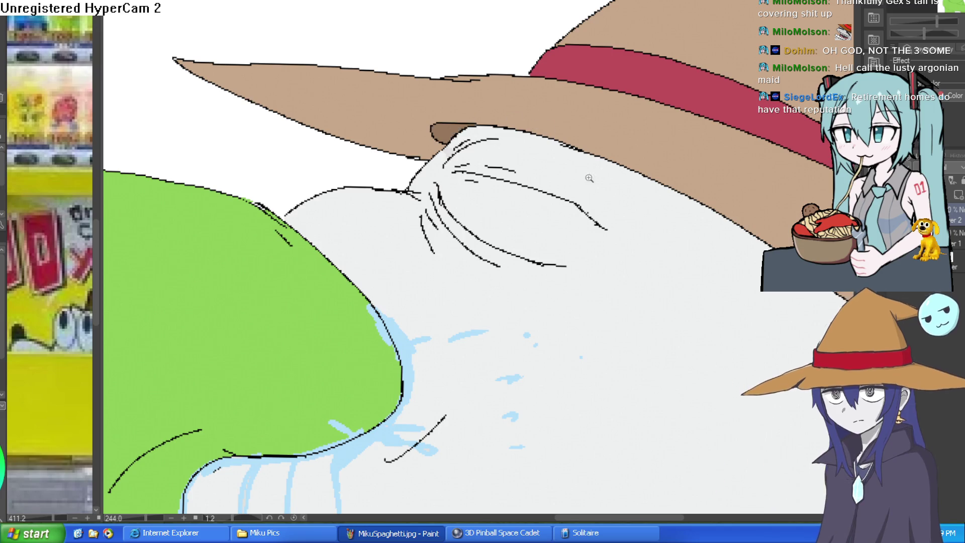
pyautogui.scroll(-5, 537, 212)
pyautogui.scroll(3, 537, 213)
pyautogui.scroll(-3, 537, 212)
pyautogui.moveTo(618, 199)
pyautogui.mouseDown()
pyautogui.moveTo(624, 226)
pyautogui.moveTo(604, 226)
pyautogui.mouseUp()
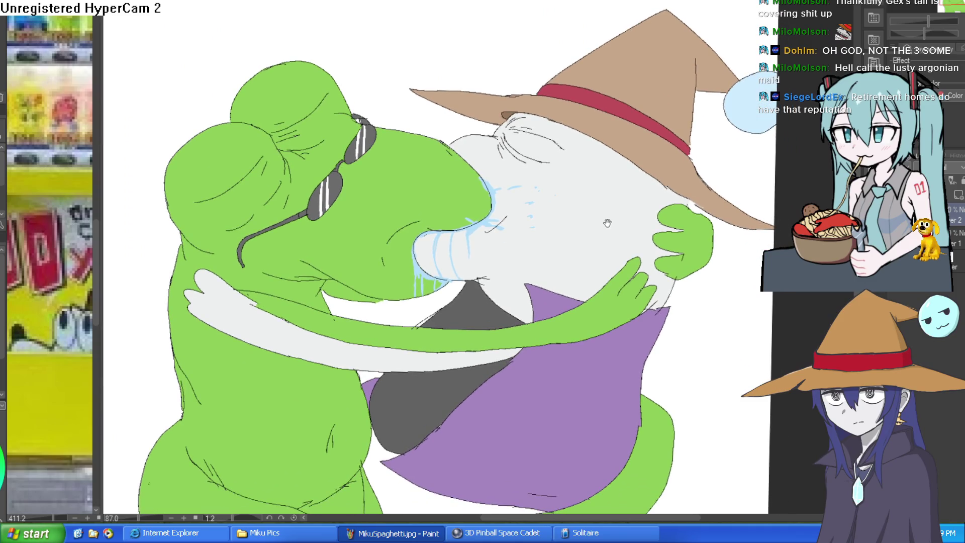
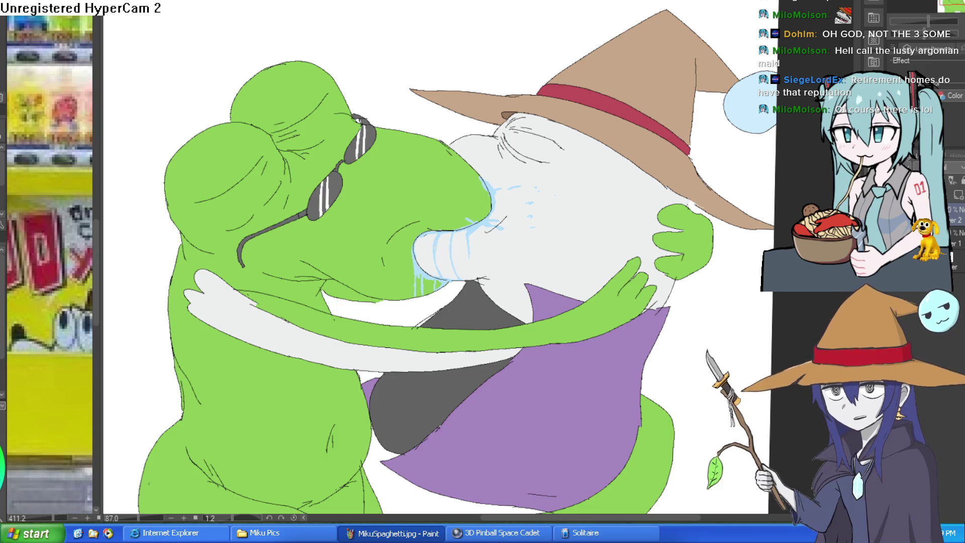
# Step: Select the white teeth area, then clear that selection
pyautogui.scroll(1, 714, 245)
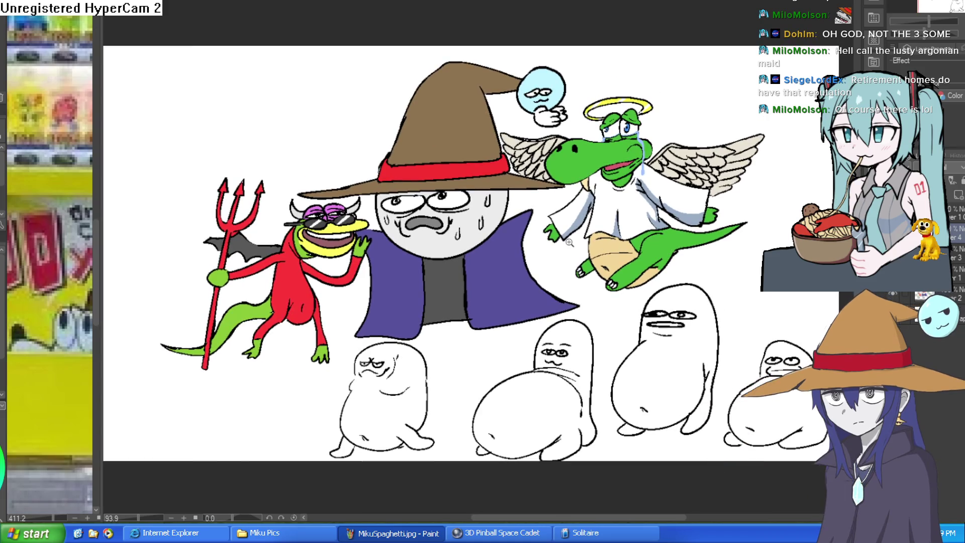
pyautogui.scroll(3, 567, 244)
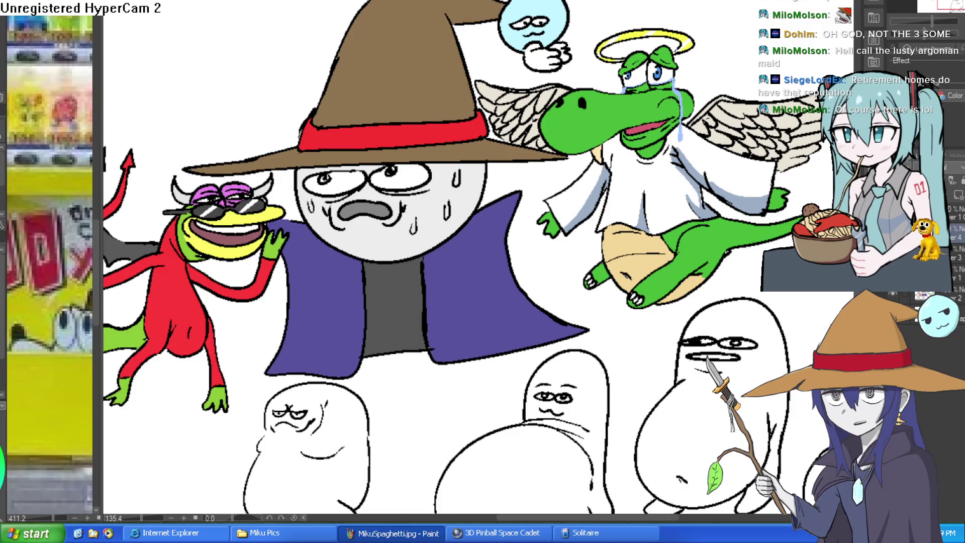
pyautogui.scroll(1, 703, 165)
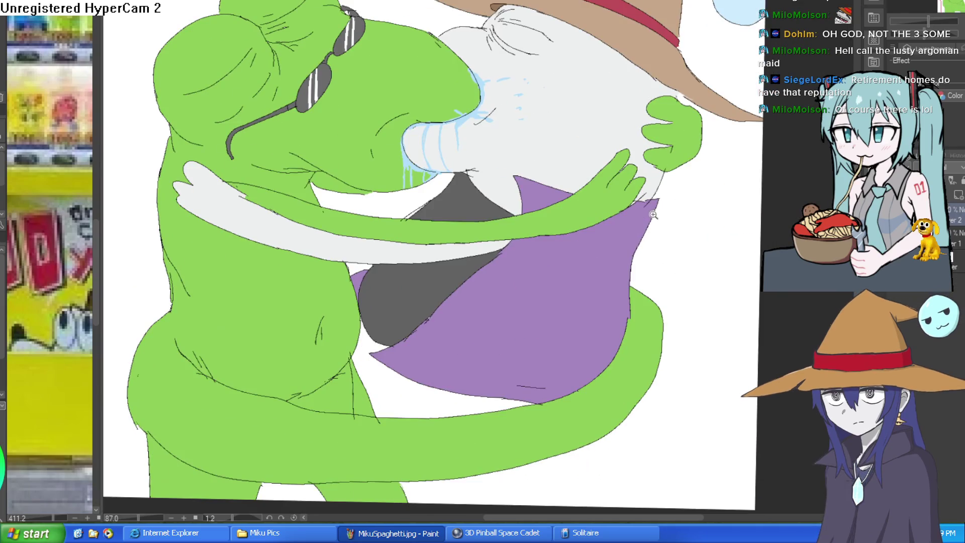
pyautogui.scroll(1, 566, 260)
pyautogui.scroll(-2, 567, 259)
pyautogui.scroll(4, 569, 258)
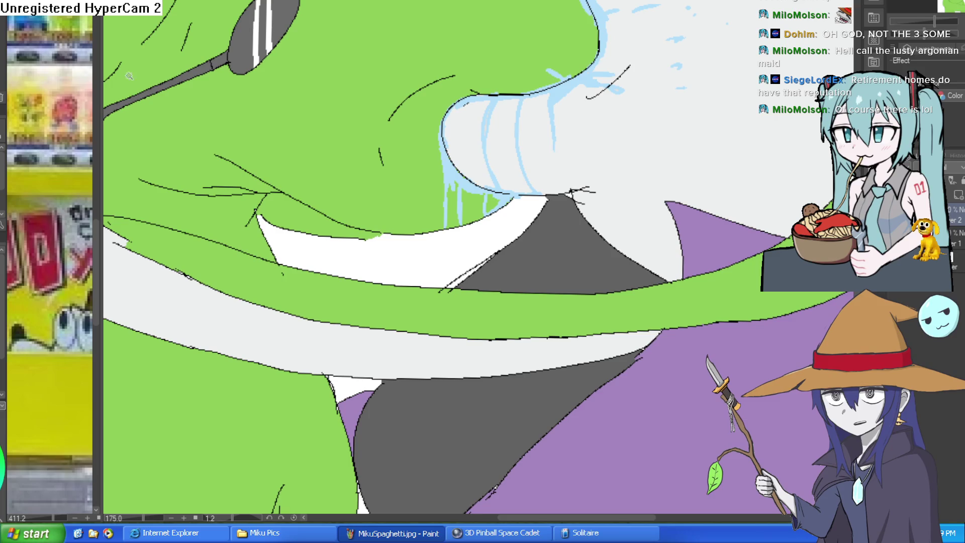
pyautogui.click(436, 264)
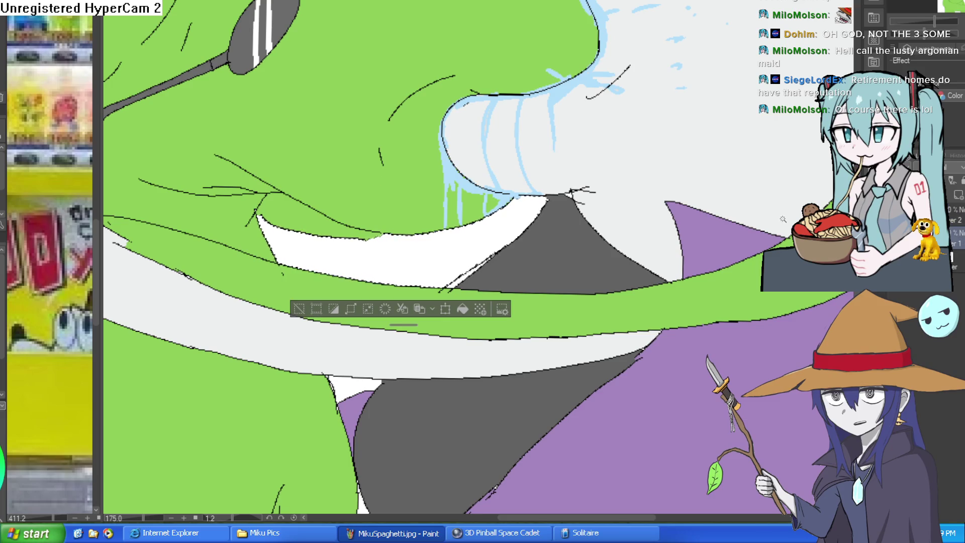
pyautogui.click(299, 308)
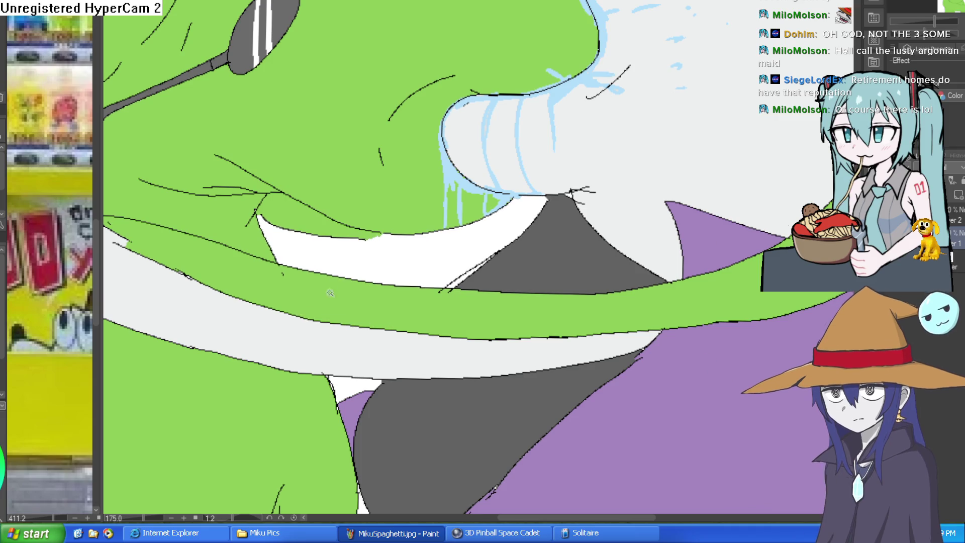
# Step: Center the blue blob and sketch trial curved and oval strokes on it, undoing both
pyautogui.scroll(-3, 508, 280)
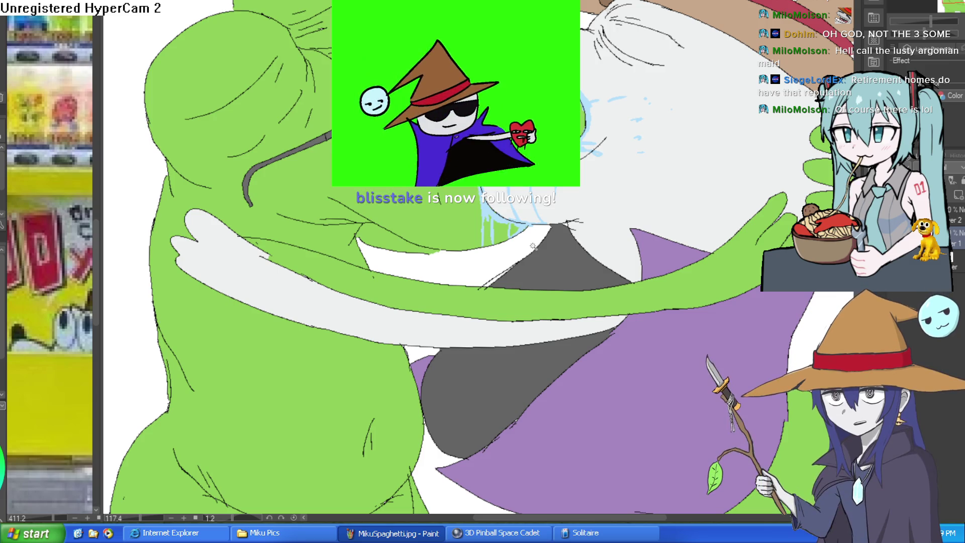
pyautogui.scroll(-3, 532, 247)
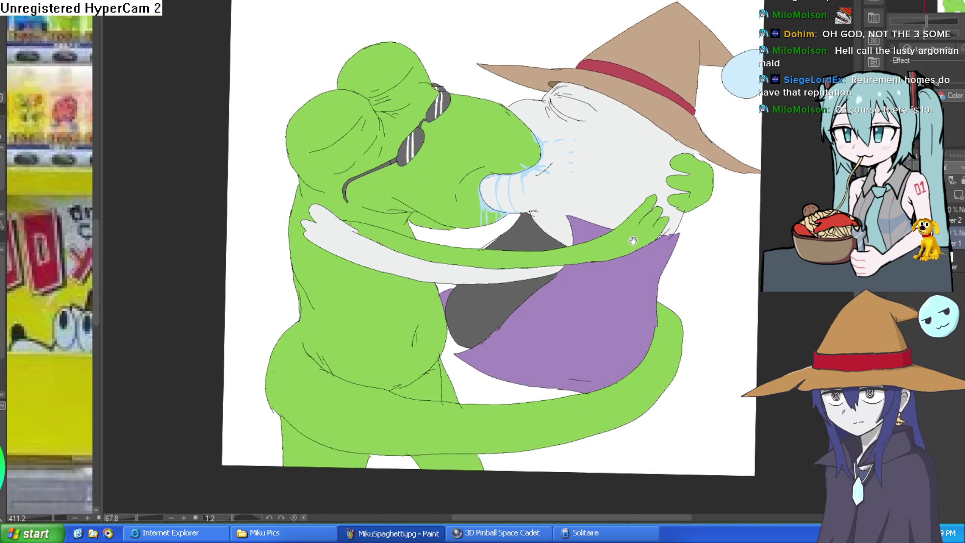
pyautogui.moveTo(629, 245); pyautogui.dragTo(594, 223)
pyautogui.moveTo(652, 230)
pyautogui.mouseDown()
pyautogui.moveTo(649, 266)
pyautogui.moveTo(615, 259)
pyautogui.moveTo(601, 286)
pyautogui.mouseUp()
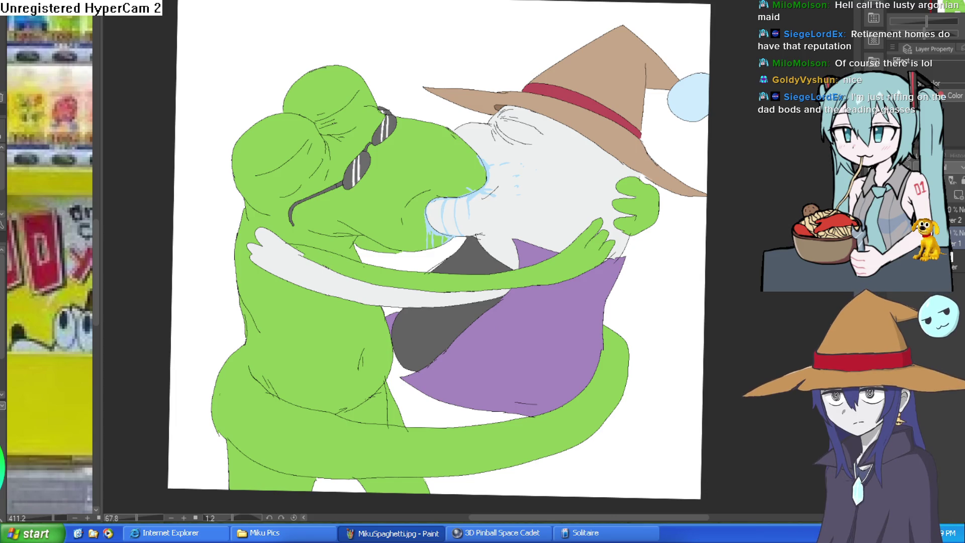
pyautogui.scroll(5, 559, 107)
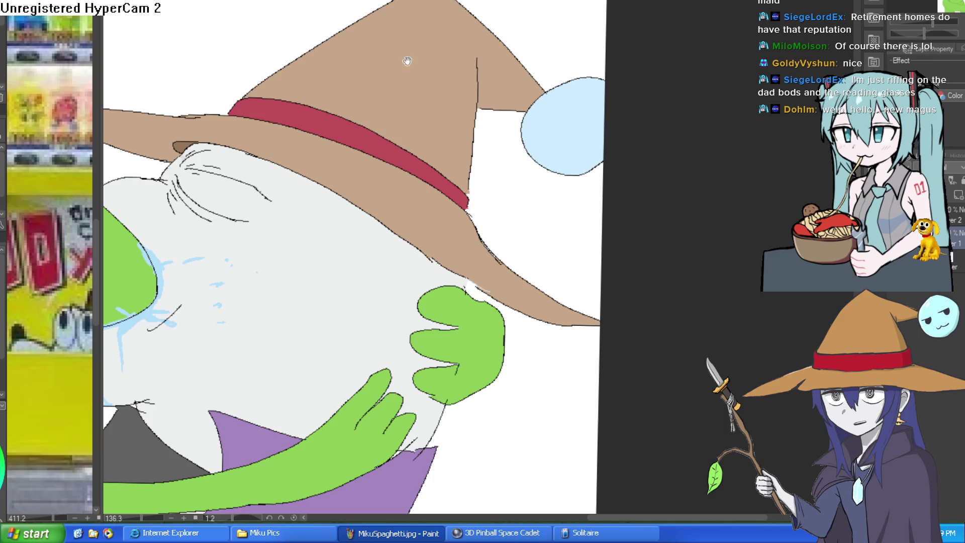
pyautogui.scroll(4, 536, 110)
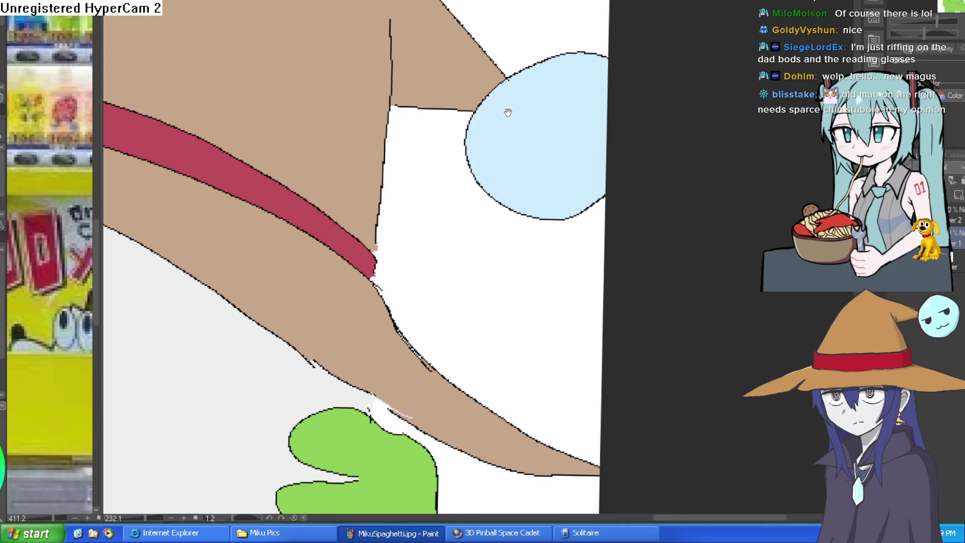
pyautogui.moveTo(509, 112); pyautogui.dragTo(538, 87)
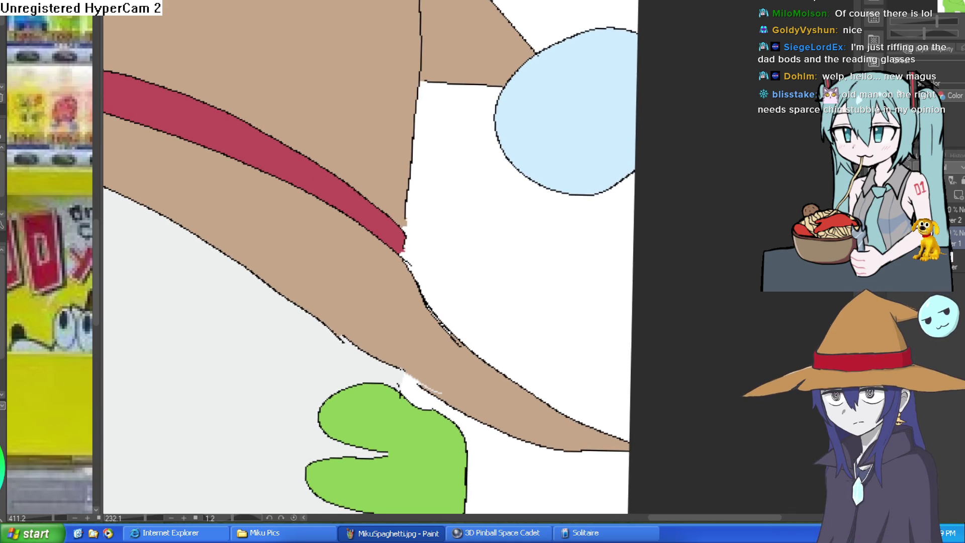
pyautogui.moveTo(534, 87); pyautogui.dragTo(537, 133)
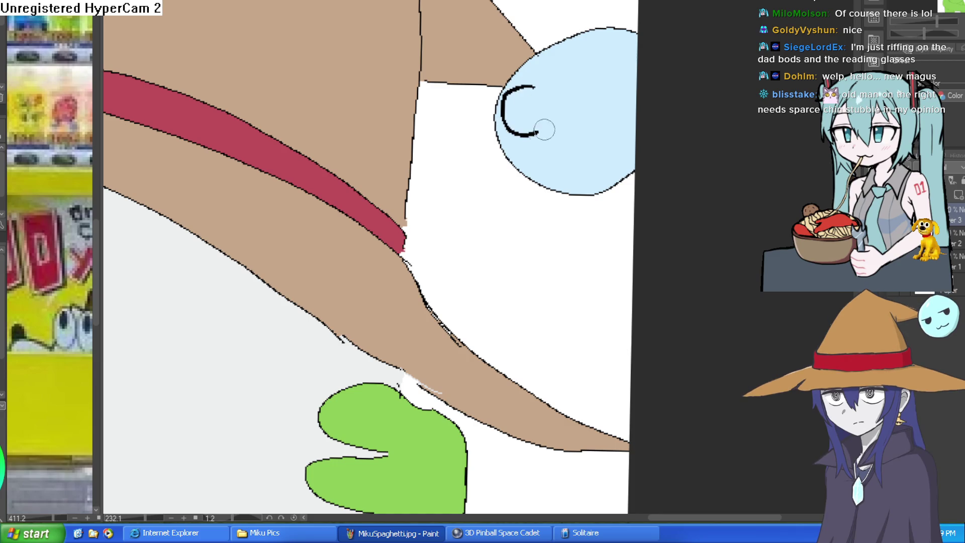
pyautogui.hotkey('ctrl', 'z')
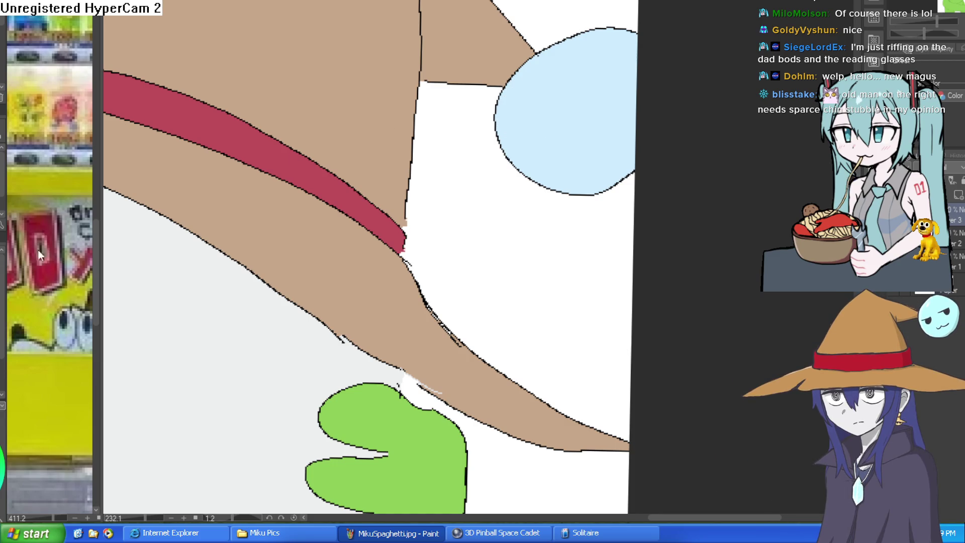
pyautogui.moveTo(541, 81)
pyautogui.mouseDown()
pyautogui.moveTo(510, 88)
pyautogui.moveTo(537, 83)
pyautogui.moveTo(530, 119)
pyautogui.mouseUp()
pyautogui.hotkey('ctrl', 'z')
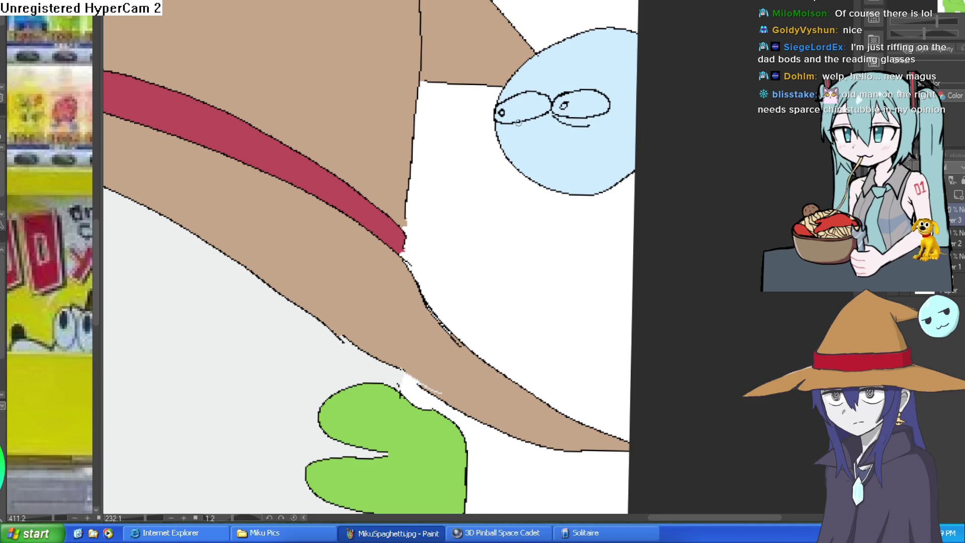
# Step: Draw the blob's flat horizontal mouth line, undoing stray looped strokes
pyautogui.scroll(2, 525, 149)
pyautogui.moveTo(525, 151)
pyautogui.mouseDown()
pyautogui.moveTo(675, 147)
pyautogui.moveTo(696, 118)
pyautogui.mouseUp()
pyautogui.hotkey('ctrl', 'z')
pyautogui.moveTo(661, 149)
pyautogui.mouseDown()
pyautogui.moveTo(697, 152)
pyautogui.moveTo(702, 127)
pyautogui.moveTo(669, 149)
pyautogui.mouseUp()
pyautogui.scroll(-3, 699, 159)
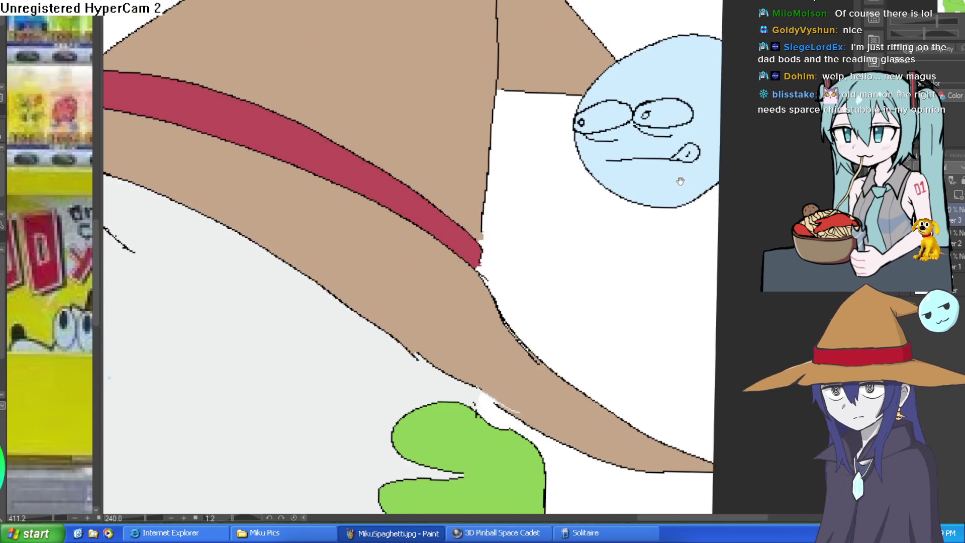
pyautogui.scroll(3, 651, 147)
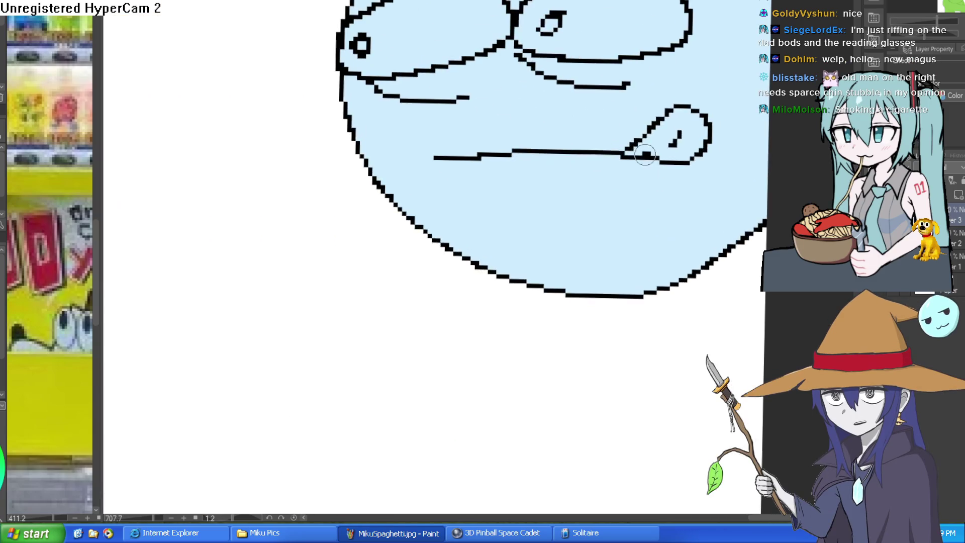
pyautogui.hotkey('ctrl', 'z')
# Step: Draw a cigarette from the mouth with a tan filter and a pale cream body
pyautogui.moveTo(499, 179)
pyautogui.mouseDown()
pyautogui.moveTo(590, 151)
pyautogui.moveTo(607, 172)
pyautogui.moveTo(597, 173)
pyautogui.moveTo(588, 229)
pyautogui.mouseUp()
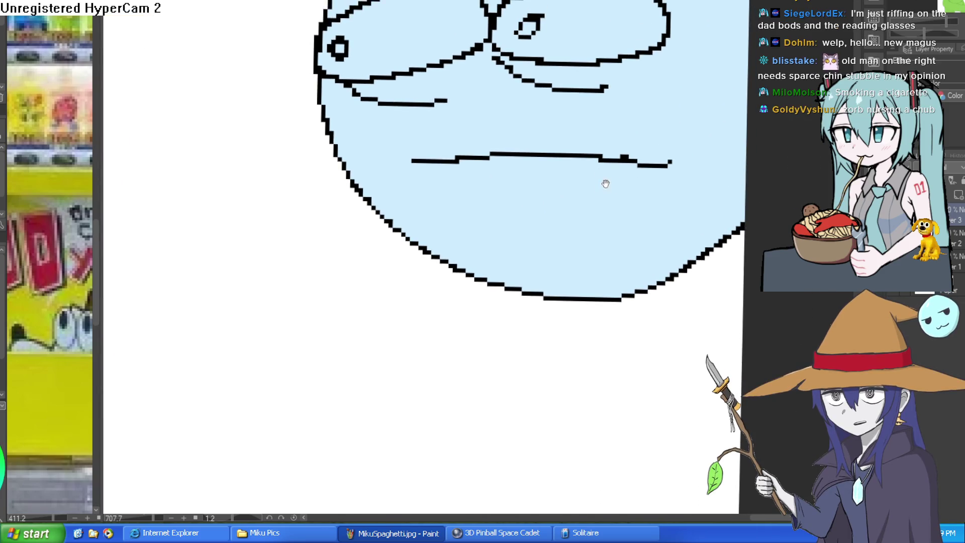
pyautogui.moveTo(582, 203); pyautogui.dragTo(579, 207)
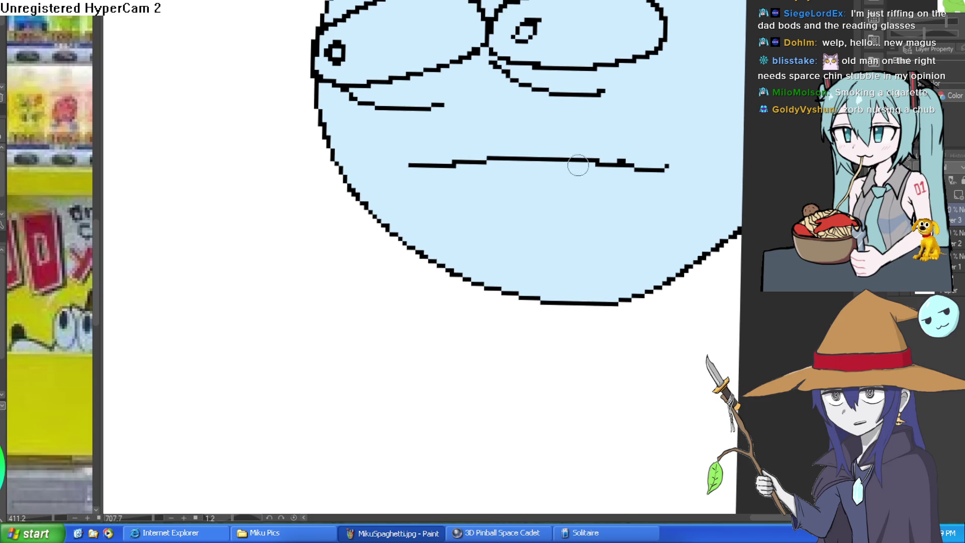
pyautogui.moveTo(453, 165)
pyautogui.mouseDown()
pyautogui.moveTo(330, 274)
pyautogui.moveTo(479, 164)
pyautogui.mouseUp()
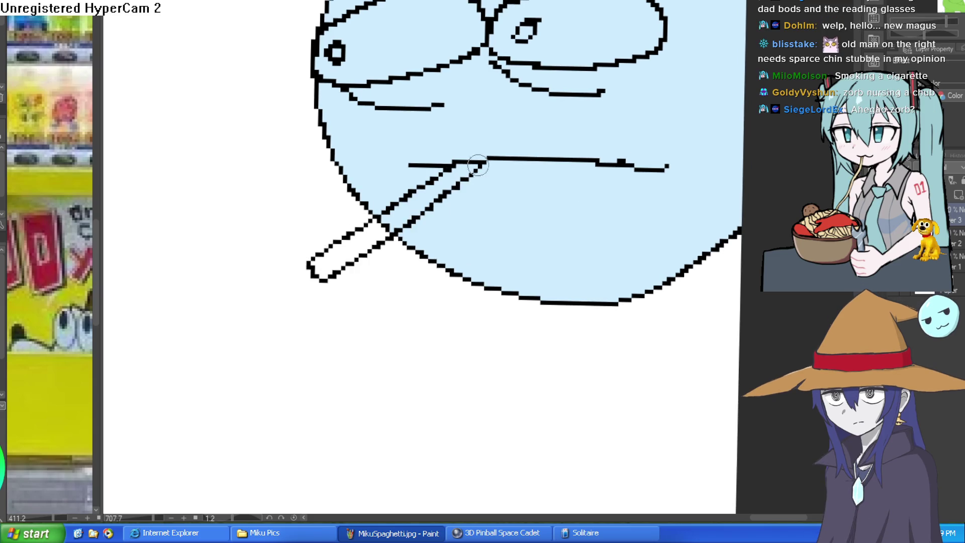
pyautogui.press('e')
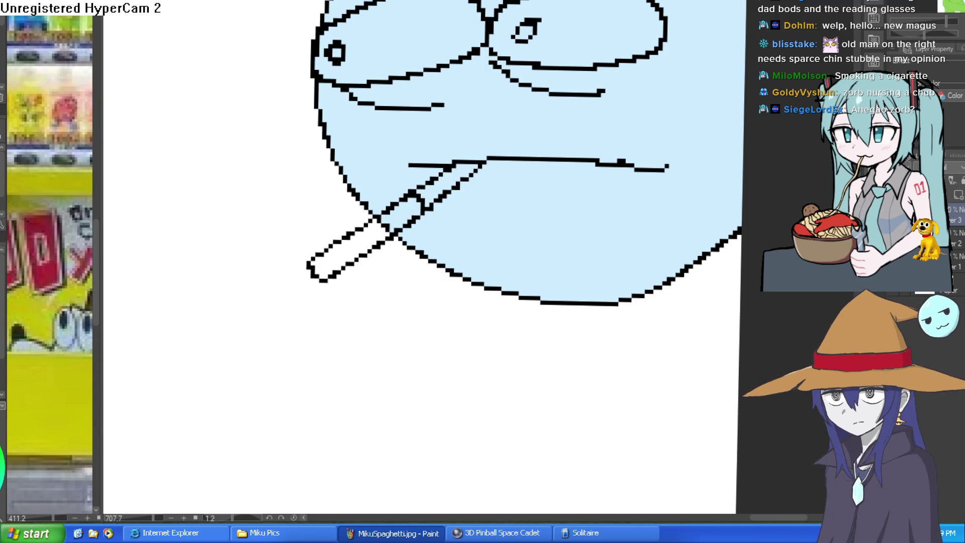
pyautogui.click(452, 179)
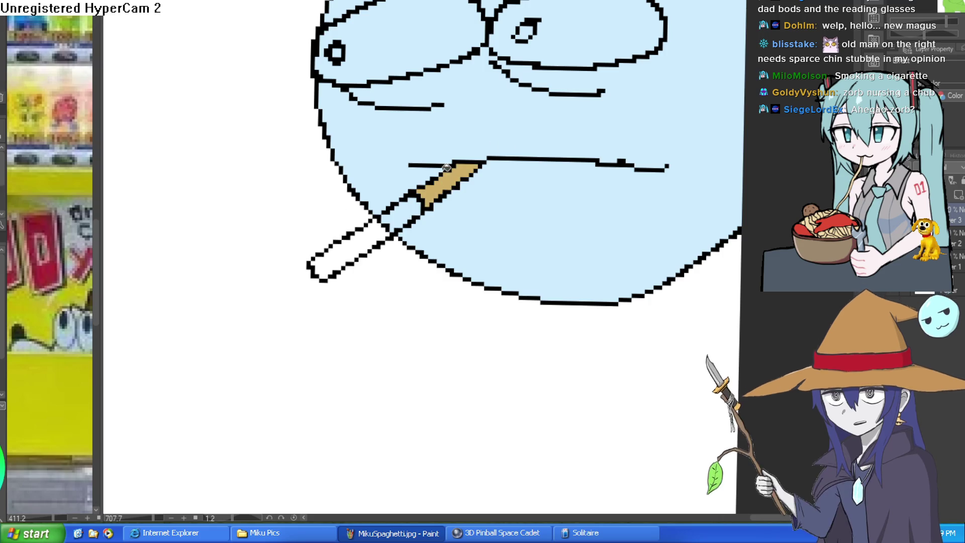
pyautogui.click(417, 202)
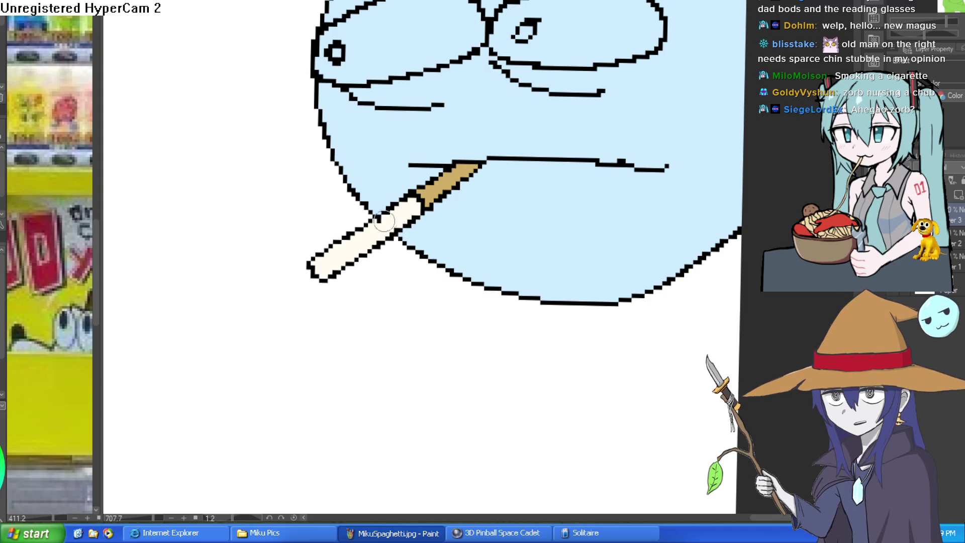
pyautogui.scroll(-5, 458, 192)
pyautogui.scroll(2, 560, 186)
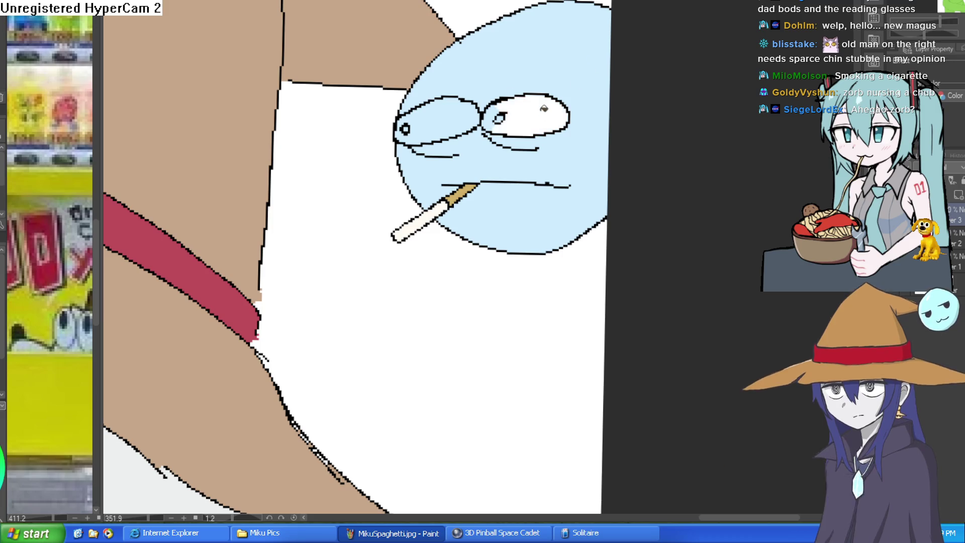
# Step: Fill the blue blob's two eye pupils black
pyautogui.scroll(2, 501, 117)
pyautogui.click(500, 123)
pyautogui.click(178, 159)
pyautogui.scroll(-3, 613, 170)
pyautogui.scroll(-5, 613, 170)
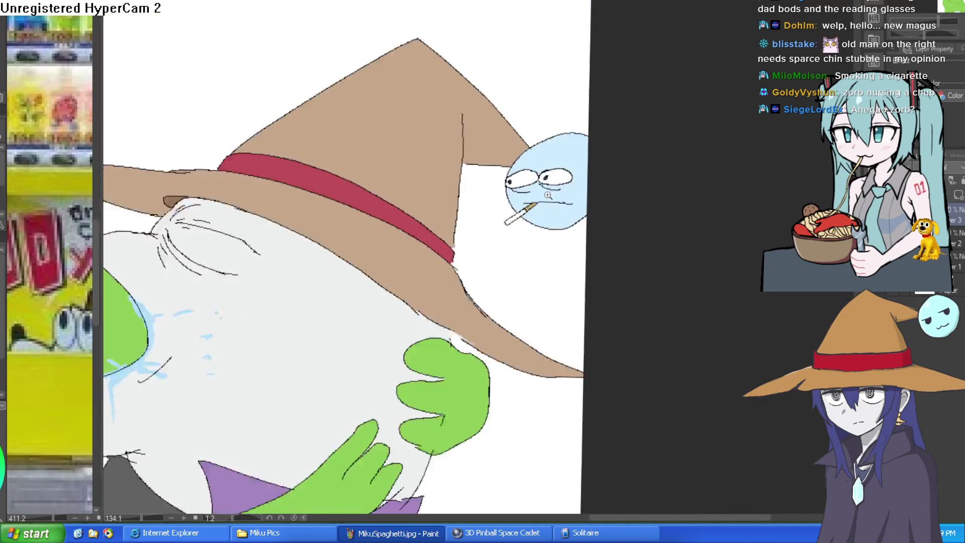
pyautogui.moveTo(619, 132); pyautogui.dragTo(610, 123)
pyautogui.moveTo(579, 159)
pyautogui.mouseDown()
pyautogui.moveTo(603, 146)
pyautogui.moveTo(632, 169)
pyautogui.mouseUp()
pyautogui.scroll(2, 607, 149)
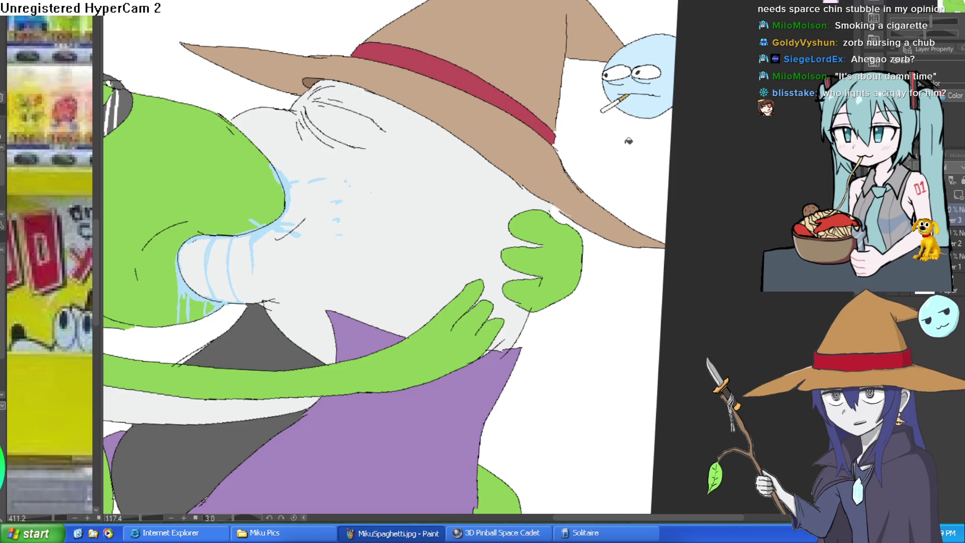
pyautogui.moveTo(568, 135); pyautogui.dragTo(651, 113)
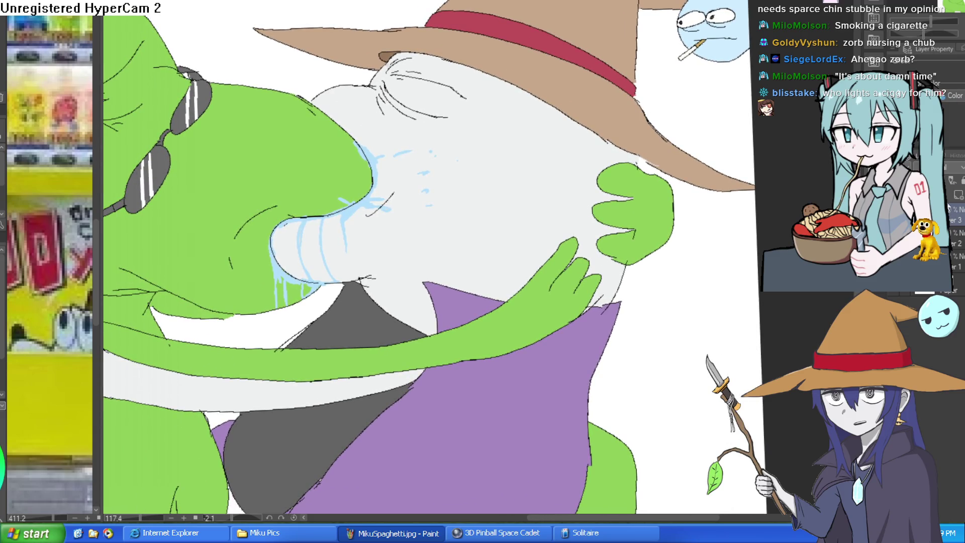
pyautogui.moveTo(651, 113); pyautogui.dragTo(779, 42)
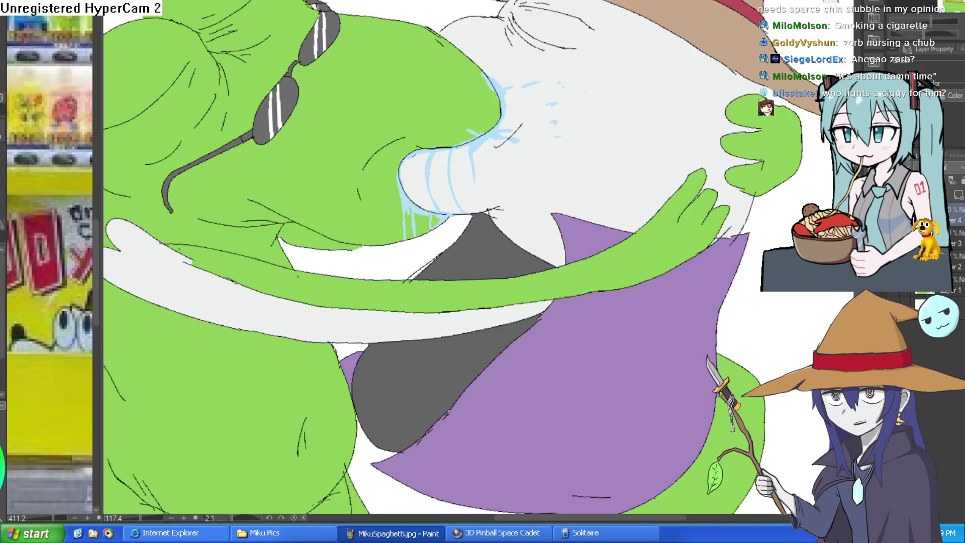
# Step: Zoom in on the wizard's muzzle and add a first set of stubble marks
pyautogui.click(516, 187)
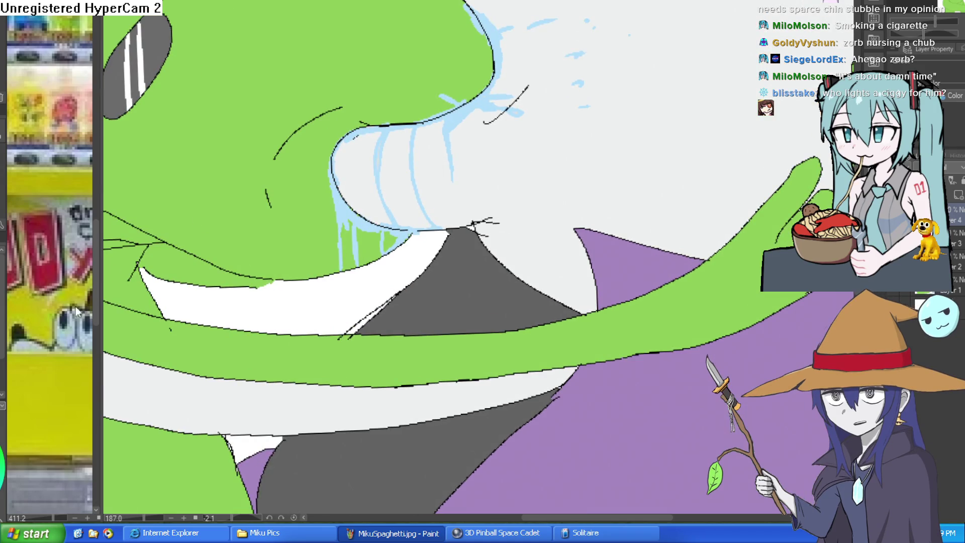
pyautogui.moveTo(525, 206); pyautogui.dragTo(530, 204)
pyautogui.click(521, 187)
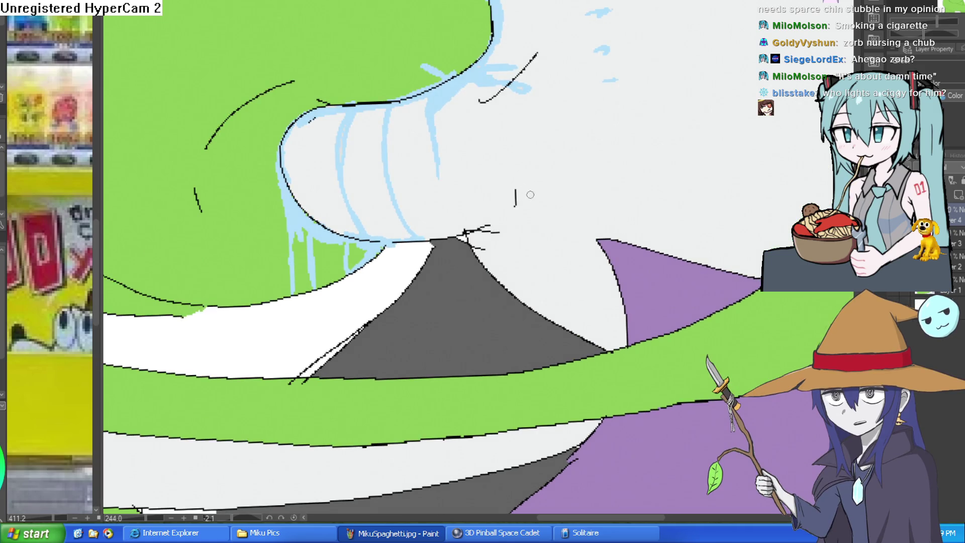
pyautogui.click(554, 180)
pyautogui.click(516, 158)
pyautogui.click(481, 200)
pyautogui.click(448, 218)
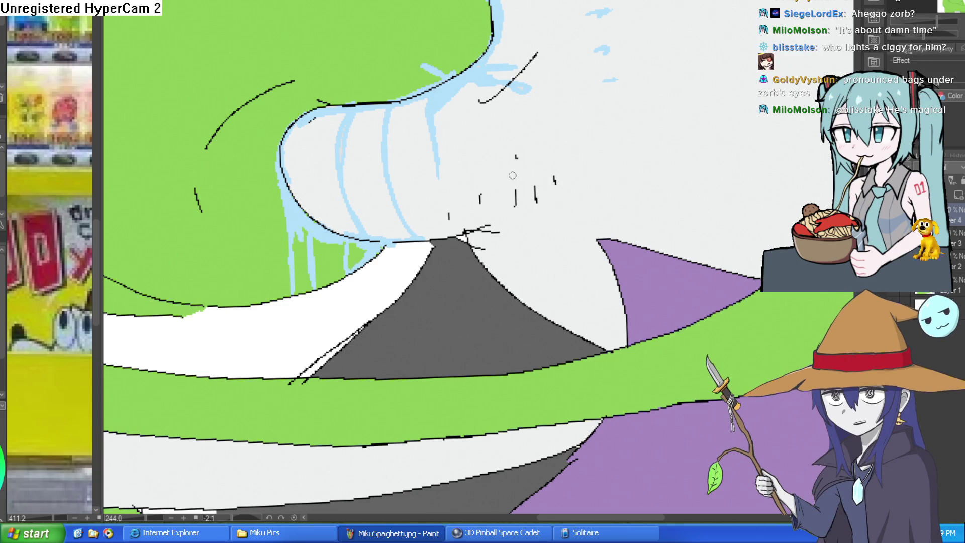
pyautogui.moveTo(564, 149); pyautogui.dragTo(592, 208)
# Step: Add more stubble marks lower down on the wizard's muzzle
pyautogui.click(559, 234)
pyautogui.click(501, 297)
pyautogui.click(520, 308)
pyautogui.click(489, 320)
pyautogui.click(541, 287)
pyautogui.click(547, 333)
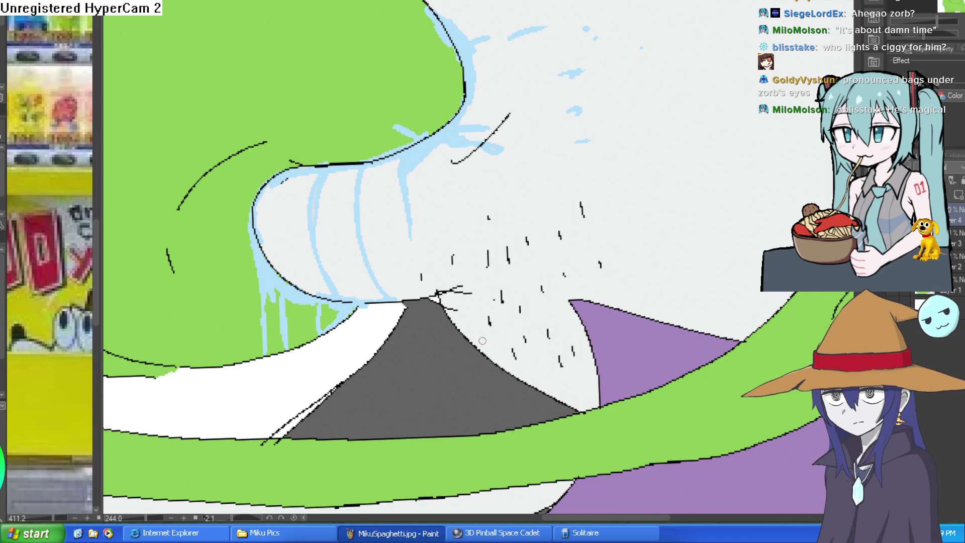
# Step: Add stubble marks along the wizard's chin, including a diagonal one
pyautogui.click(456, 325)
pyautogui.click(463, 347)
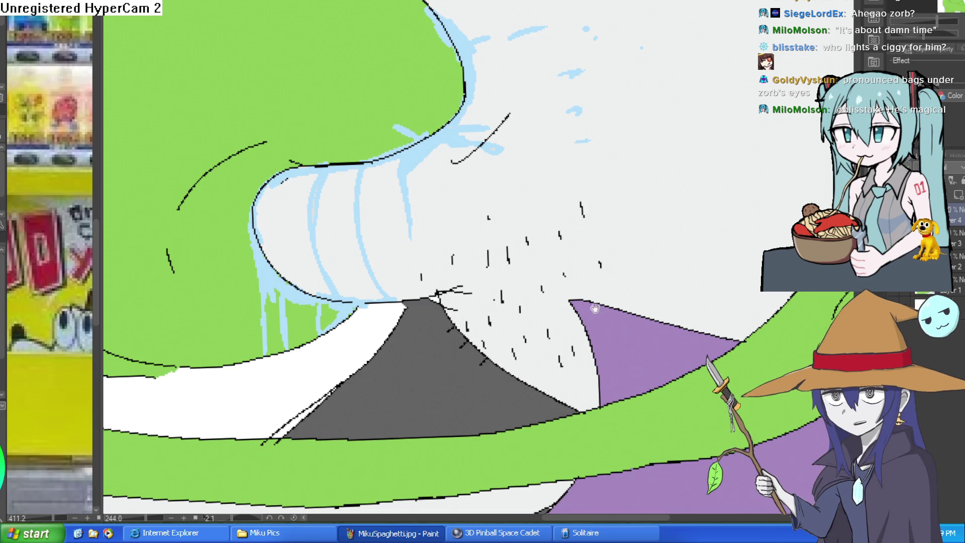
pyautogui.moveTo(579, 316); pyautogui.dragTo(519, 378)
pyautogui.moveTo(559, 323); pyautogui.dragTo(590, 252)
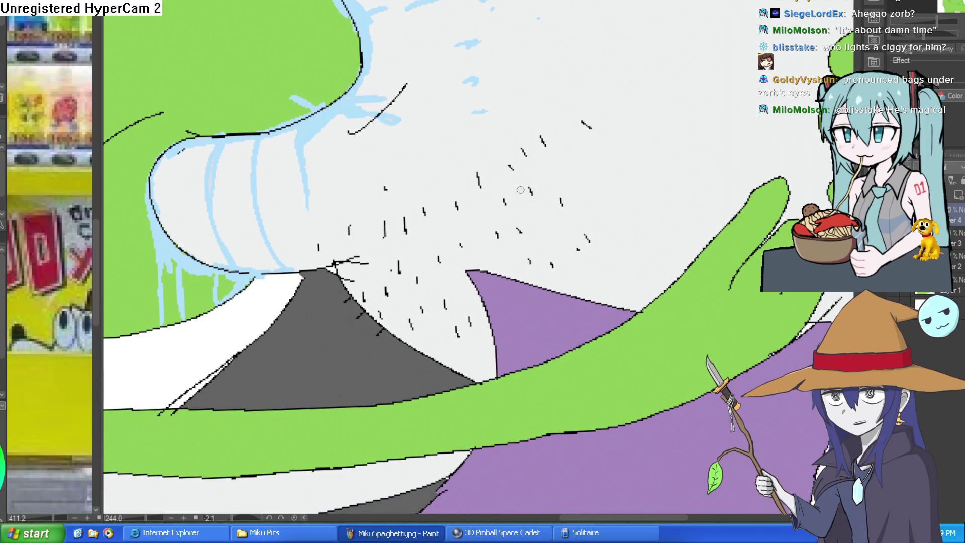
pyautogui.scroll(-1, 581, 311)
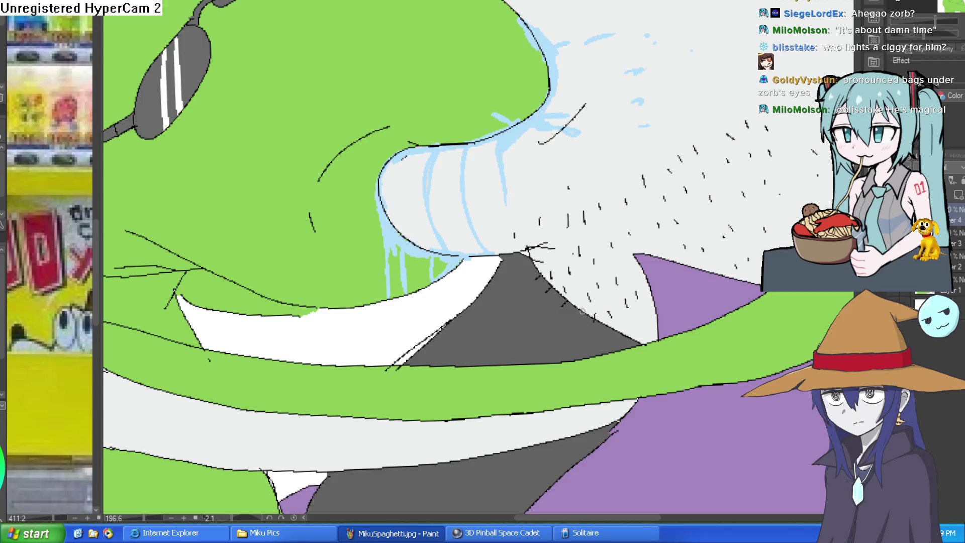
pyautogui.moveTo(637, 315); pyautogui.dragTo(605, 221)
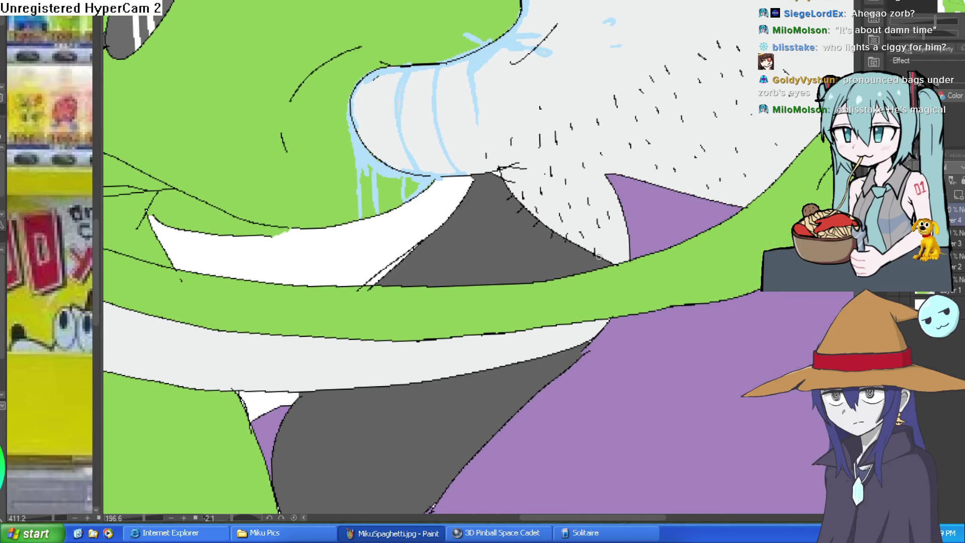
pyautogui.scroll(-3, 628, 247)
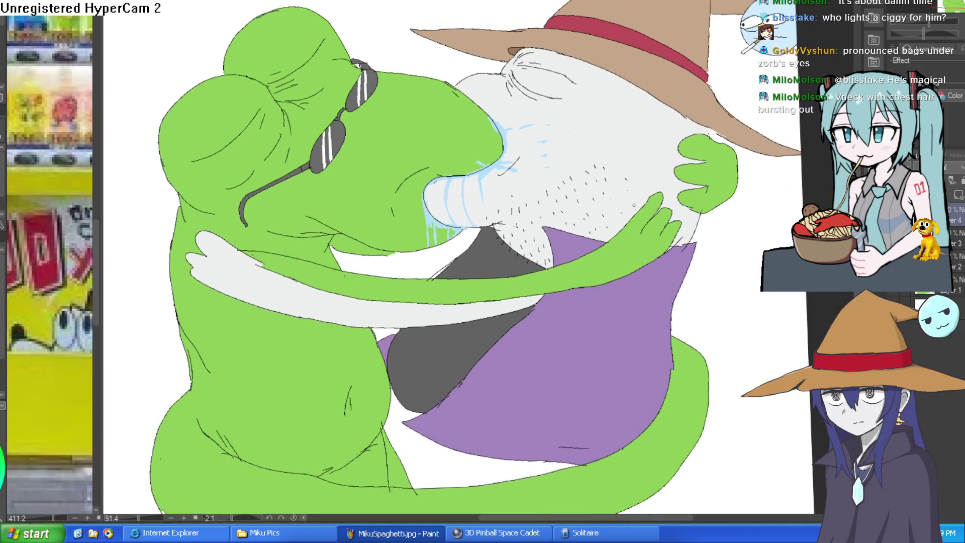
# Step: On a new layer, draw a white V-neck line across the grey shirt and fill above it white
pyautogui.scroll(-2, 664, 170)
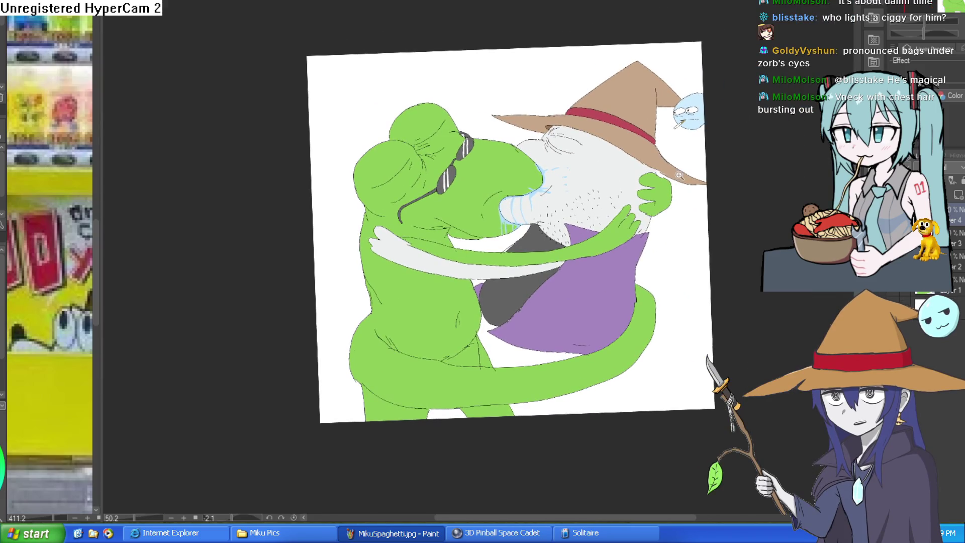
pyautogui.scroll(3, 680, 179)
pyautogui.click(957, 196)
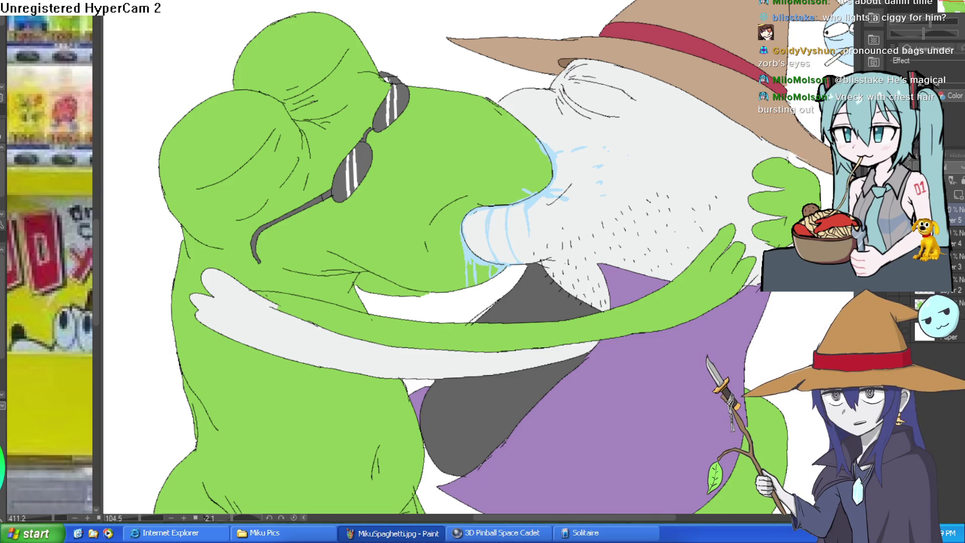
pyautogui.scroll(5, 585, 263)
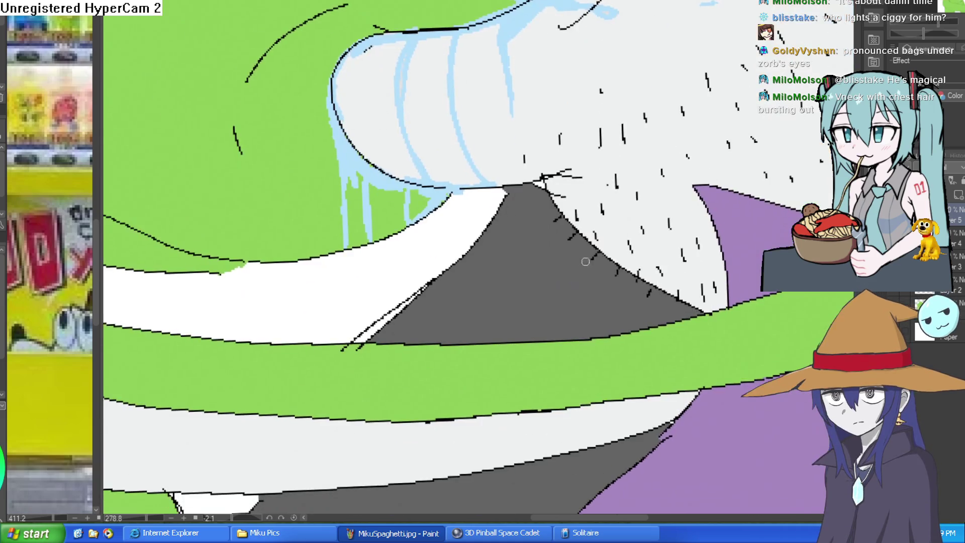
pyautogui.moveTo(601, 255); pyautogui.dragTo(448, 316)
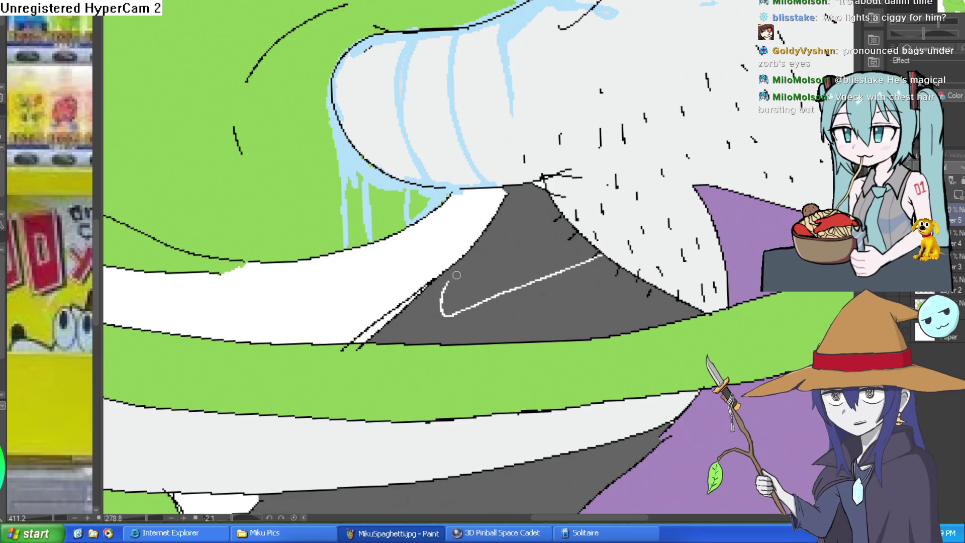
pyautogui.press('g')
pyautogui.click(510, 252)
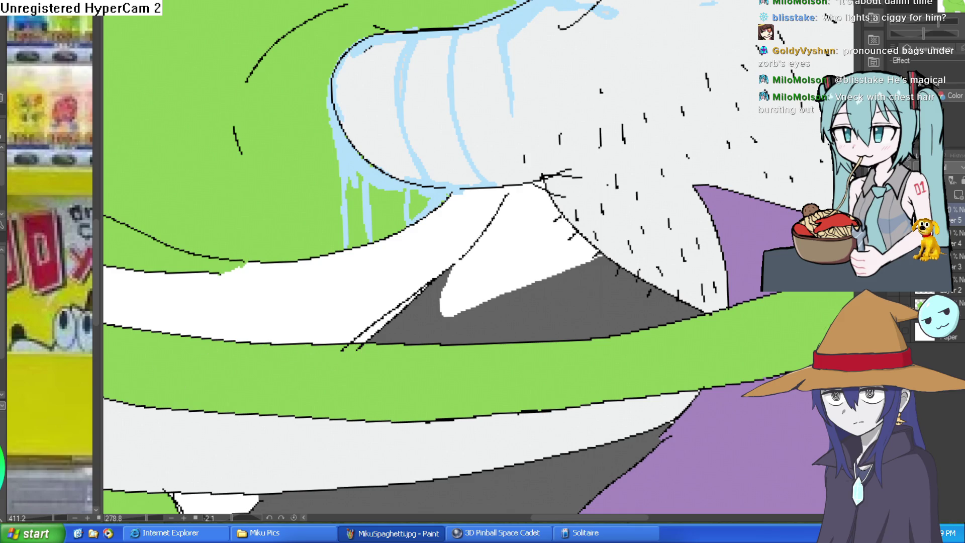
# Step: Add short hair strokes along the neckline and scatter more across the white chest
pyautogui.scroll(3, 653, 170)
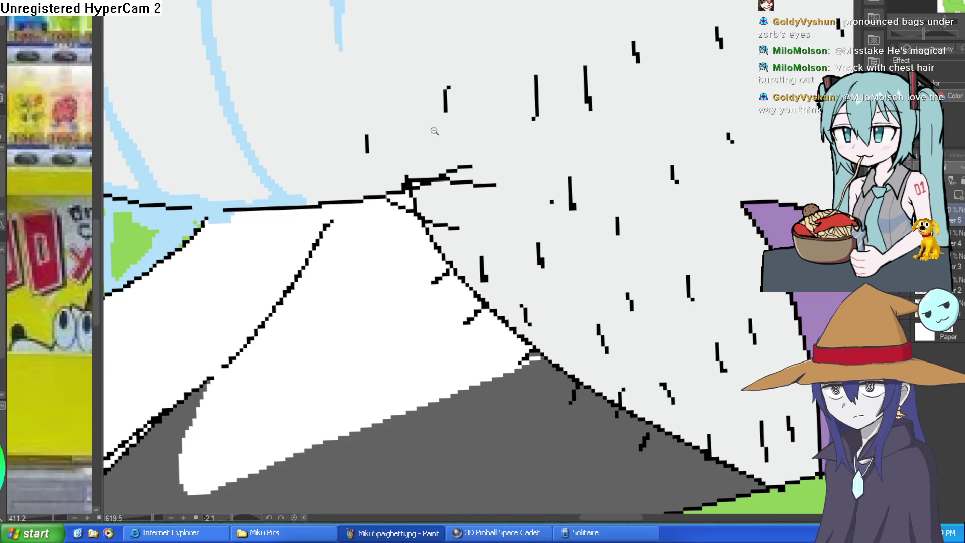
pyautogui.moveTo(304, 306)
pyautogui.mouseDown()
pyautogui.moveTo(318, 261)
pyautogui.moveTo(263, 267)
pyautogui.mouseUp()
pyautogui.moveTo(289, 235); pyautogui.dragTo(298, 251)
pyautogui.moveTo(246, 287); pyautogui.dragTo(250, 314)
pyautogui.moveTo(254, 313); pyautogui.dragTo(255, 333)
pyautogui.moveTo(227, 317)
pyautogui.mouseDown()
pyautogui.moveTo(237, 336)
pyautogui.moveTo(214, 349)
pyautogui.mouseUp()
pyautogui.moveTo(233, 383); pyautogui.dragTo(228, 359)
pyautogui.moveTo(282, 381)
pyautogui.mouseDown()
pyautogui.moveTo(278, 347)
pyautogui.moveTo(322, 309)
pyautogui.mouseUp()
pyautogui.moveTo(332, 274); pyautogui.dragTo(331, 256)
pyautogui.moveTo(341, 216); pyautogui.dragTo(336, 193)
pyautogui.moveTo(322, 229)
pyautogui.mouseDown()
pyautogui.moveTo(310, 203)
pyautogui.moveTo(354, 169)
pyautogui.mouseUp()
# Step: Add vertical chest hair strokes, outline the chest-shirt edge and draw a thin shirt line
pyautogui.moveTo(401, 204); pyautogui.dragTo(403, 228)
pyautogui.moveTo(400, 269); pyautogui.dragTo(405, 293)
pyautogui.moveTo(446, 290)
pyautogui.mouseDown()
pyautogui.moveTo(444, 313)
pyautogui.moveTo(467, 312)
pyautogui.mouseUp()
pyautogui.moveTo(521, 280)
pyautogui.mouseDown()
pyautogui.moveTo(507, 216)
pyautogui.moveTo(523, 151)
pyautogui.moveTo(617, 104)
pyautogui.mouseUp()
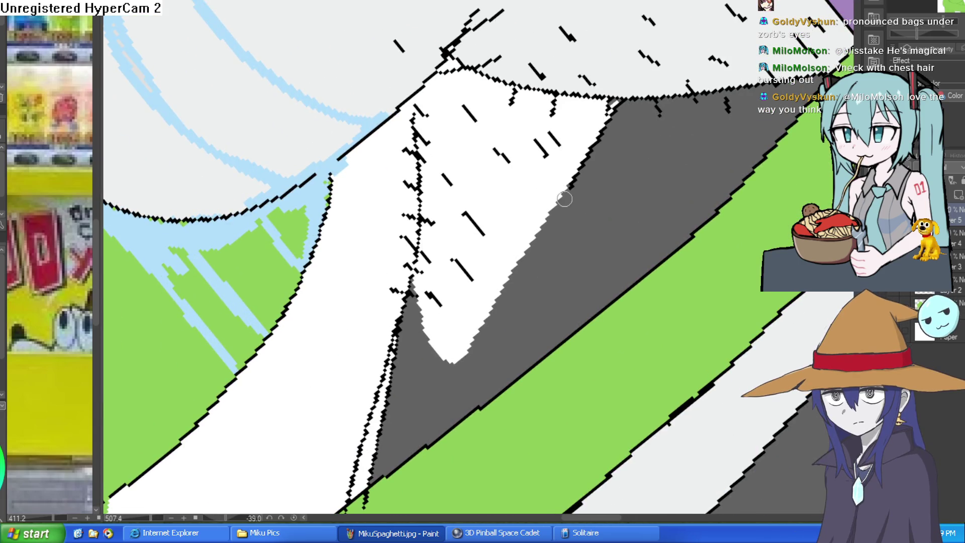
pyautogui.moveTo(619, 99)
pyautogui.mouseDown()
pyautogui.moveTo(483, 322)
pyautogui.moveTo(426, 347)
pyautogui.moveTo(414, 279)
pyautogui.mouseUp()
pyautogui.moveTo(586, 180); pyautogui.dragTo(547, 248)
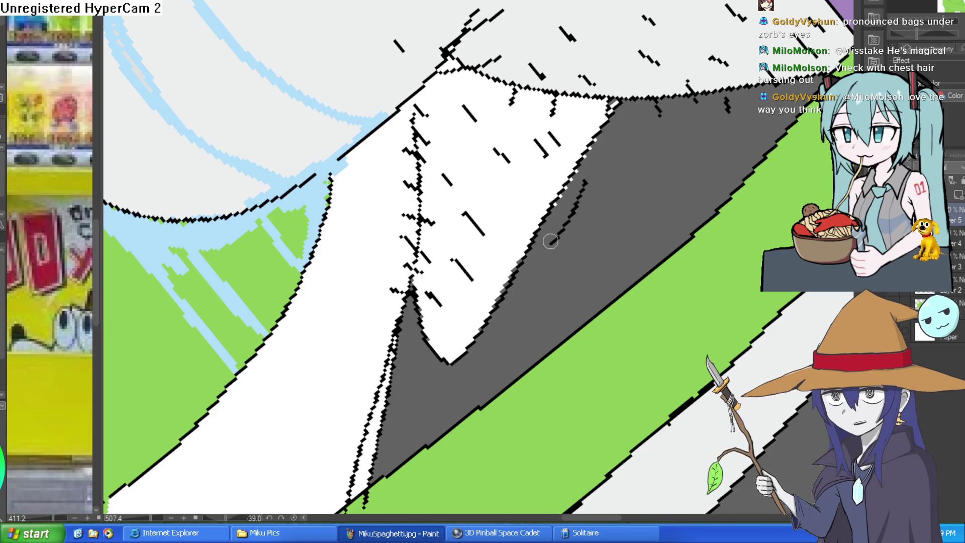
pyautogui.scroll(-10, 506, 207)
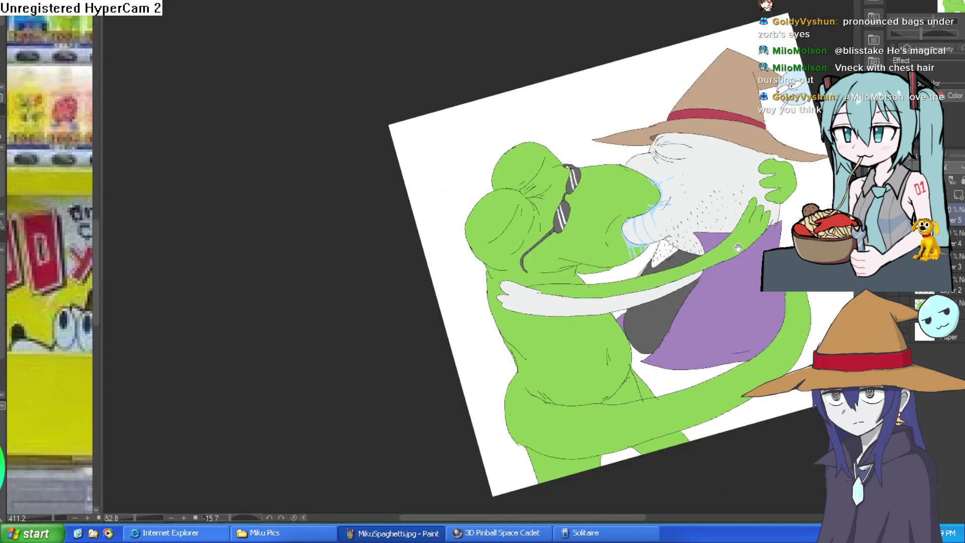
pyautogui.moveTo(727, 319); pyautogui.dragTo(667, 238)
pyautogui.scroll(5, 597, 242)
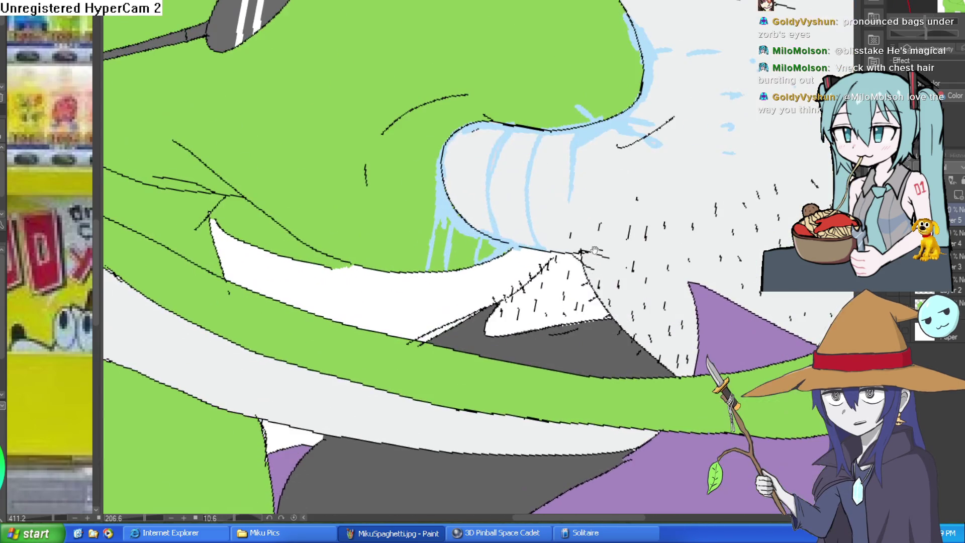
pyautogui.scroll(-5, 610, 247)
pyautogui.scroll(2, 608, 201)
pyautogui.moveTo(615, 150); pyautogui.dragTo(607, 137)
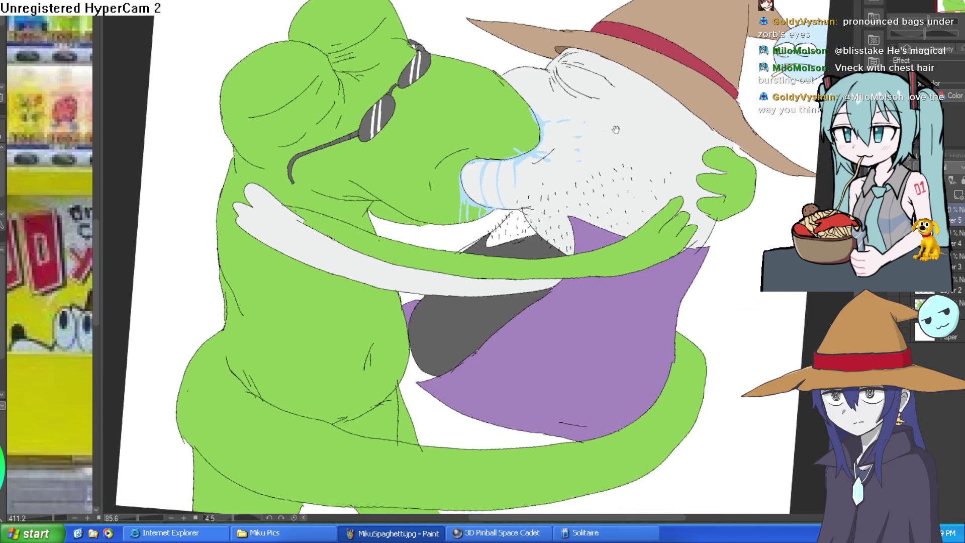
pyautogui.moveTo(661, 206)
pyautogui.mouseDown()
pyautogui.moveTo(632, 188)
pyautogui.moveTo(628, 213)
pyautogui.mouseUp()
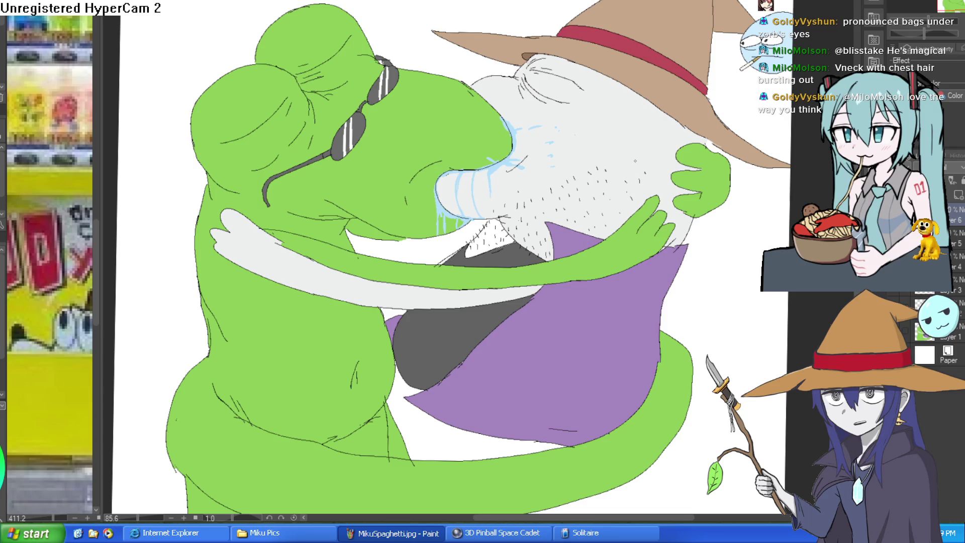
pyautogui.scroll(3, 635, 161)
pyautogui.moveTo(635, 161)
pyautogui.mouseDown()
pyautogui.moveTo(596, 138)
pyautogui.moveTo(579, 148)
pyautogui.mouseUp()
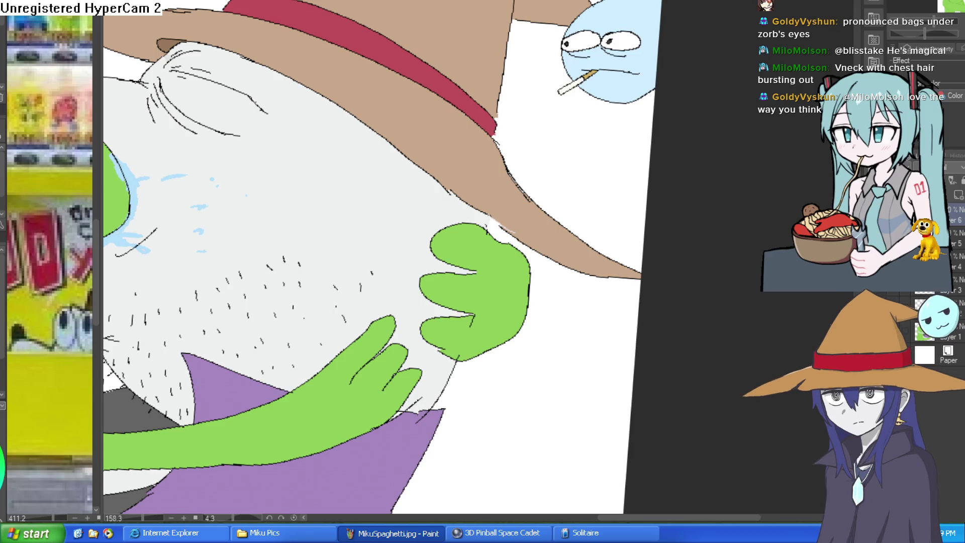
pyautogui.moveTo(418, 190)
pyautogui.mouseDown()
pyautogui.moveTo(462, 178)
pyautogui.moveTo(471, 189)
pyautogui.mouseUp()
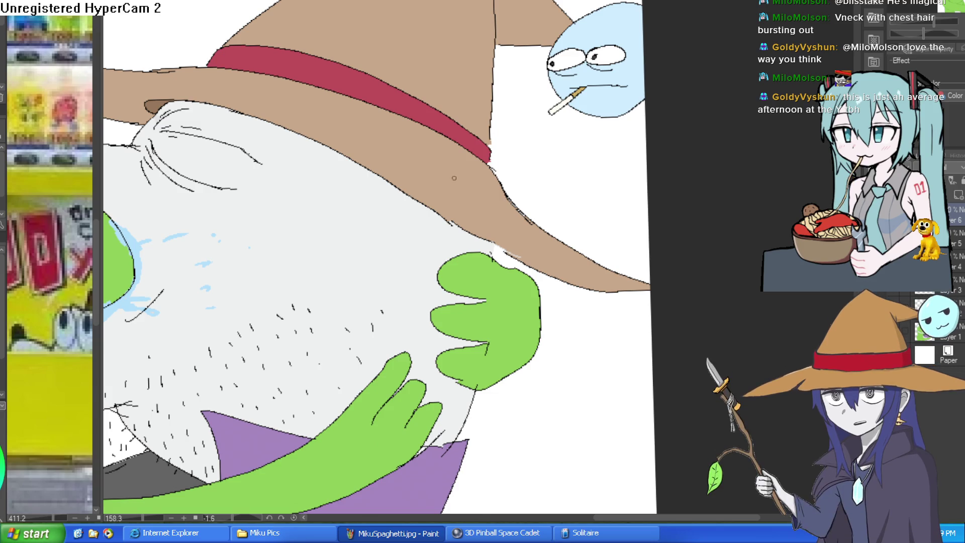
pyautogui.scroll(-4, 462, 215)
pyautogui.scroll(2, 617, 188)
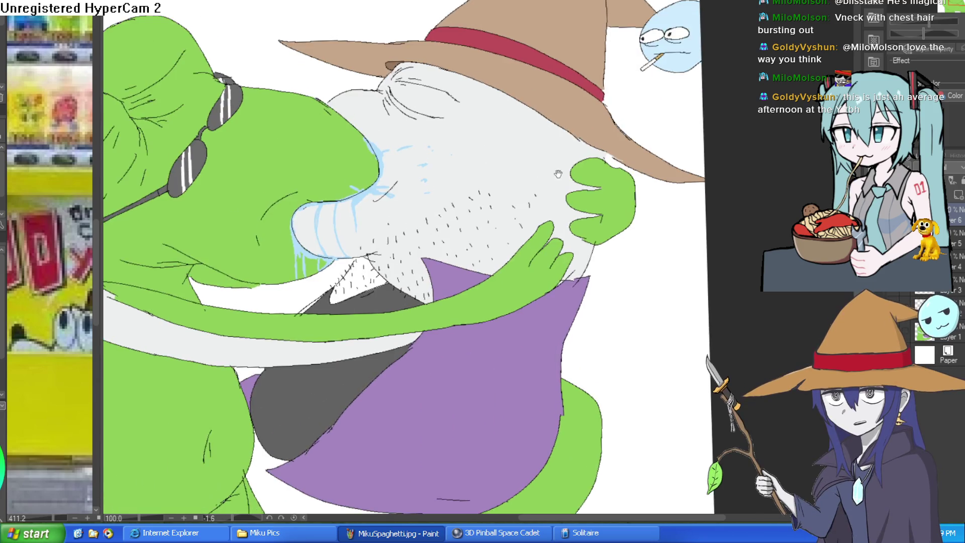
pyautogui.scroll(-3, 618, 188)
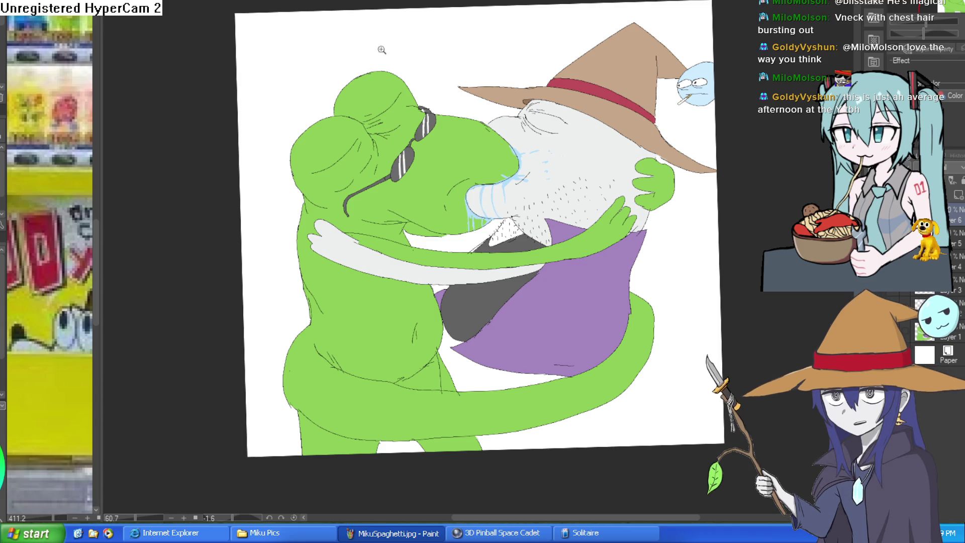
pyautogui.scroll(5, 386, 113)
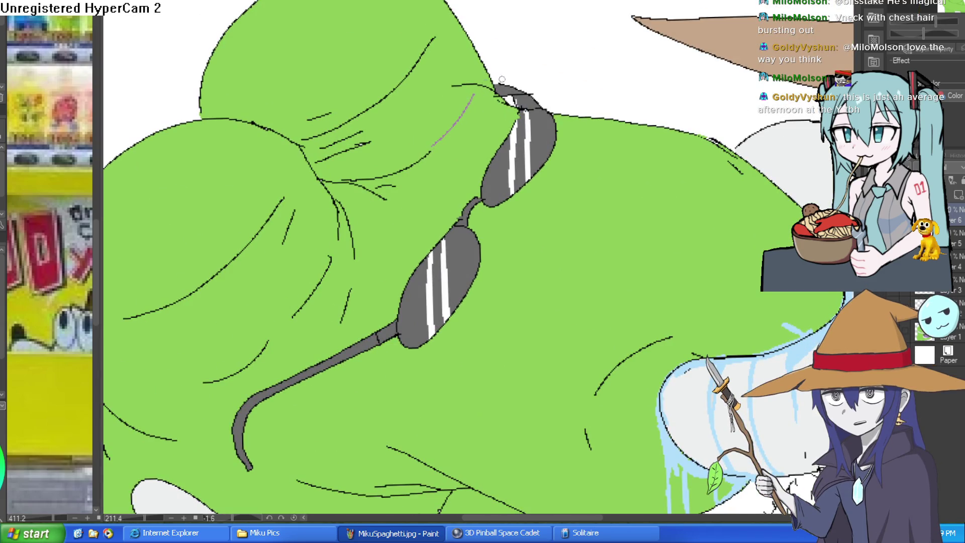
# Step: Fill the upper head bulge purple and draw purple lines closing the bulge outlines
pyautogui.moveTo(482, 99); pyautogui.dragTo(485, 93)
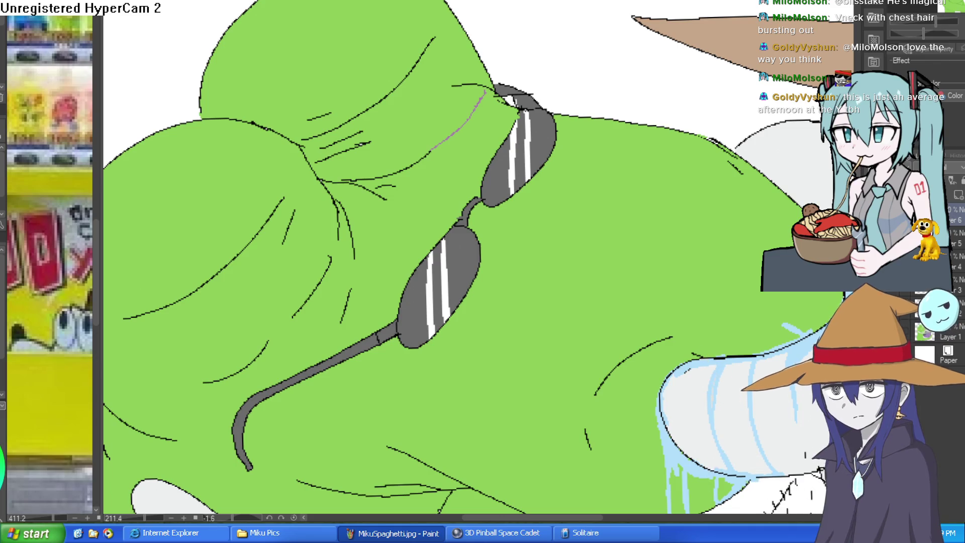
pyautogui.click(446, 80)
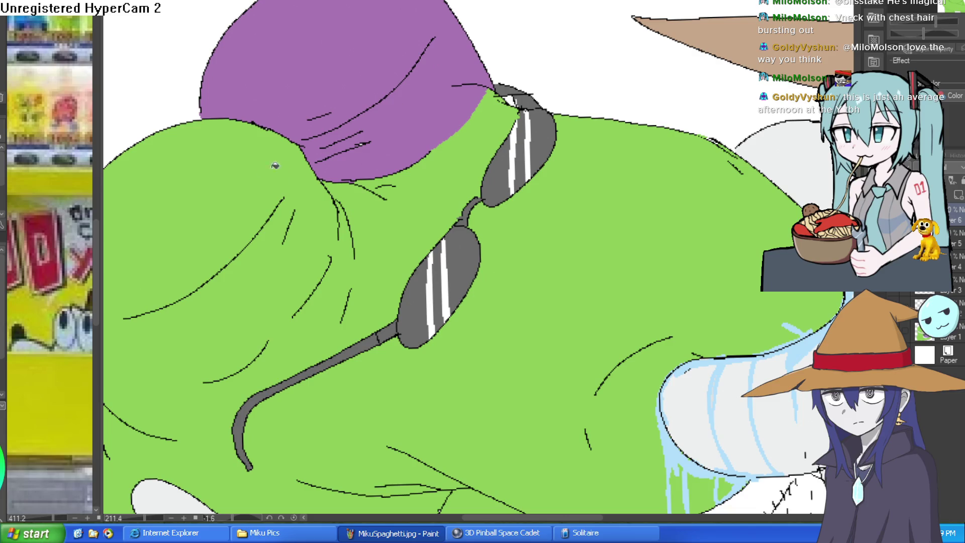
pyautogui.moveTo(297, 225); pyautogui.dragTo(342, 157)
pyautogui.scroll(3, 389, 144)
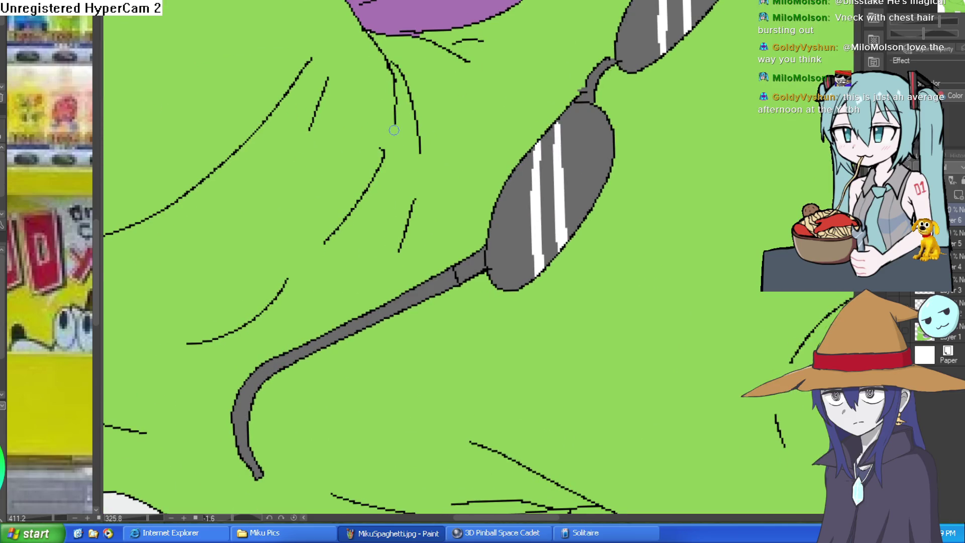
pyautogui.moveTo(393, 177); pyautogui.dragTo(473, 92)
pyautogui.moveTo(413, 135)
pyautogui.mouseDown()
pyautogui.moveTo(372, 181)
pyautogui.moveTo(459, 129)
pyautogui.mouseUp()
pyautogui.moveTo(377, 172); pyautogui.dragTo(226, 187)
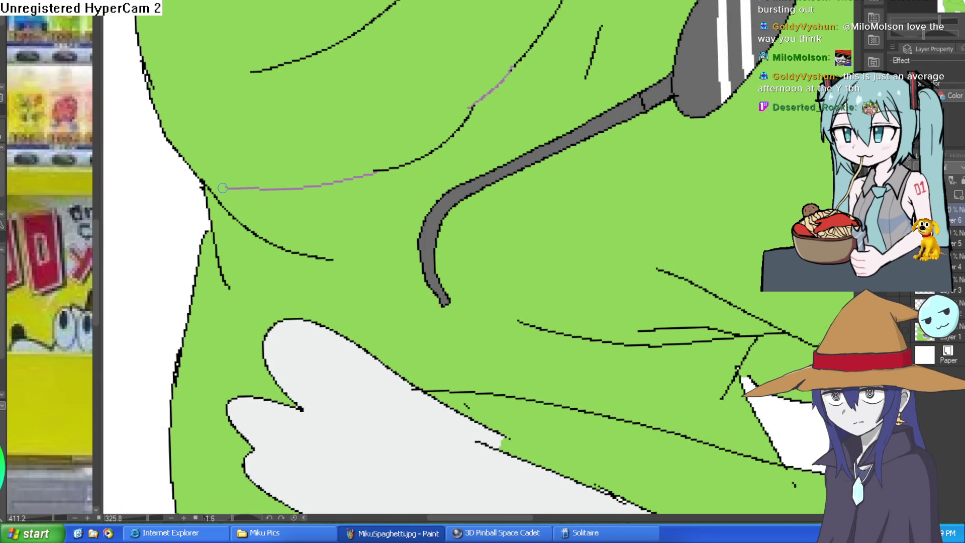
pyautogui.scroll(-6, 328, 133)
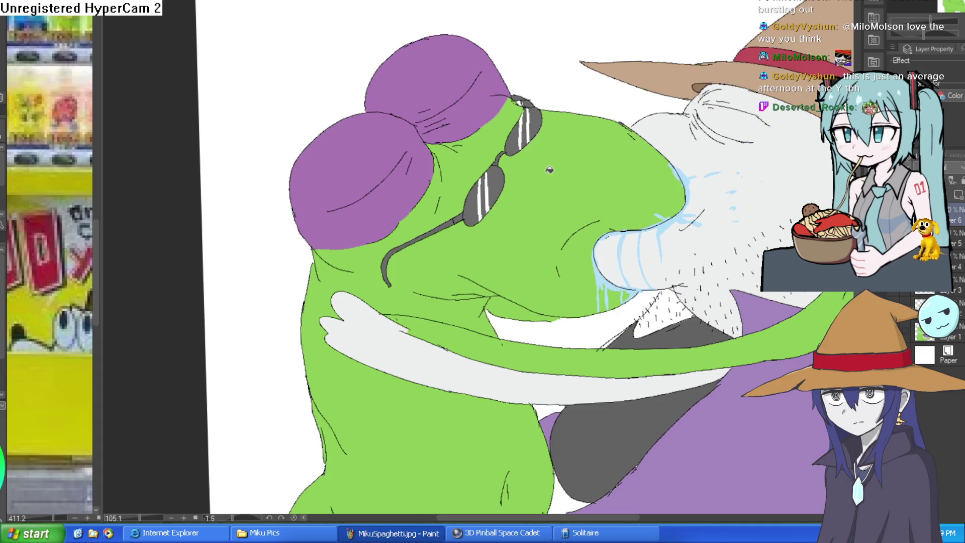
# Step: Undo the purple fills and retry the upper bulge, undoing a fill that flooded the body
pyautogui.hotkey('ctrl', 'z')
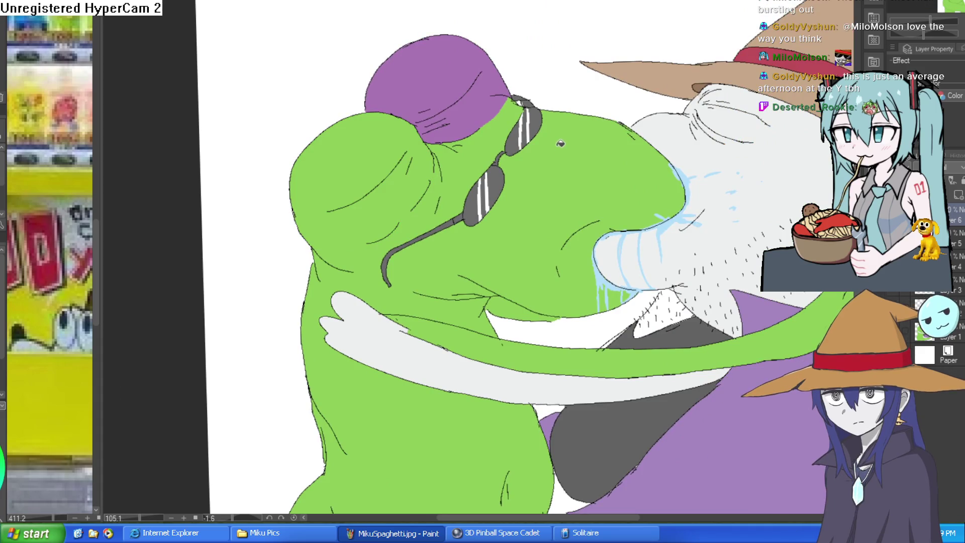
pyautogui.hotkey('ctrl', 'z')
pyautogui.click(481, 100)
pyautogui.click(374, 199)
pyautogui.hotkey('ctrl', 'z')
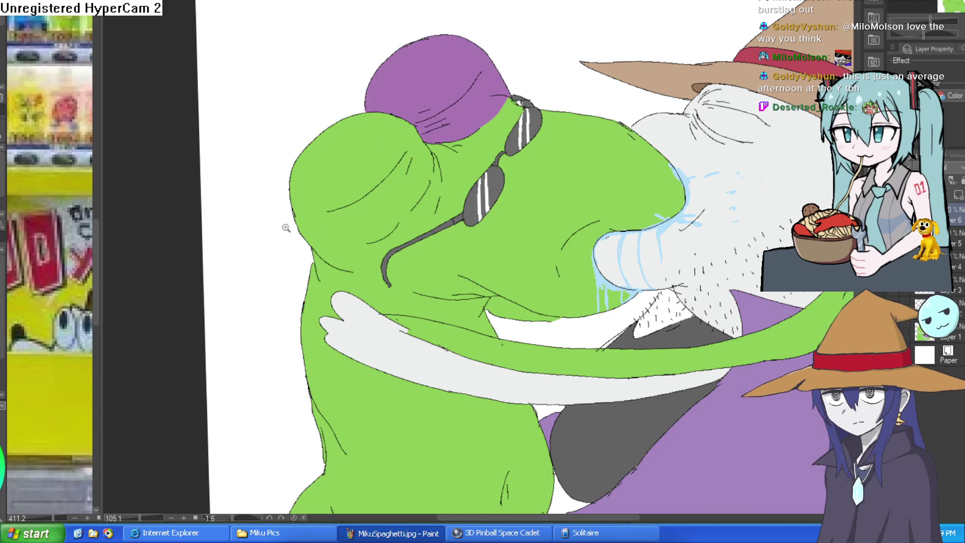
pyautogui.scroll(5, 378, 228)
# Step: Close gaps in the lower bulge outline and fill it purple, retrying after a leak
pyautogui.moveTo(476, 173); pyautogui.dragTo(442, 204)
pyautogui.moveTo(334, 275); pyautogui.dragTo(254, 312)
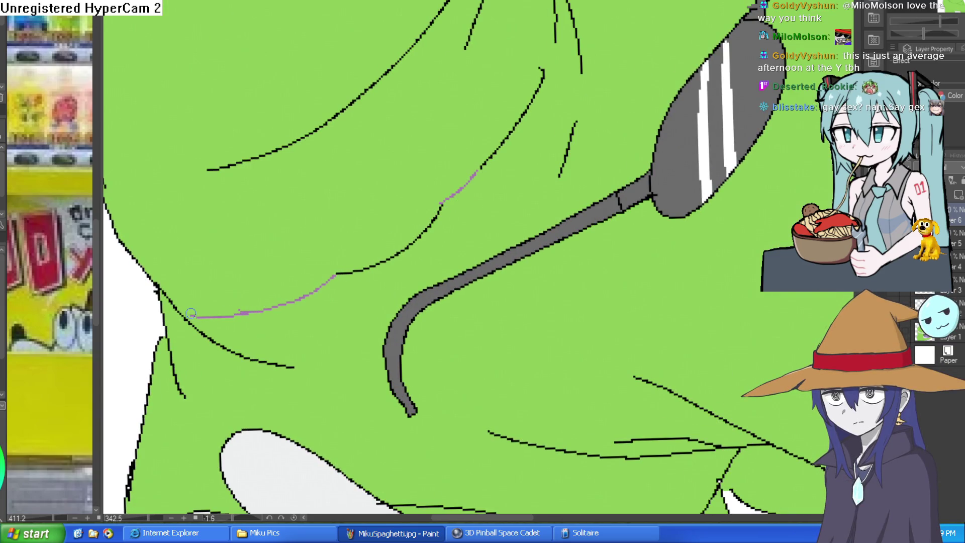
pyautogui.press('g')
pyautogui.click(304, 227)
pyautogui.hotkey('ctrl', 'z')
pyautogui.click(514, 78)
pyautogui.scroll(-10, 579, 139)
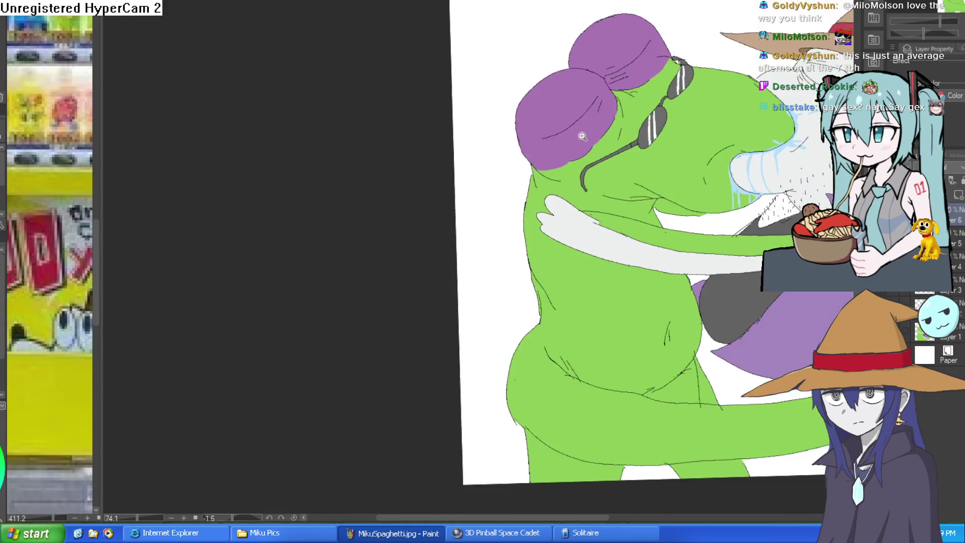
# Step: Add and redraw light-blue drool strokes by the nose where the lizard and wizard kiss
pyautogui.moveTo(579, 139)
pyautogui.mouseDown()
pyautogui.moveTo(727, 149)
pyautogui.moveTo(646, 149)
pyautogui.mouseUp()
pyautogui.scroll(8, 613, 65)
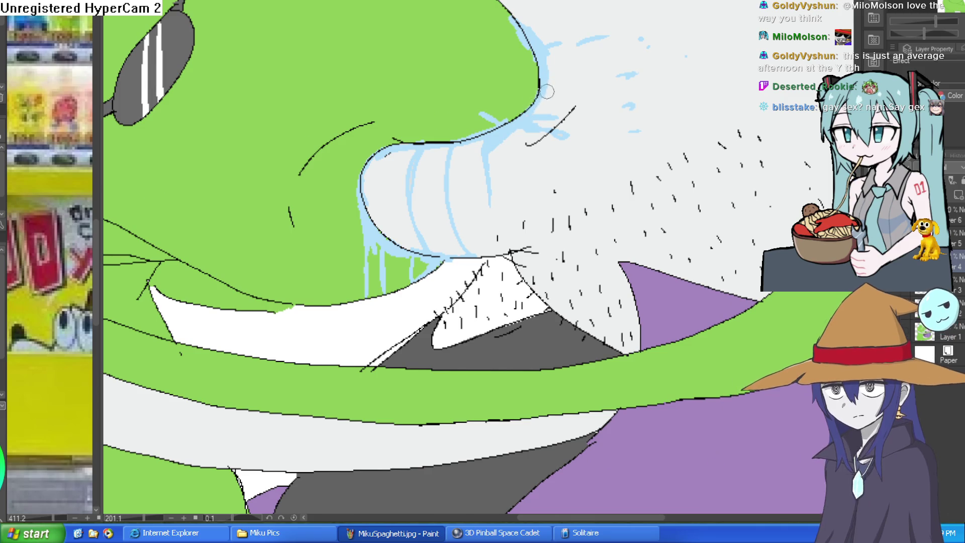
pyautogui.moveTo(526, 115); pyautogui.dragTo(488, 104)
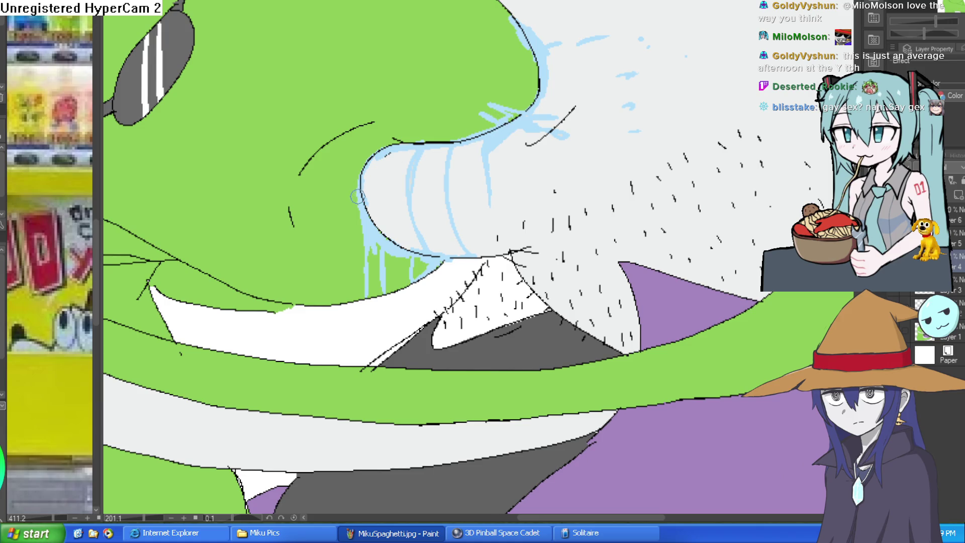
pyautogui.scroll(-10, 431, 195)
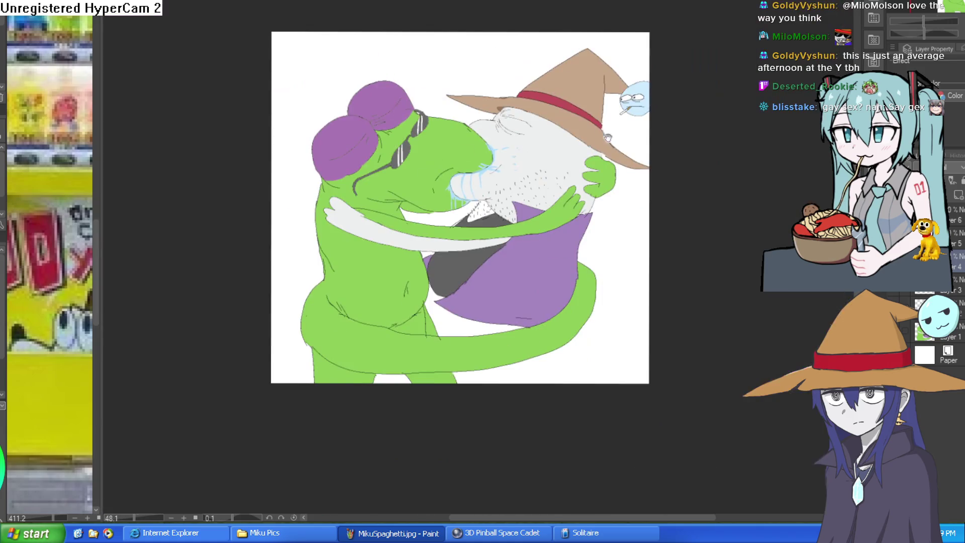
pyautogui.scroll(10, 390, 171)
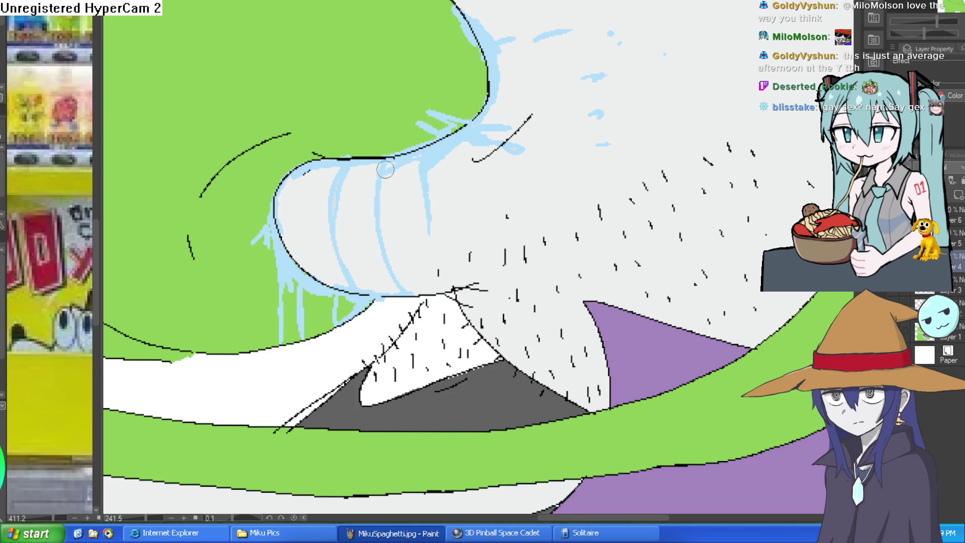
pyautogui.moveTo(379, 183); pyautogui.dragTo(359, 221)
pyautogui.hotkey('ctrl', 'z')
pyautogui.moveTo(348, 175); pyautogui.dragTo(370, 238)
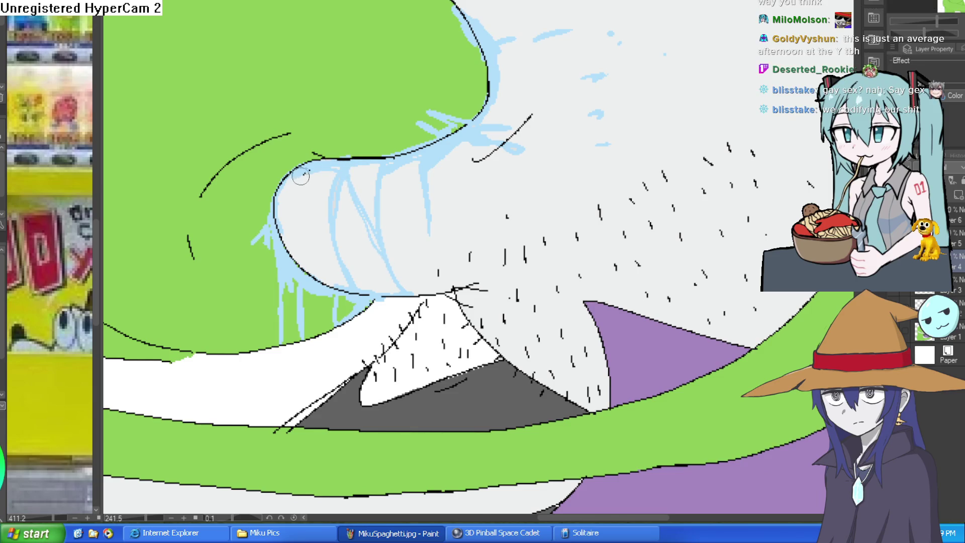
# Step: Fit the whole drawing in view, add a new empty layer and select the lizard's green areas
pyautogui.hotkey('ctrl', '0')
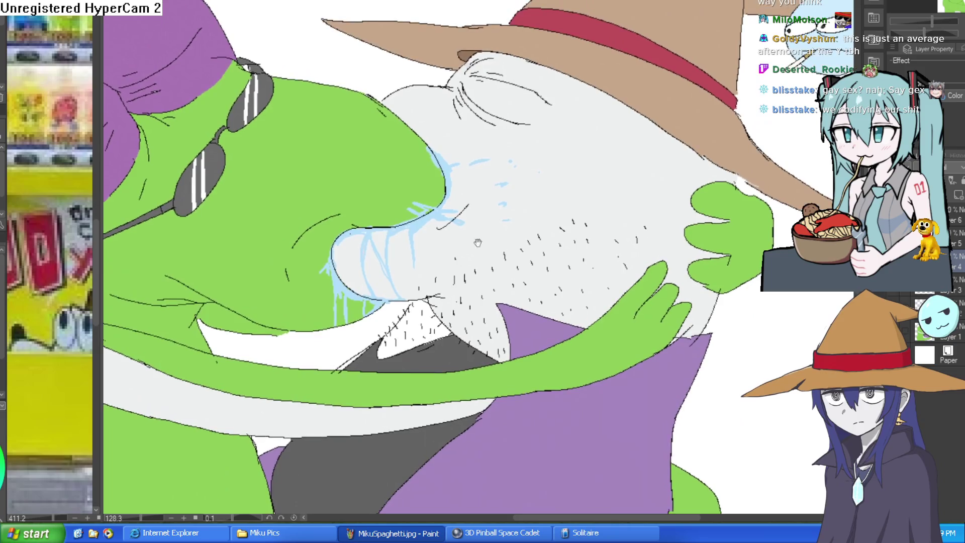
pyautogui.moveTo(536, 213); pyautogui.dragTo(544, 207)
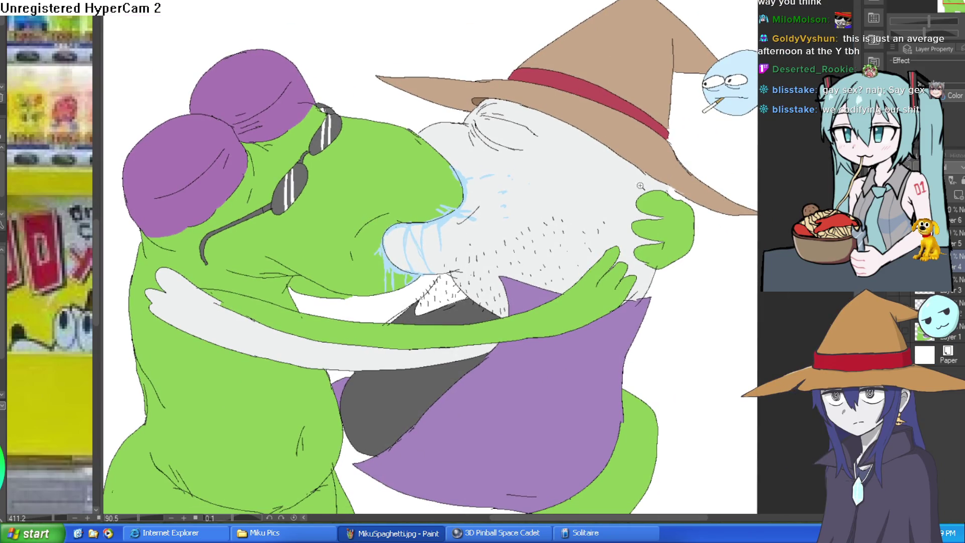
pyautogui.scroll(-3, 638, 185)
pyautogui.scroll(3, 449, 187)
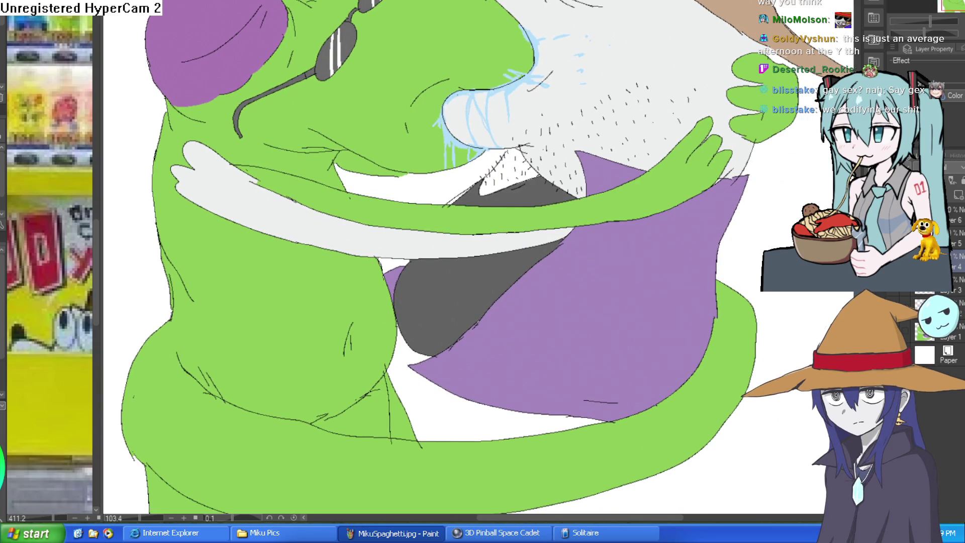
pyautogui.moveTo(521, 219); pyautogui.dragTo(511, 243)
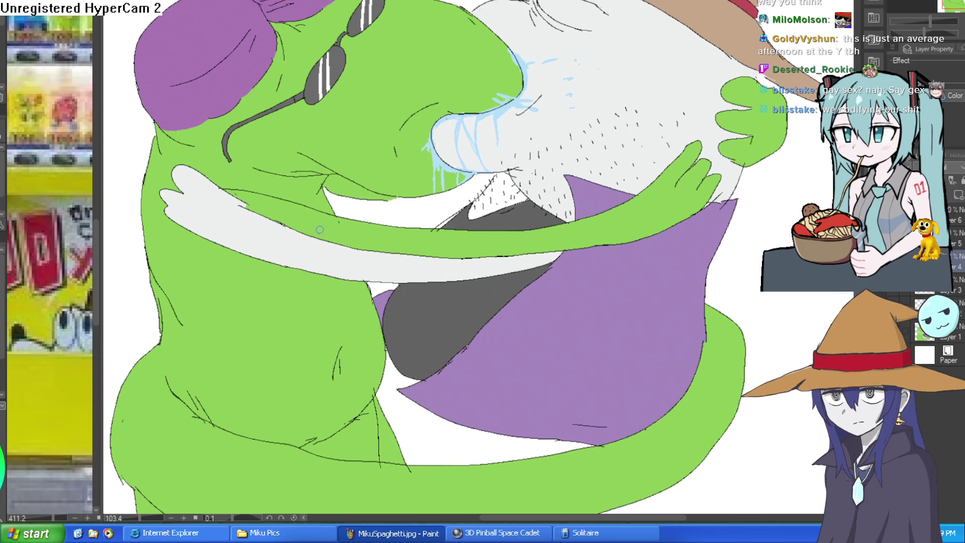
pyautogui.hotkey('ctrl', 'shift', 'n')
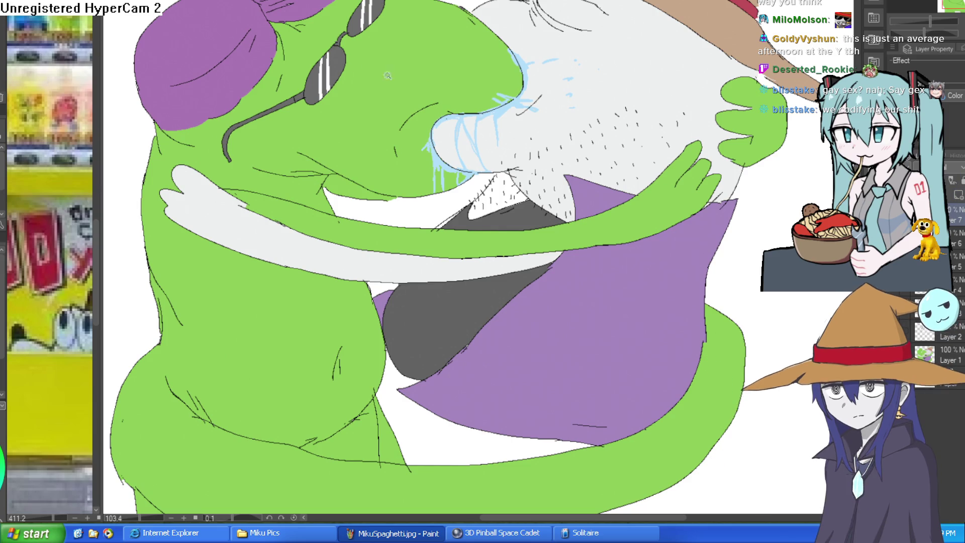
pyautogui.keyDown('ctrl'); pyautogui.click(924, 355); pyautogui.keyUp('ctrl')
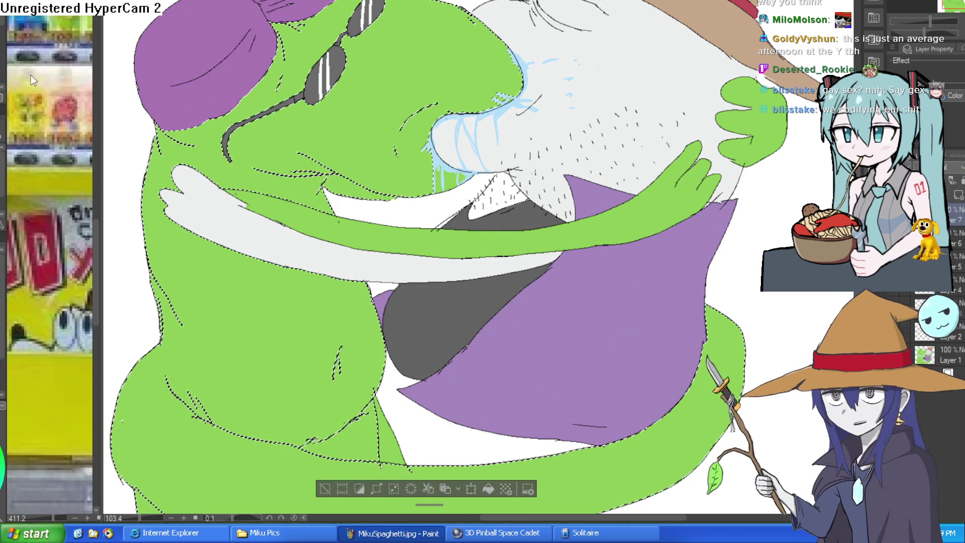
# Step: Try yellow strokes along the lizard's mouth and jaw, undoing each misstroke
pyautogui.scroll(2, 534, 89)
pyautogui.scroll(-3, 534, 89)
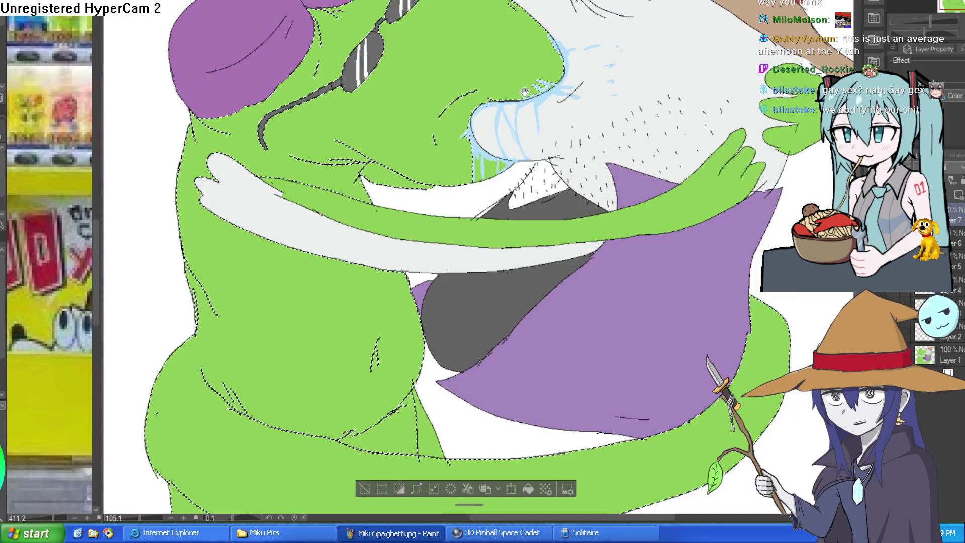
pyautogui.moveTo(547, 100); pyautogui.dragTo(512, 99)
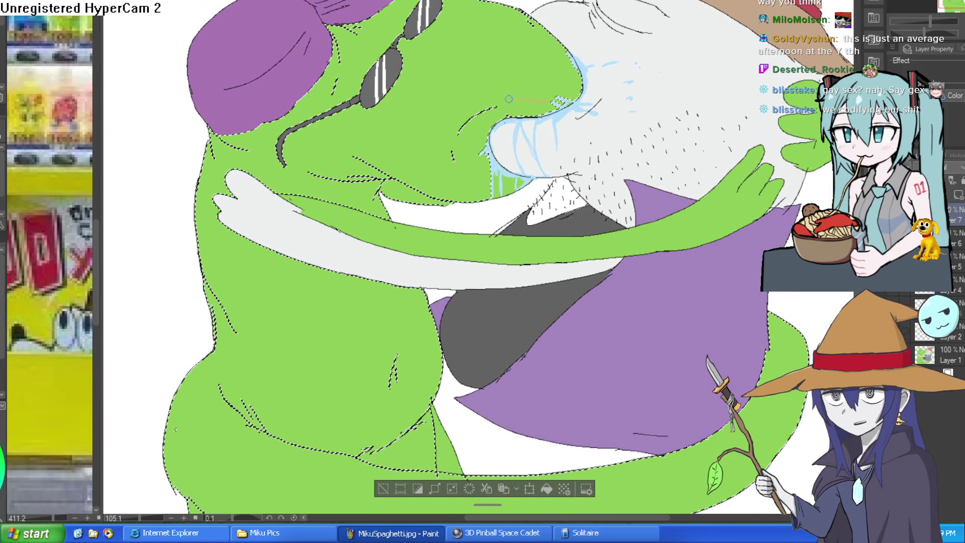
pyautogui.hotkey('ctrl', 'z')
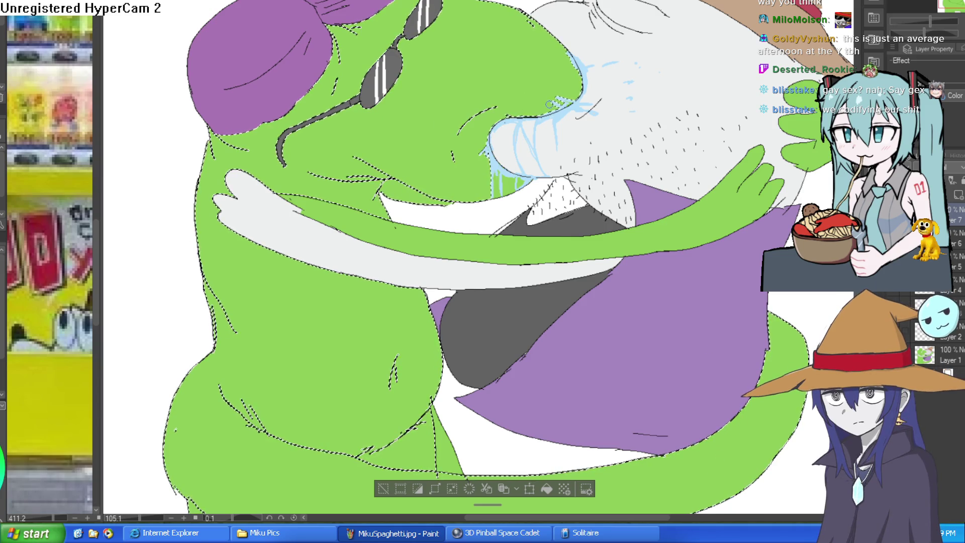
pyautogui.moveTo(553, 106); pyautogui.dragTo(414, 99)
pyautogui.hotkey('ctrl', 'z')
pyautogui.moveTo(450, 95); pyautogui.dragTo(373, 142)
pyautogui.moveTo(385, 176)
pyautogui.mouseDown()
pyautogui.moveTo(375, 120)
pyautogui.moveTo(363, 150)
pyautogui.mouseUp()
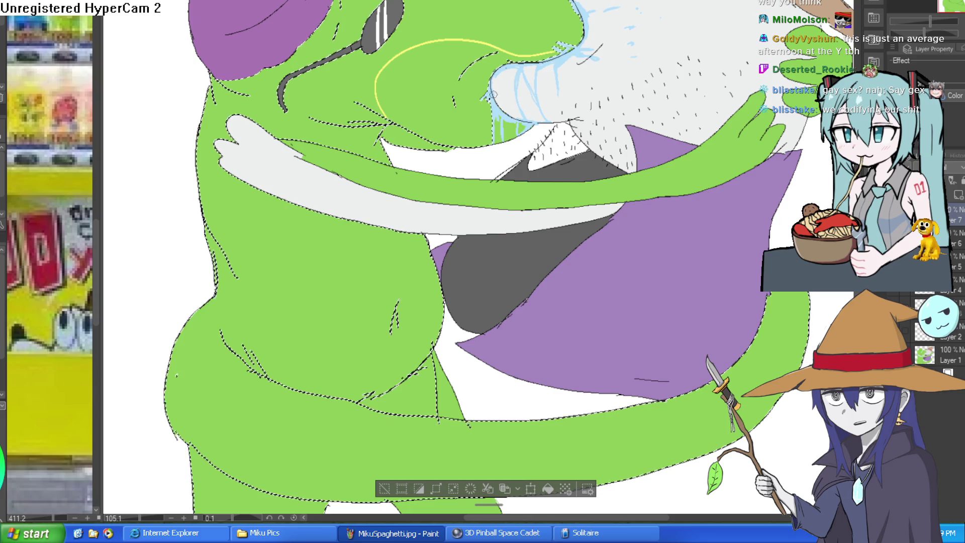
pyautogui.hotkey('ctrl', 'z')
pyautogui.hotkey('ctrl', 'z')
pyautogui.hotkey('ctrl', 'z')
pyautogui.scroll(2, 579, 41)
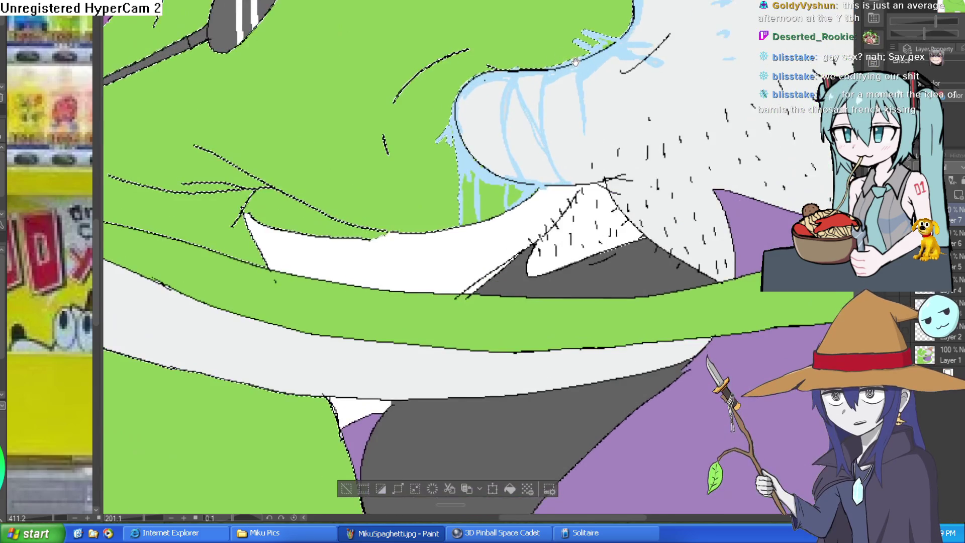
pyautogui.moveTo(494, 30)
pyautogui.mouseDown()
pyautogui.moveTo(362, 35)
pyautogui.moveTo(307, 96)
pyautogui.mouseUp()
pyautogui.hotkey('ctrl', 'z')
# Step: Outline the area under the lizard's jaw and down its throat, and fill it yellow
pyautogui.scroll(-2, 625, 30)
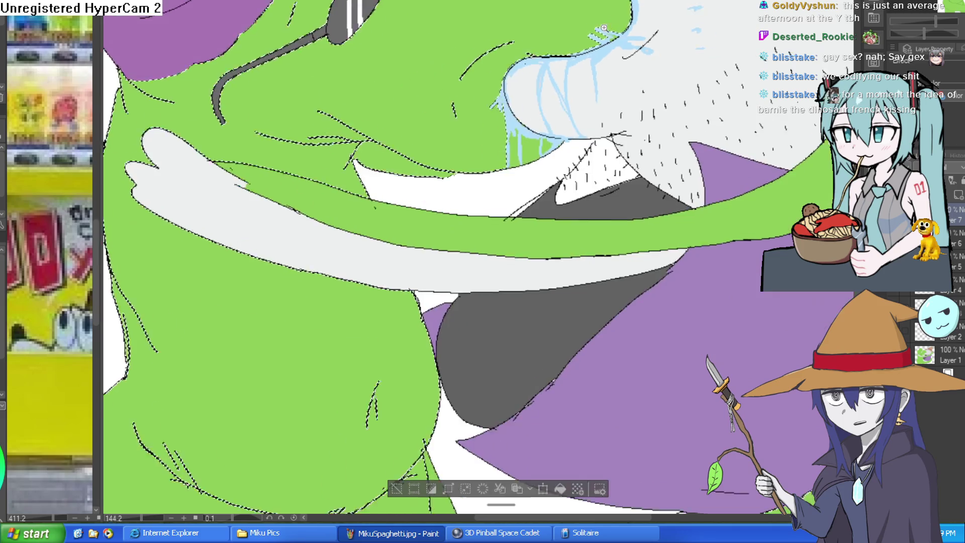
pyautogui.scroll(1, 625, 30)
pyautogui.moveTo(631, 5)
pyautogui.mouseDown()
pyautogui.moveTo(548, 33)
pyautogui.moveTo(412, 28)
pyautogui.mouseUp()
pyautogui.moveTo(315, 84); pyautogui.dragTo(311, 114)
pyautogui.moveTo(334, 144)
pyautogui.mouseDown()
pyautogui.moveTo(412, 196)
pyautogui.moveTo(490, 166)
pyautogui.moveTo(578, 45)
pyautogui.moveTo(611, 41)
pyautogui.mouseUp()
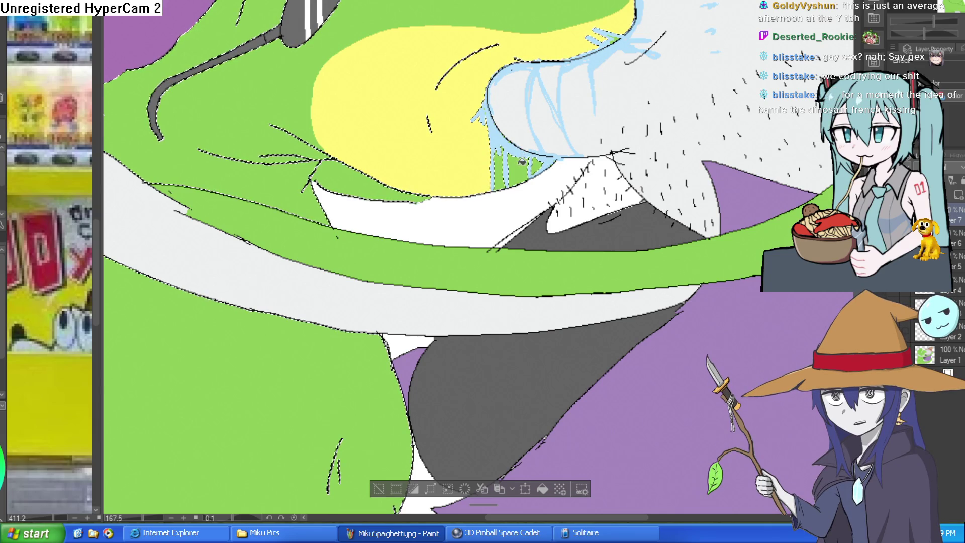
# Step: Fill the lizard's belly with the same pale yellow
pyautogui.scroll(-4, 523, 159)
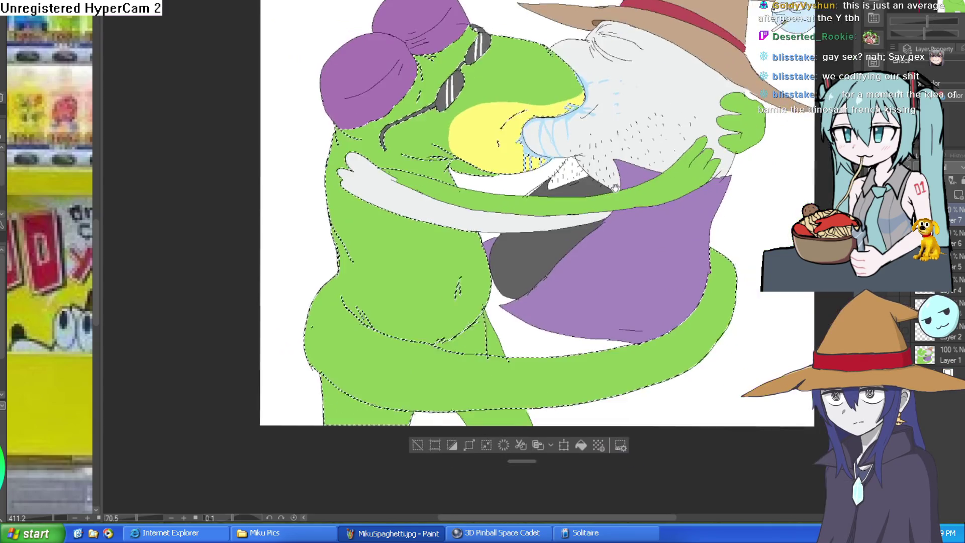
pyautogui.scroll(-3, 420, 95)
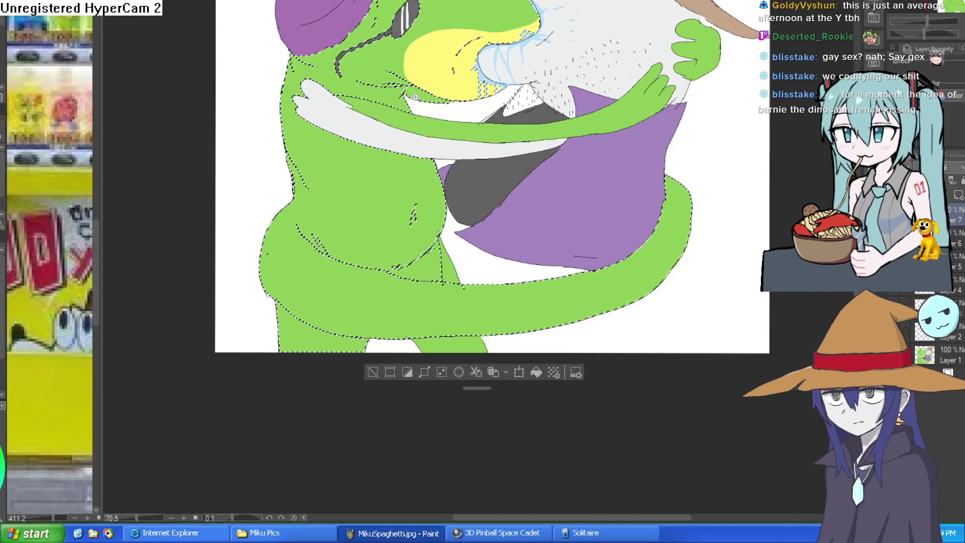
pyautogui.scroll(4, 420, 94)
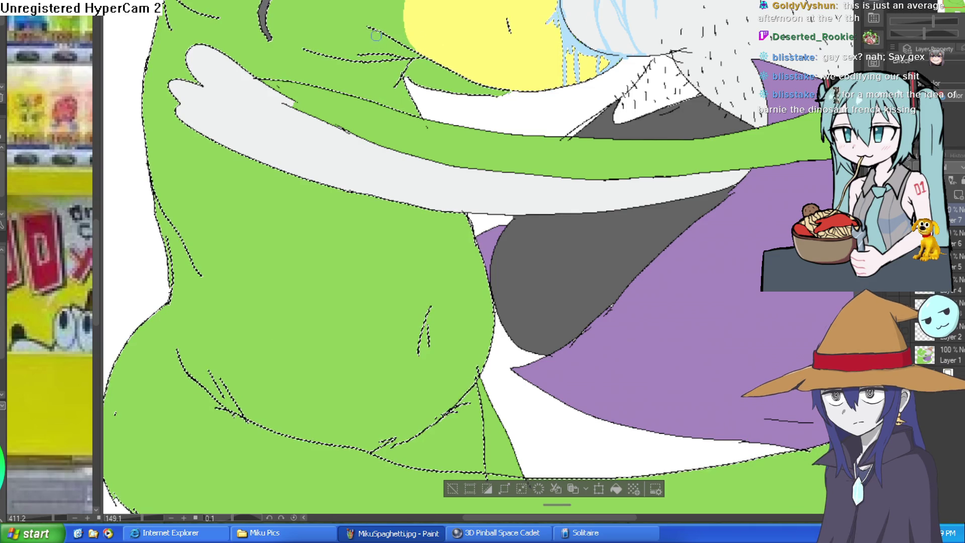
pyautogui.scroll(-3, 405, 233)
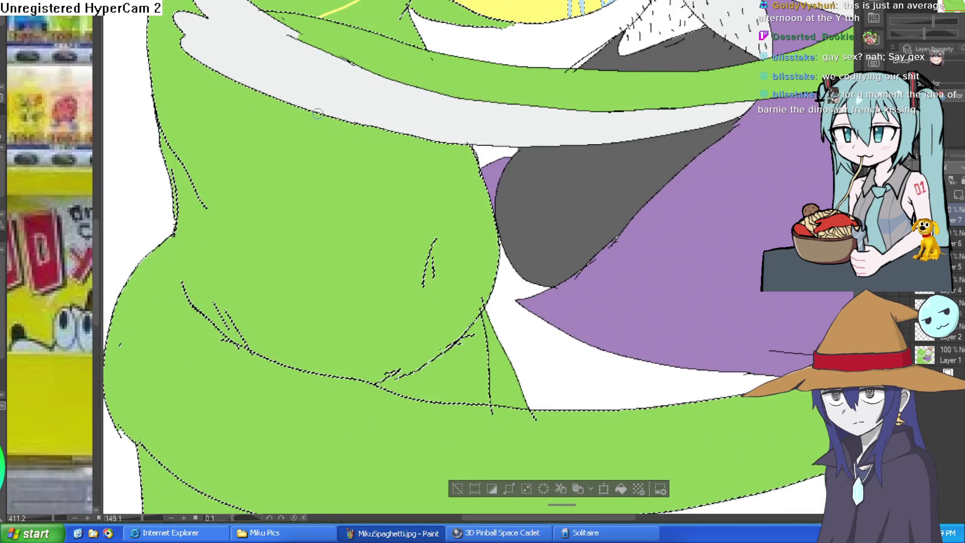
pyautogui.scroll(-1, 289, 115)
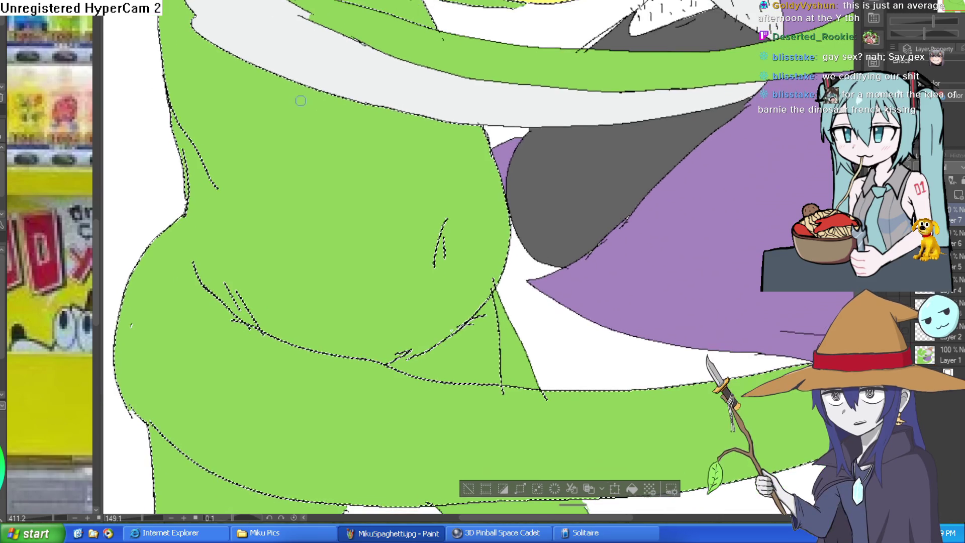
pyautogui.moveTo(287, 78)
pyautogui.mouseDown()
pyautogui.moveTo(226, 280)
pyautogui.moveTo(325, 250)
pyautogui.moveTo(349, 261)
pyautogui.moveTo(423, 217)
pyautogui.mouseUp()
# Step: Fit the canvas with Ctrl+0, then view at 100% centred on the kissing faces
pyautogui.scroll(4, 424, 216)
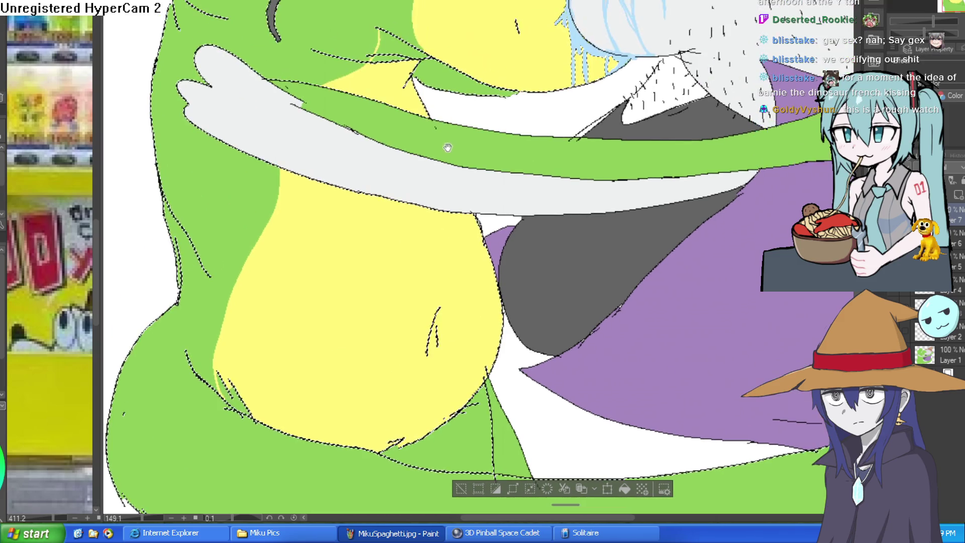
pyautogui.scroll(-4, 553, 101)
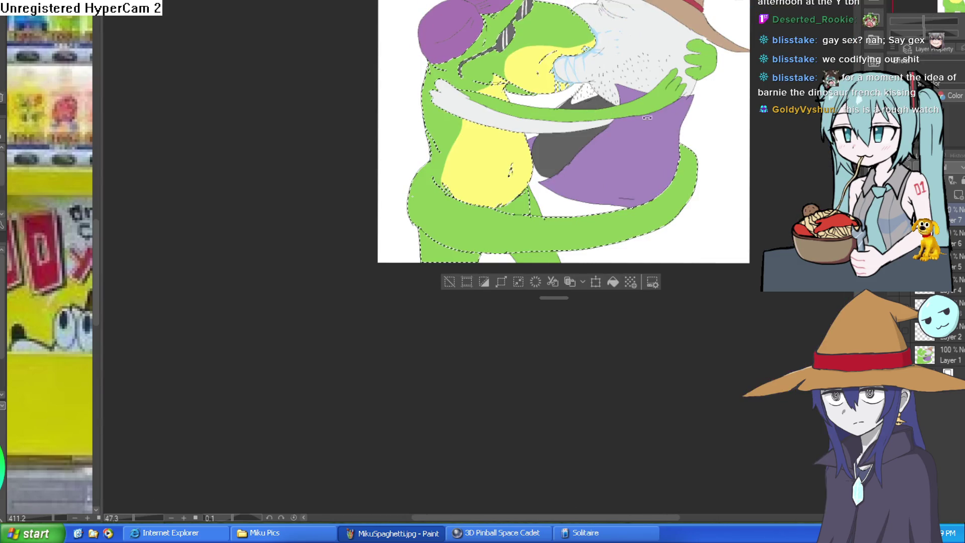
pyautogui.scroll(3, 674, 196)
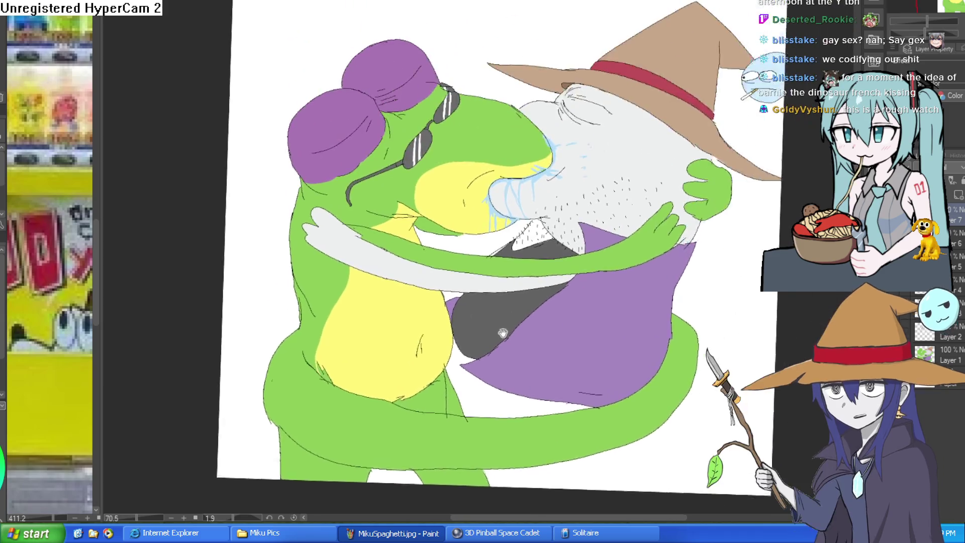
pyautogui.scroll(-2, 649, 233)
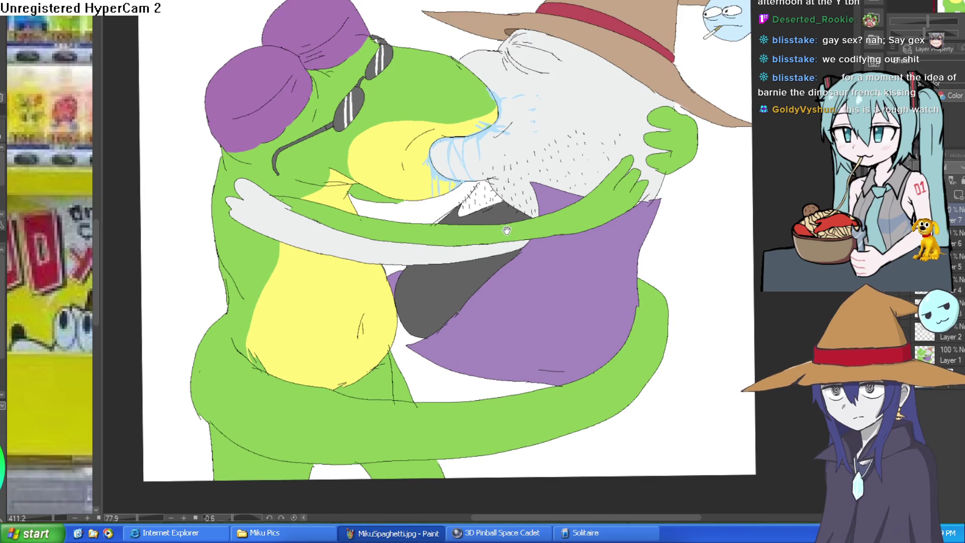
pyautogui.scroll(-1, 498, 234)
pyautogui.moveTo(528, 228)
pyautogui.mouseDown()
pyautogui.moveTo(561, 203)
pyautogui.moveTo(530, 246)
pyautogui.mouseUp()
pyautogui.hotkey('ctrl', '0')
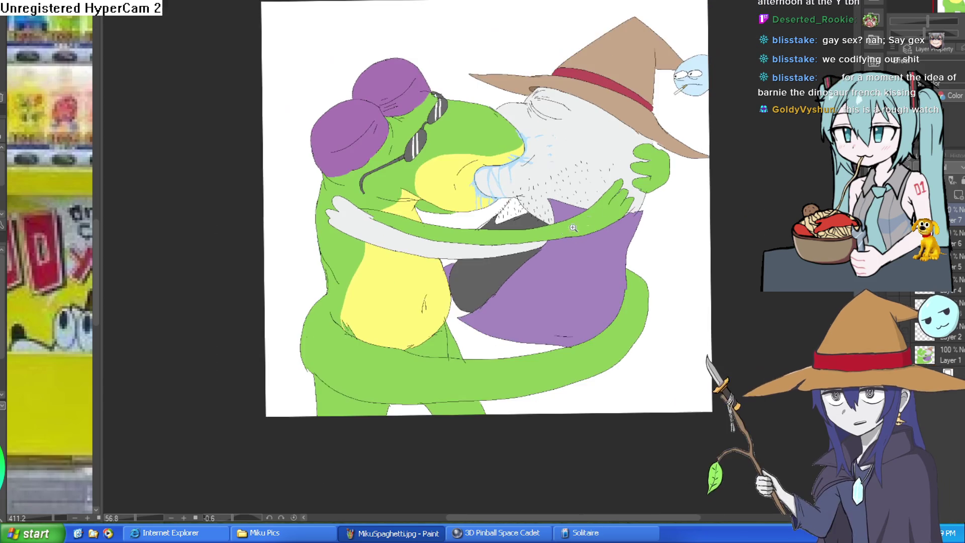
pyautogui.hotkey('ctrl', 'alt', '0')
pyautogui.moveTo(306, 258); pyautogui.dragTo(243, 298)
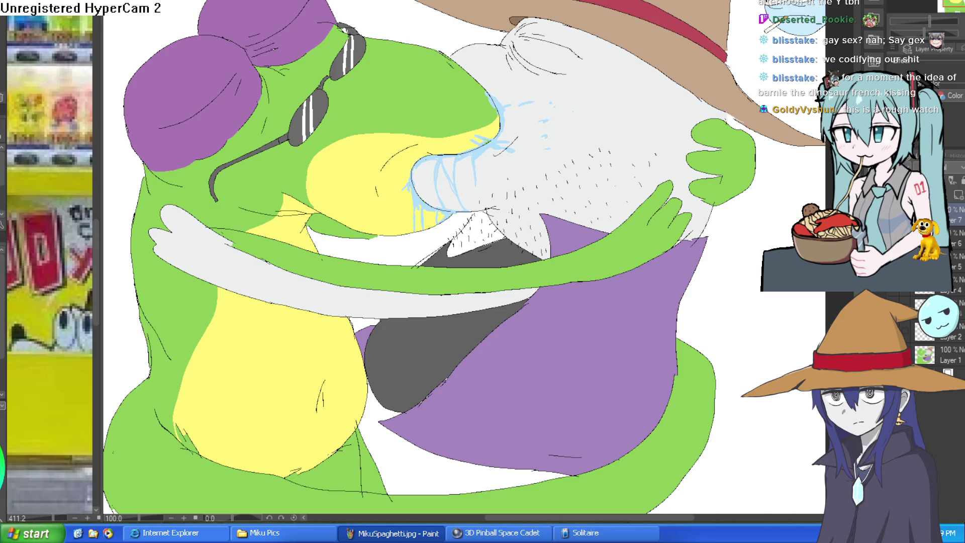
# Step: Select the wizard's white face and paint grey strokes along the hairline and eyelid
pyautogui.click(612, 126)
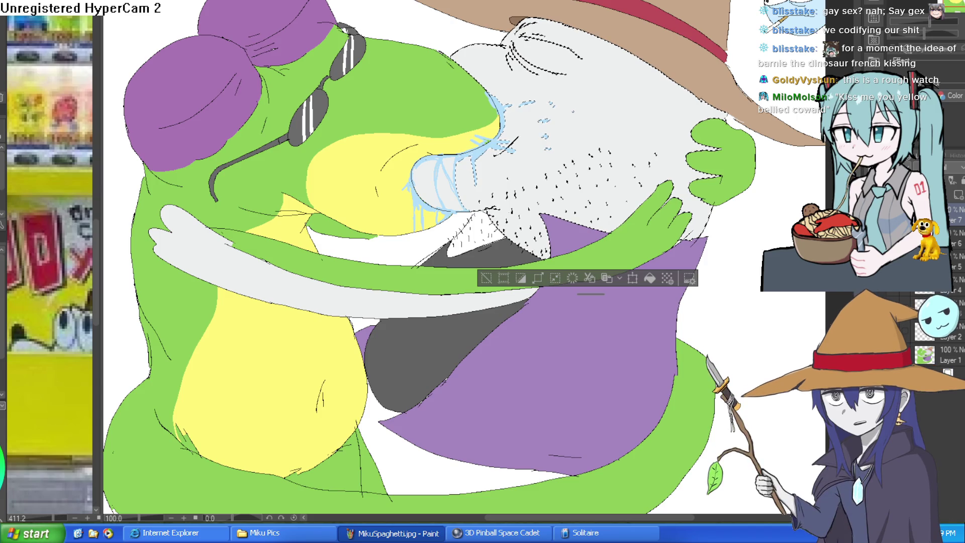
pyautogui.moveTo(531, 107); pyautogui.dragTo(601, 74)
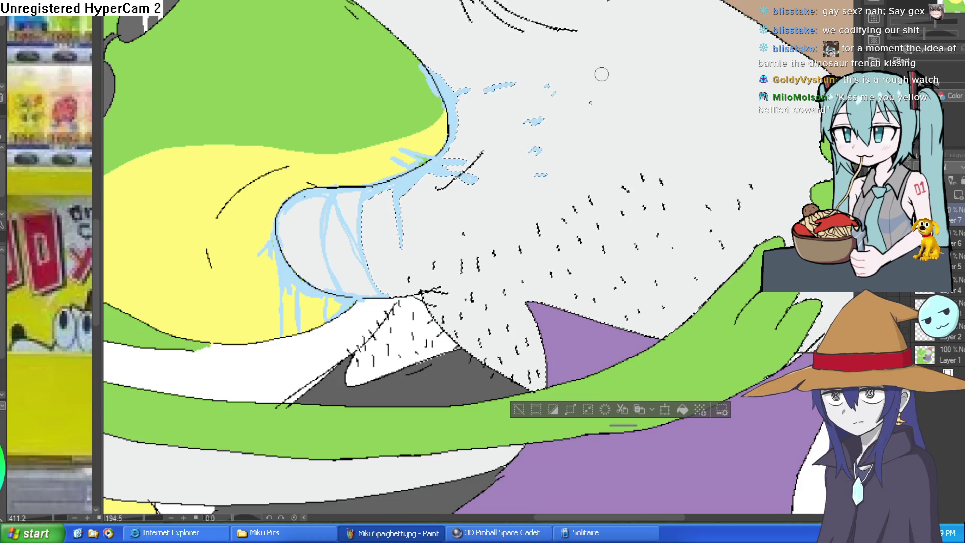
pyautogui.moveTo(602, 74); pyautogui.dragTo(446, 107)
pyautogui.moveTo(381, 64); pyautogui.dragTo(430, 139)
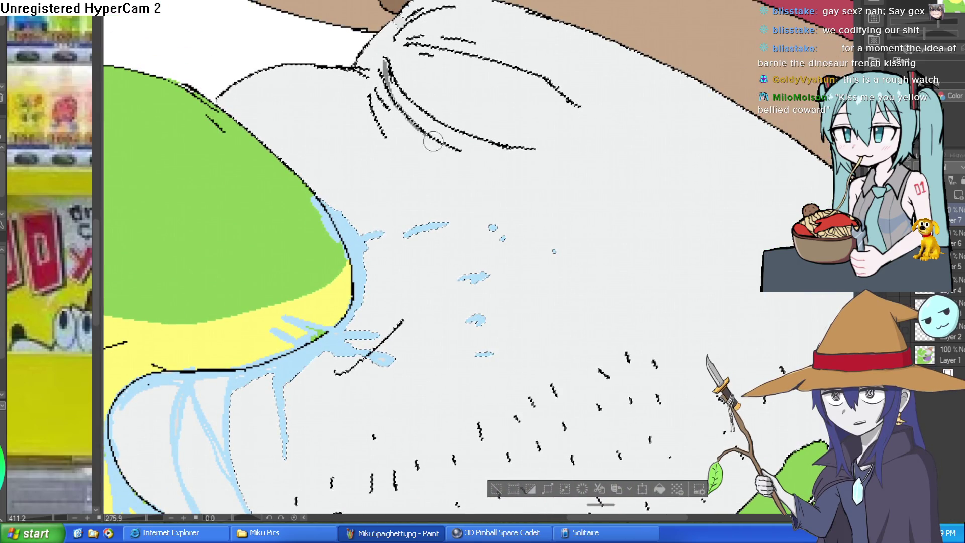
pyautogui.moveTo(513, 160); pyautogui.dragTo(556, 149)
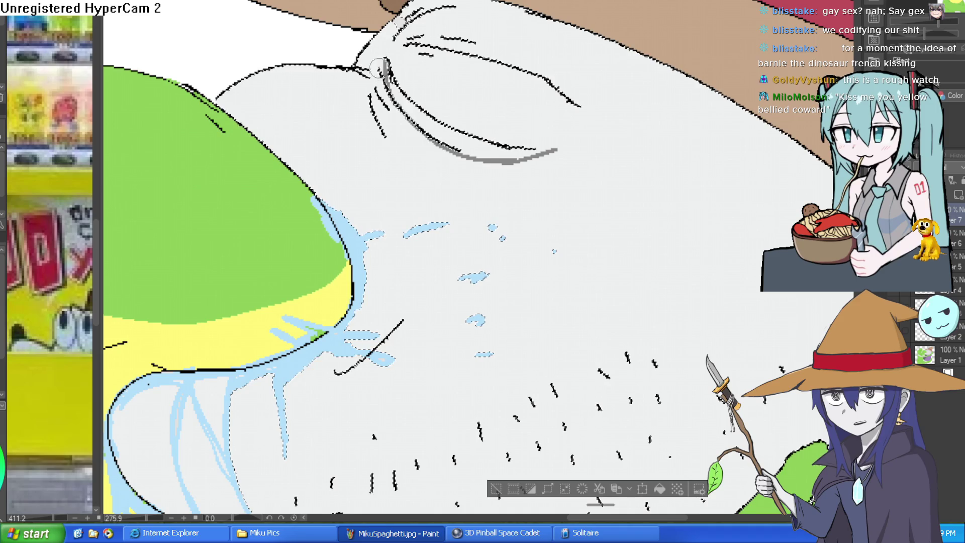
# Step: Rotate the canvas and shade the face's top and right edges grey under the hat brim
pyautogui.moveTo(392, 136); pyautogui.dragTo(349, 53)
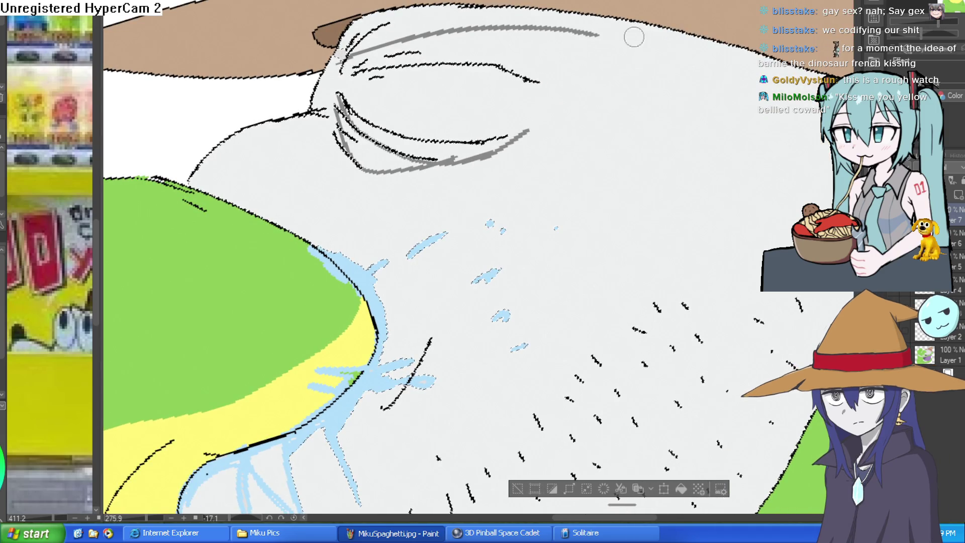
pyautogui.moveTo(605, 63)
pyautogui.mouseDown()
pyautogui.moveTo(477, 75)
pyautogui.moveTo(347, 116)
pyautogui.mouseUp()
pyautogui.moveTo(301, 82)
pyautogui.mouseDown()
pyautogui.moveTo(204, 208)
pyautogui.moveTo(397, 118)
pyautogui.moveTo(642, 37)
pyautogui.mouseUp()
pyautogui.moveTo(671, 73); pyautogui.dragTo(724, 61)
pyautogui.moveTo(812, 126); pyautogui.dragTo(686, 125)
pyautogui.moveTo(651, 98); pyautogui.dragTo(665, 105)
pyautogui.moveTo(729, 140); pyautogui.dragTo(738, 169)
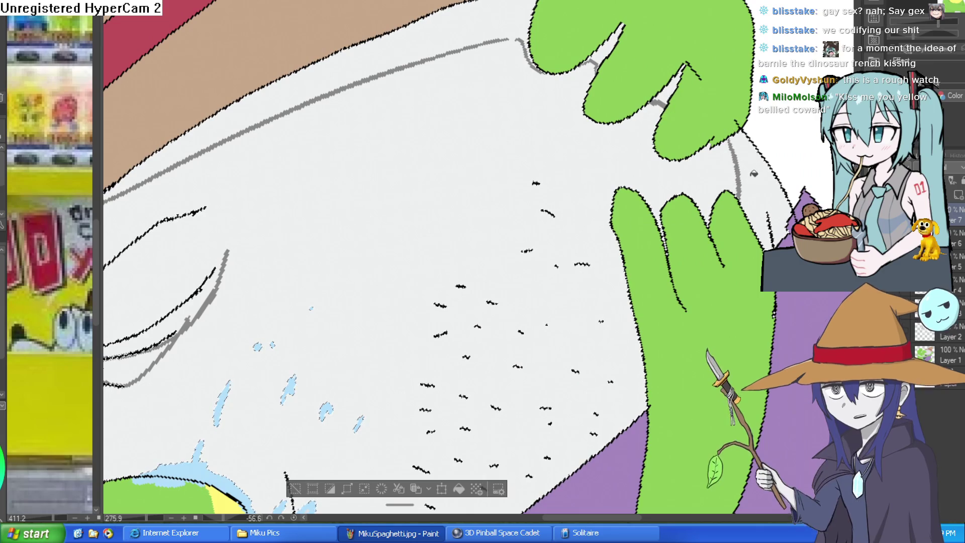
# Step: Fill the remaining gaps along the wizard's face edge with grey
pyautogui.click(754, 174)
pyautogui.click(670, 88)
pyautogui.click(610, 45)
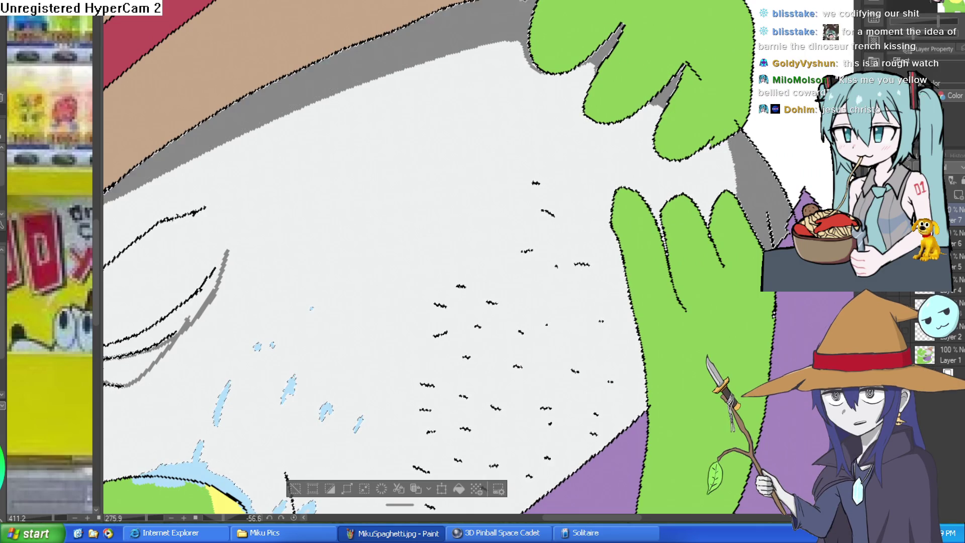
pyautogui.scroll(-5, 609, 45)
pyautogui.scroll(5, 508, 100)
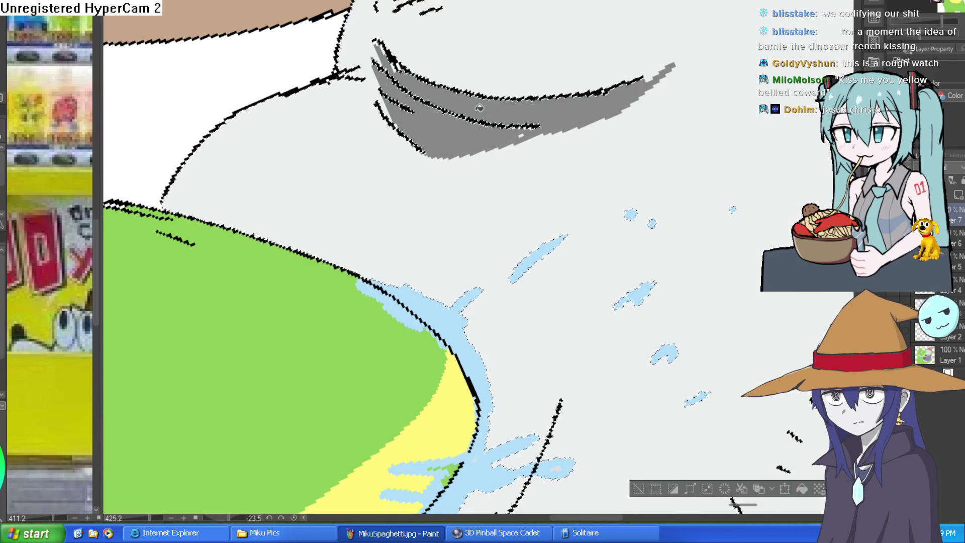
pyautogui.scroll(-3, 707, 109)
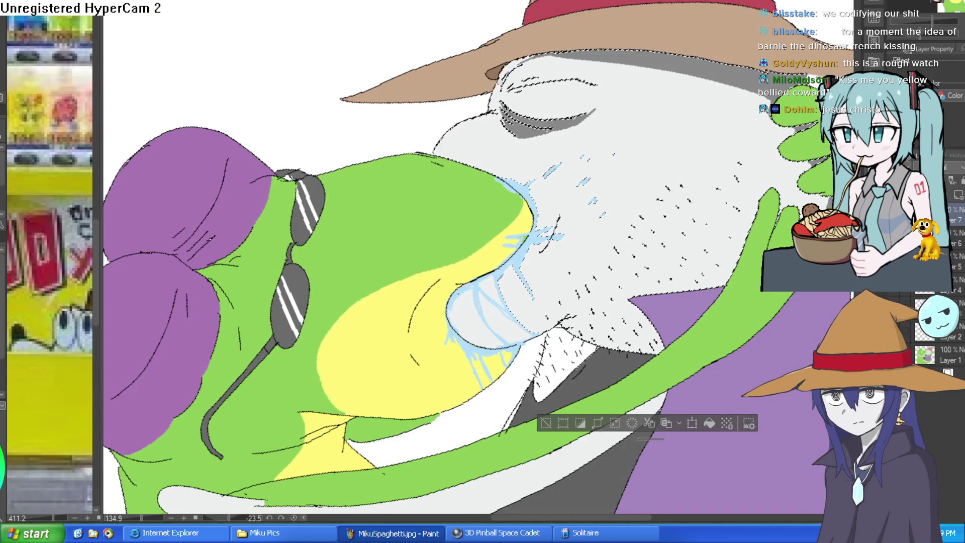
# Step: Recolour the lizard's yellow face and belly fill to light yellow-green
pyautogui.click(948, 372)
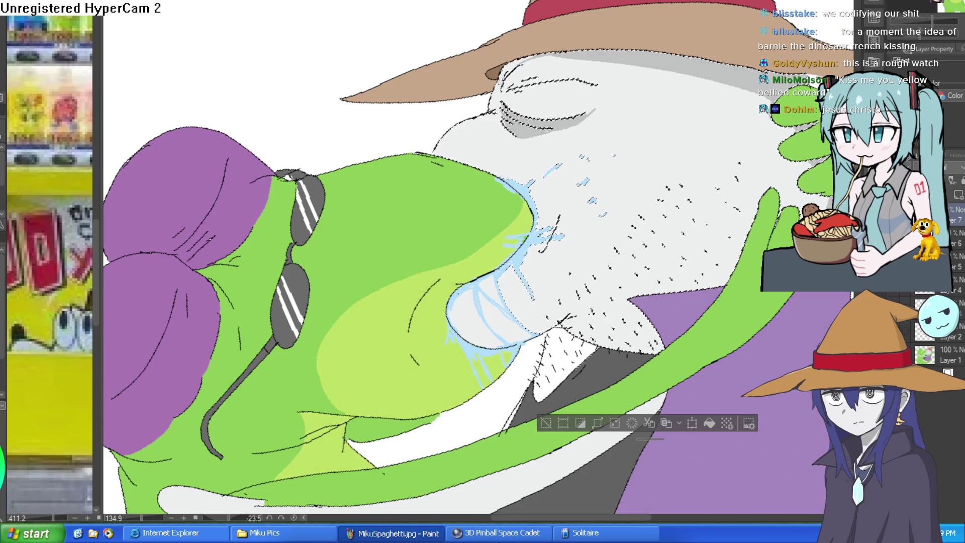
pyautogui.scroll(-5, 539, 340)
pyautogui.moveTo(507, 322); pyautogui.dragTo(538, 341)
# Step: Zoom out to show the whole drawing and straighten the canvas rotation
pyautogui.scroll(5, 473, 321)
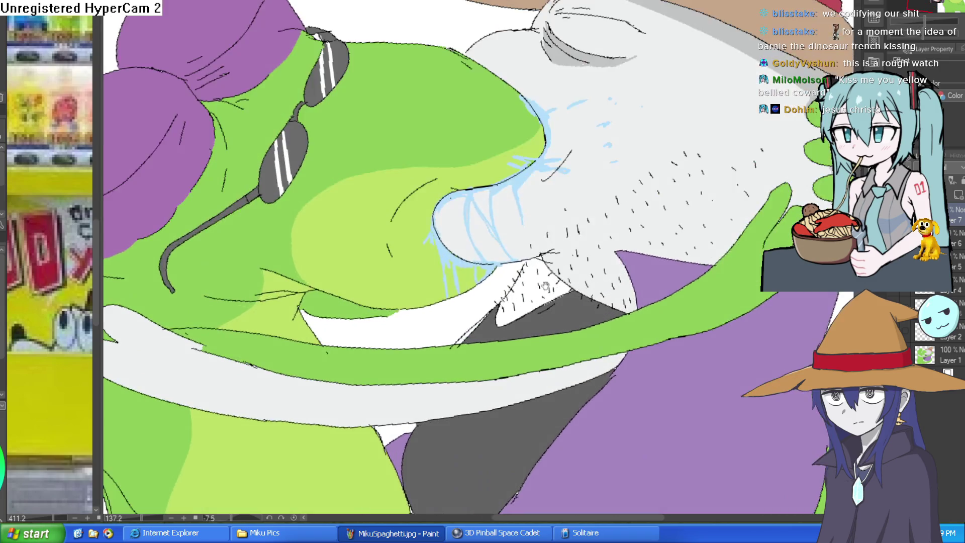
pyautogui.scroll(-3, 717, 300)
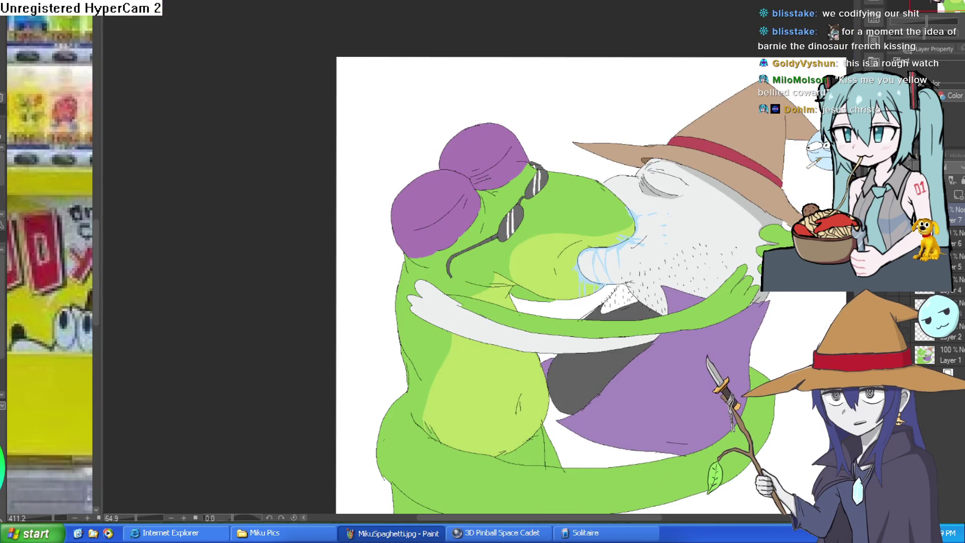
pyautogui.scroll(6, 699, 210)
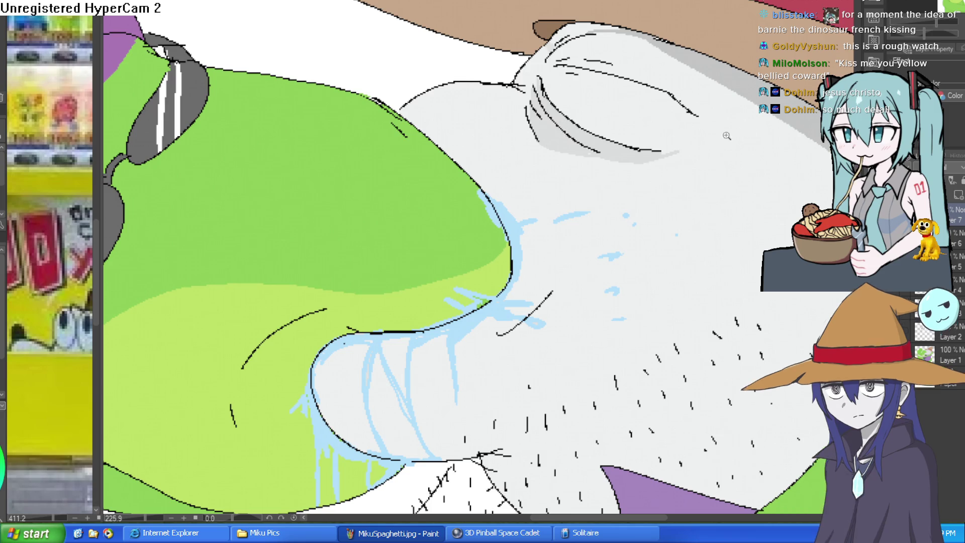
pyautogui.scroll(-6, 564, 116)
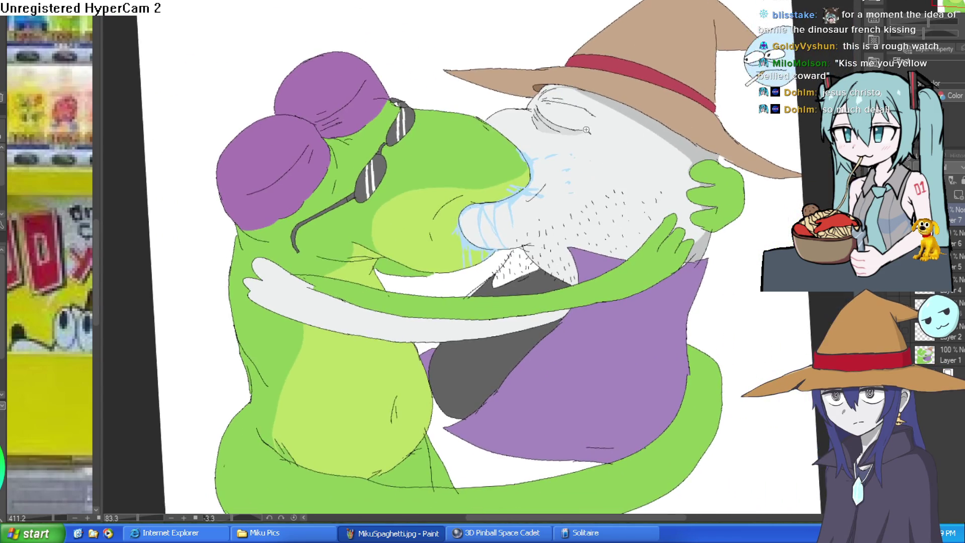
pyautogui.scroll(5, 669, 186)
pyautogui.scroll(-5, 648, 200)
pyautogui.scroll(-4, 647, 200)
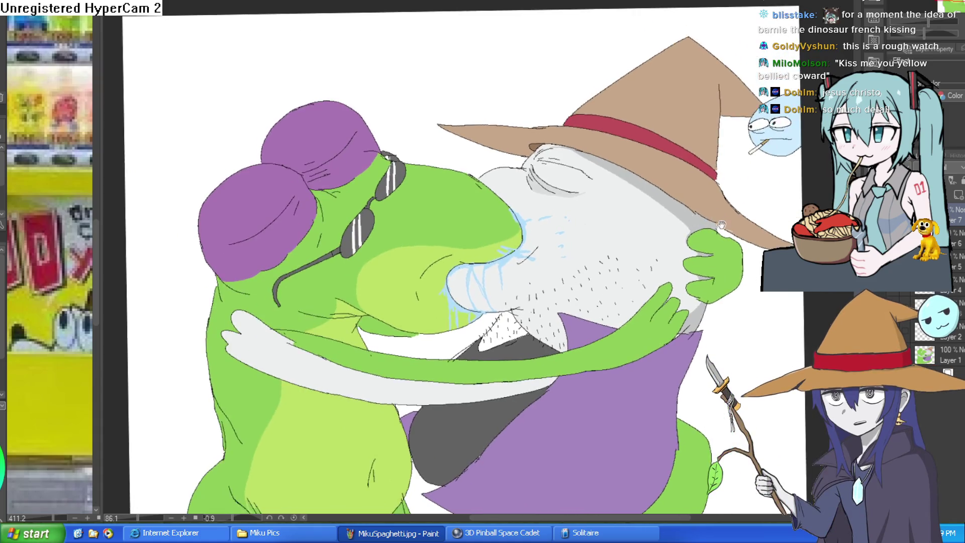
pyautogui.scroll(-3, 696, 184)
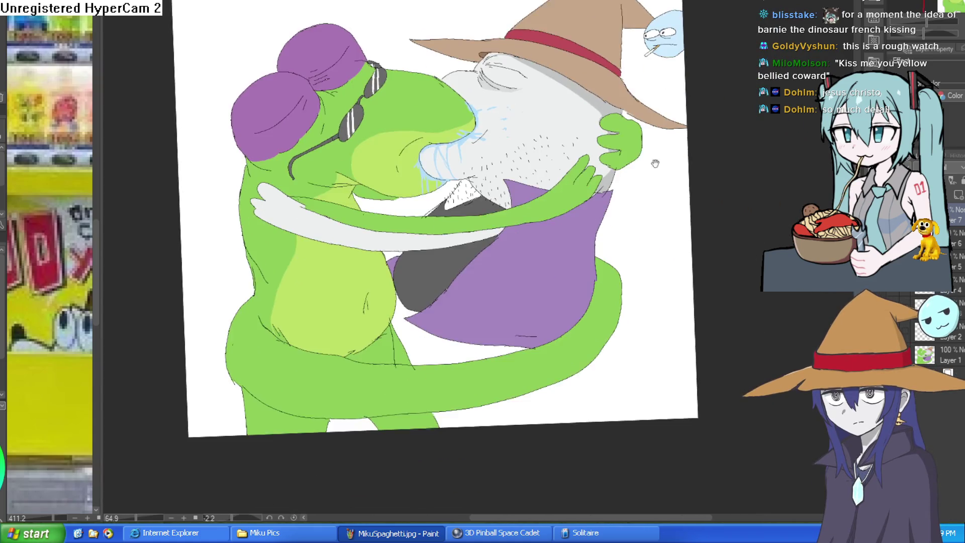
pyautogui.scroll(-2, 611, 157)
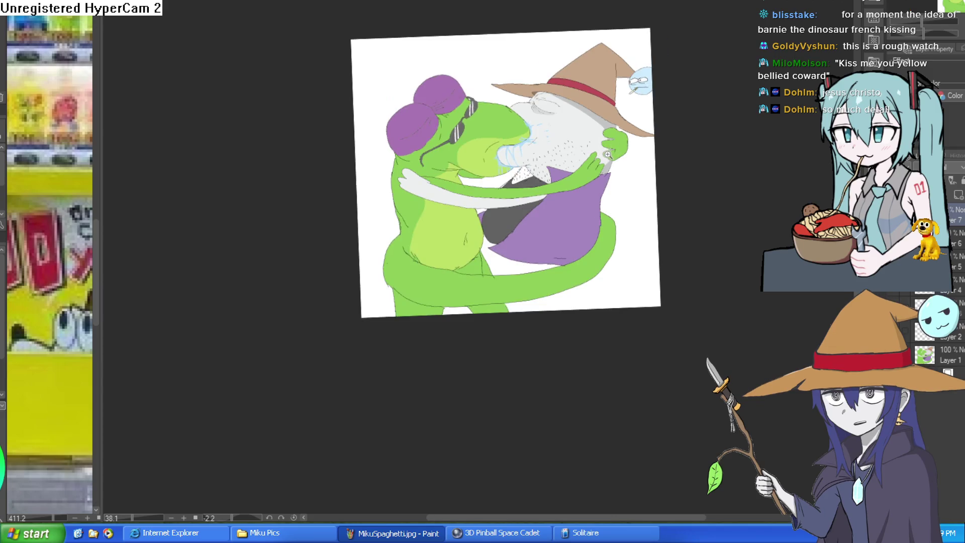
pyautogui.moveTo(622, 150); pyautogui.dragTo(627, 140)
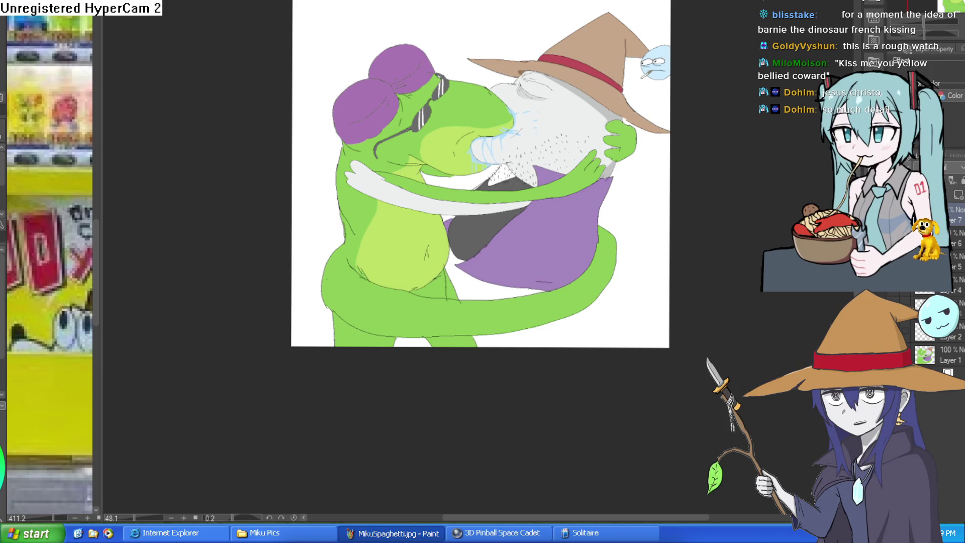
pyautogui.scroll(5, 415, 81)
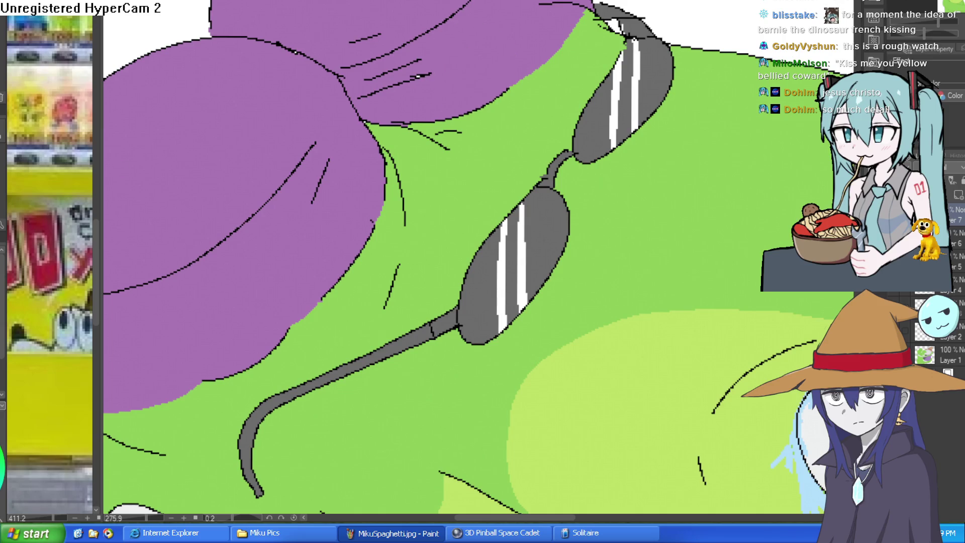
# Step: Pan across the purple headpiece and sunglasses to centre the kissing faces
pyautogui.moveTo(411, 108); pyautogui.dragTo(449, 203)
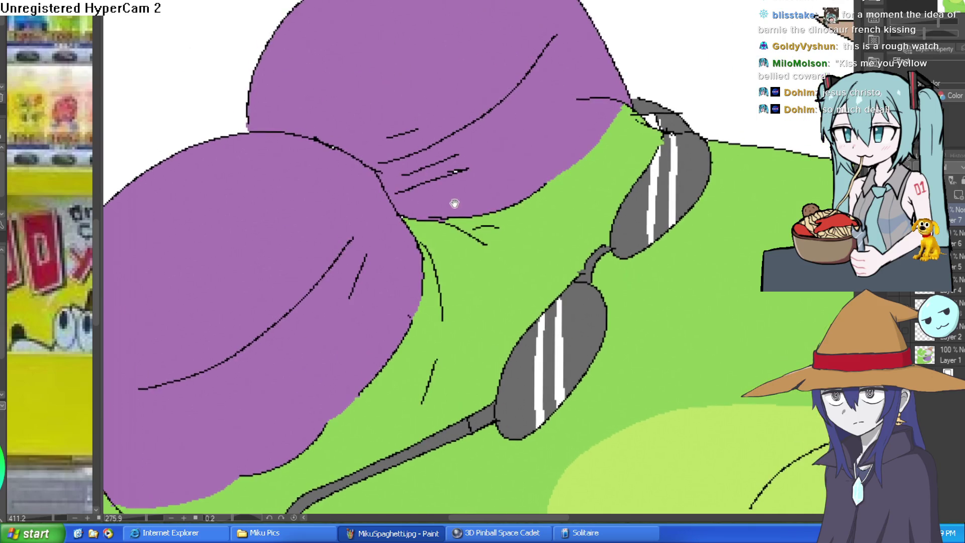
pyautogui.moveTo(379, 312); pyautogui.dragTo(449, 203)
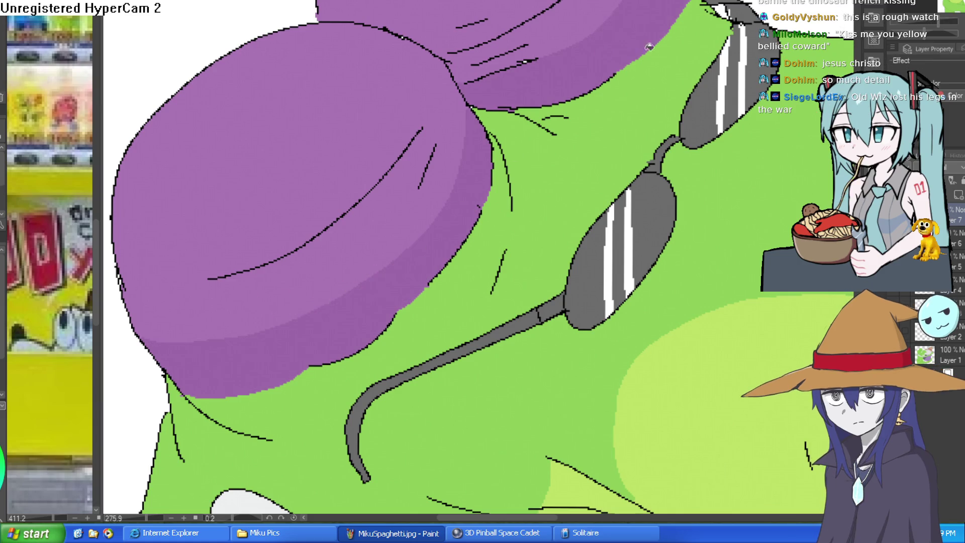
pyautogui.scroll(-5, 694, 27)
pyautogui.scroll(-2, 722, 59)
pyautogui.scroll(4, 559, 166)
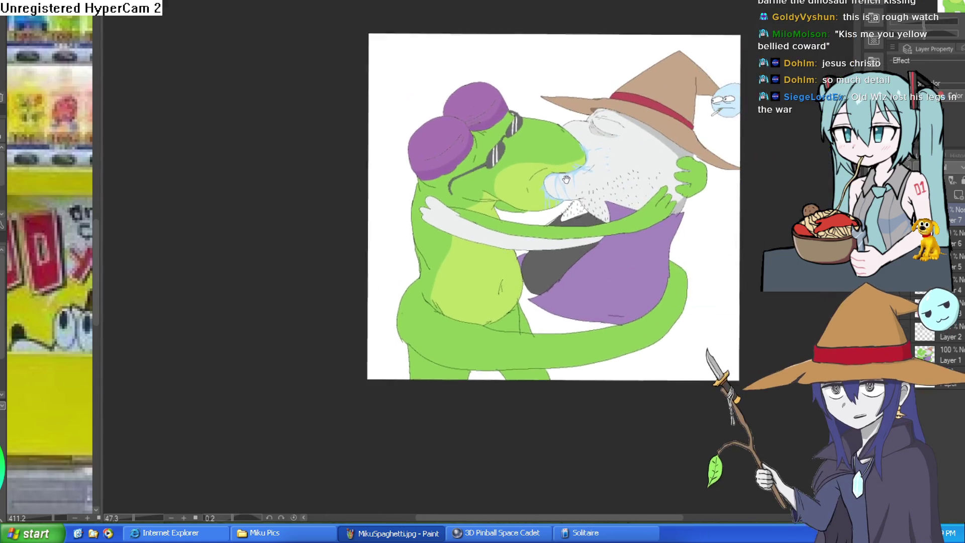
pyautogui.moveTo(585, 195); pyautogui.dragTo(576, 217)
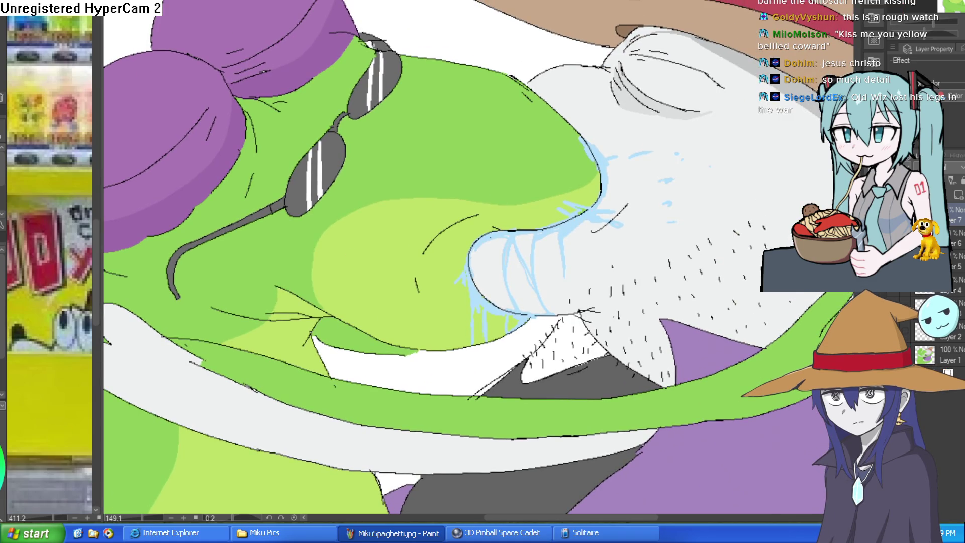
# Step: Add a new layer and draw a black line on the purple headpiece, redoing it after rotating
pyautogui.hotkey('ctrl', 'shift', 'n')
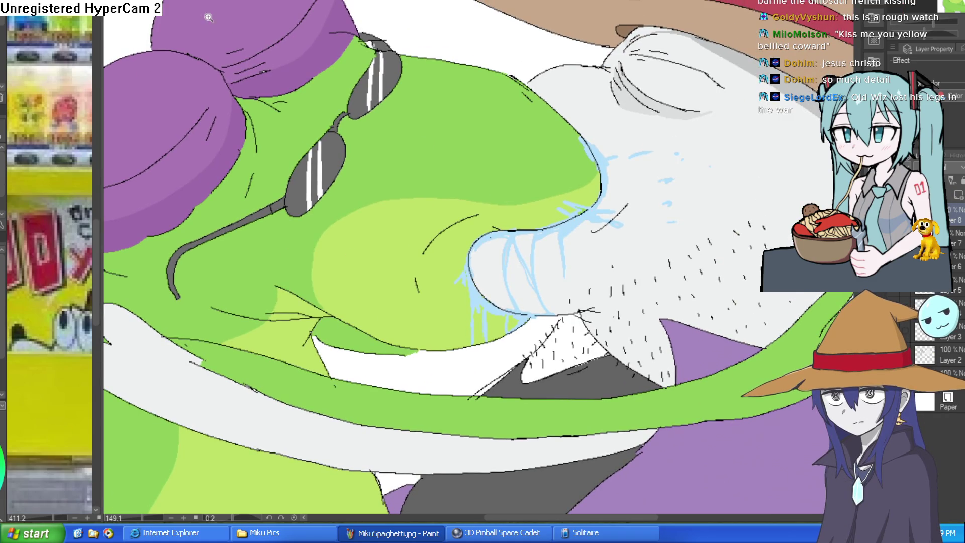
pyautogui.scroll(3, 251, 23)
pyautogui.moveTo(196, 126); pyautogui.dragTo(341, 30)
pyautogui.hotkey('ctrl', 'z')
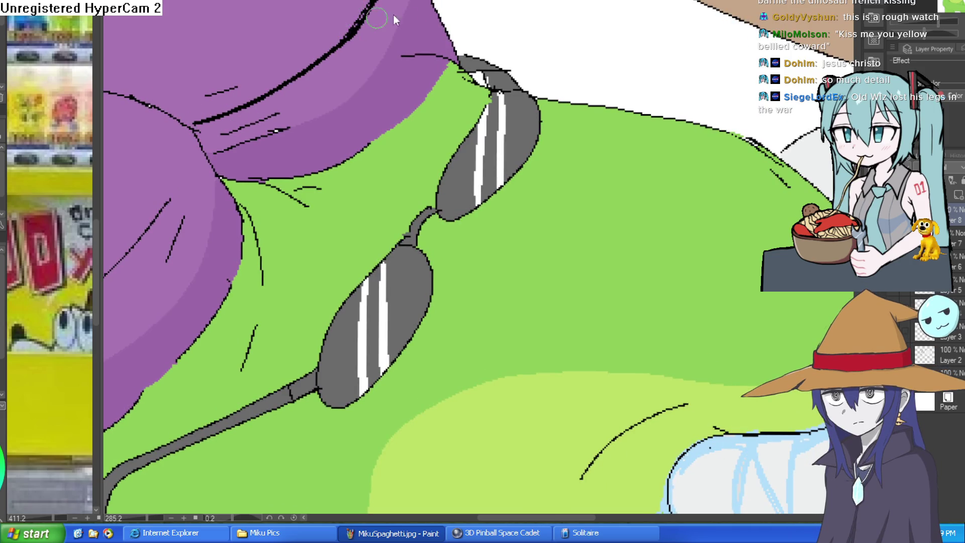
pyautogui.hotkey('ctrl', '0')
pyautogui.moveTo(377, 18)
pyautogui.mouseDown()
pyautogui.moveTo(523, 262)
pyautogui.moveTo(490, 266)
pyautogui.moveTo(575, 60)
pyautogui.moveTo(565, 80)
pyautogui.moveTo(577, 102)
pyautogui.mouseUp()
pyautogui.scroll(3, 523, 263)
pyautogui.scroll(4, 514, 199)
pyautogui.scroll(-10, 582, 49)
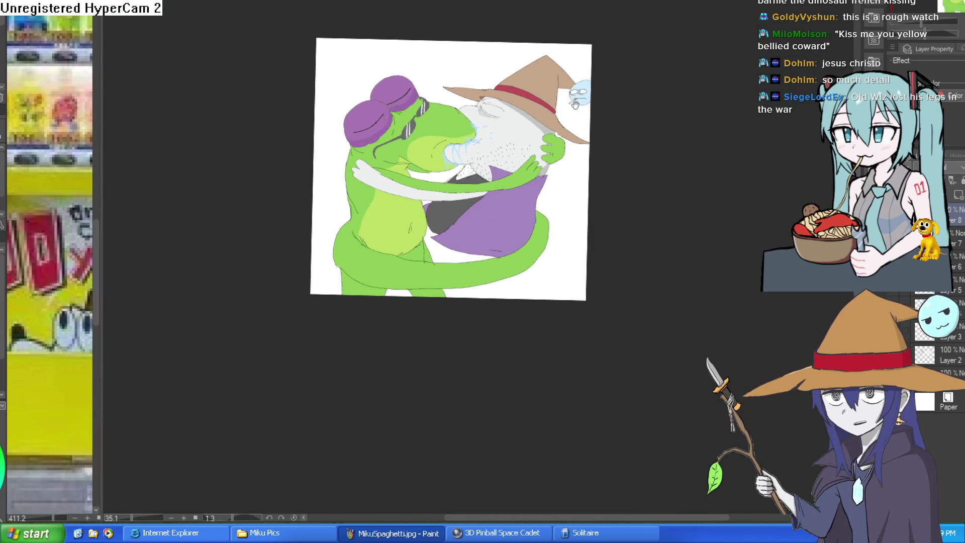
pyautogui.scroll(3, 545, 142)
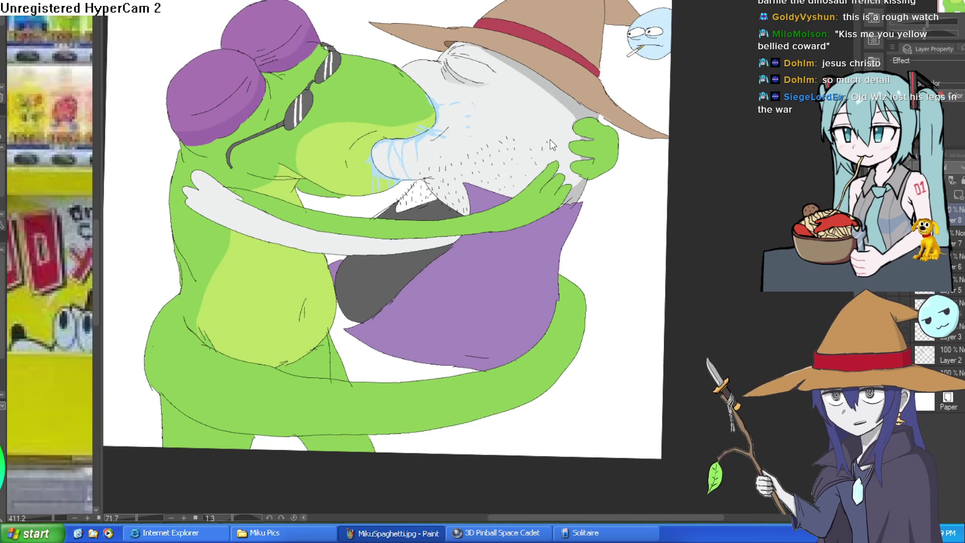
pyautogui.scroll(-2, 552, 145)
pyautogui.scroll(4, 534, 159)
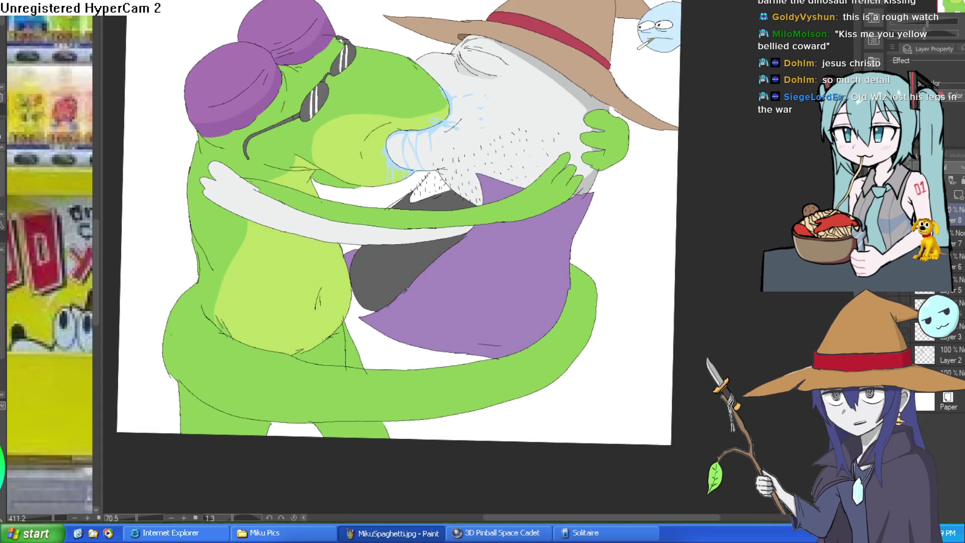
pyautogui.scroll(2, 711, 257)
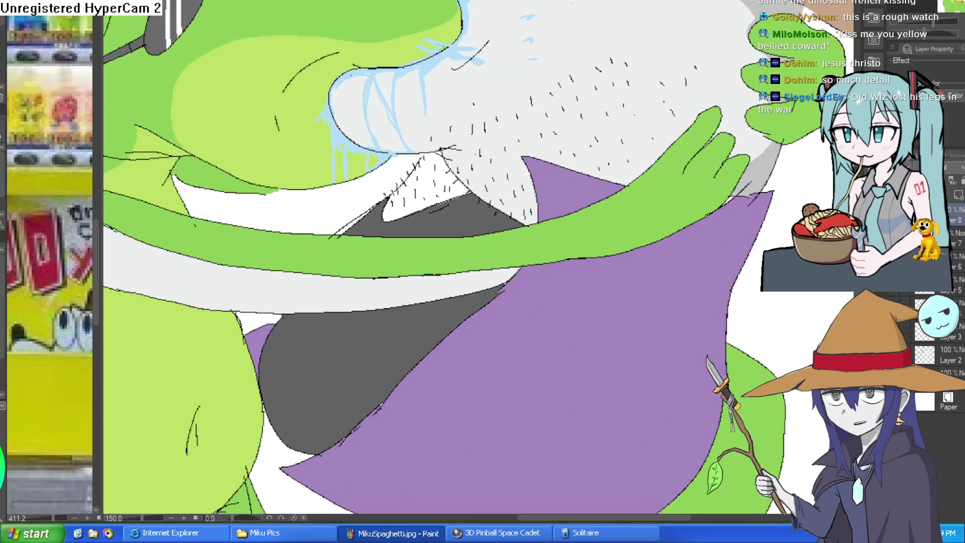
pyautogui.scroll(-3, 704, 226)
pyautogui.scroll(1, 694, 181)
pyautogui.scroll(-3, 695, 182)
pyautogui.scroll(2, 575, 229)
pyautogui.moveTo(577, 227); pyautogui.dragTo(581, 241)
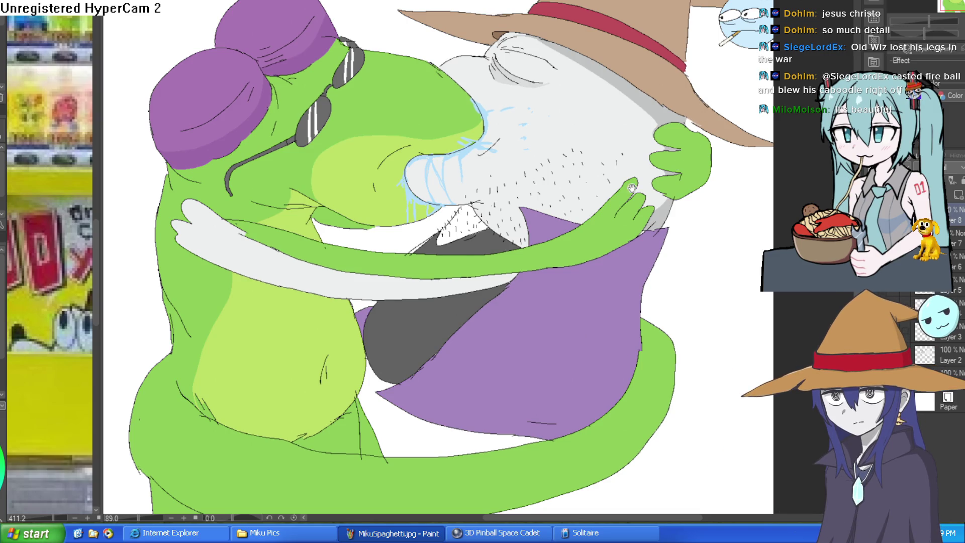
pyautogui.scroll(-2, 629, 158)
pyautogui.scroll(-2, 629, 158)
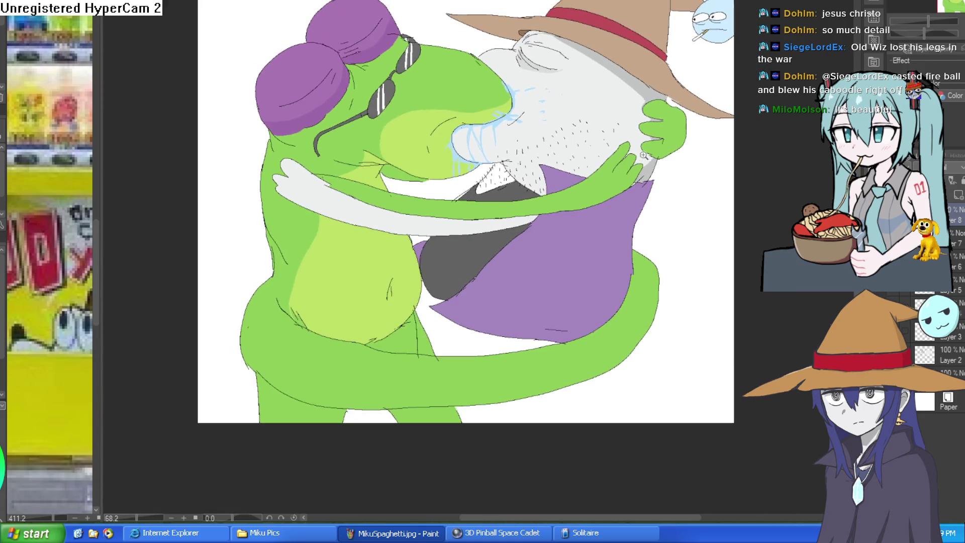
pyautogui.scroll(3, 630, 158)
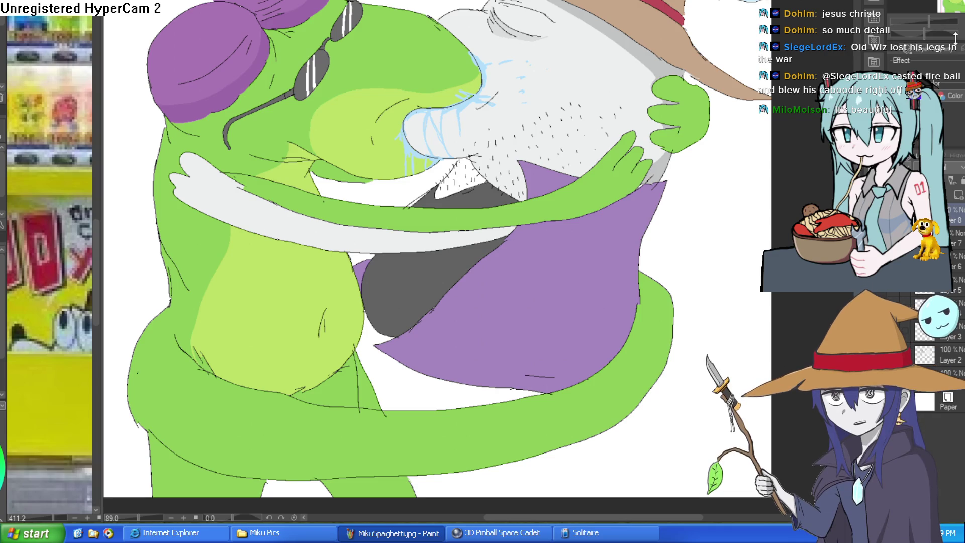
pyautogui.scroll(-1, 636, 230)
pyautogui.moveTo(639, 235); pyautogui.dragTo(607, 269)
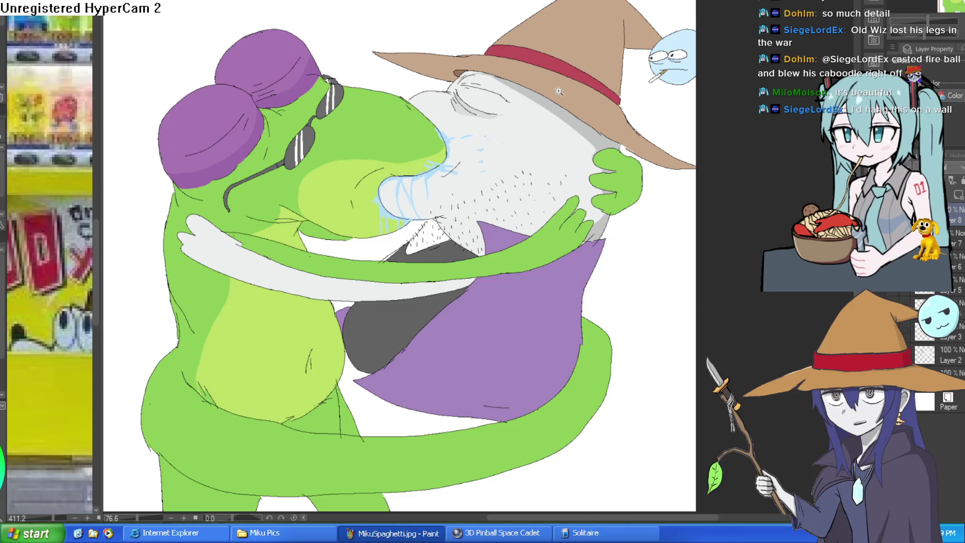
pyautogui.scroll(5, 679, 48)
pyautogui.scroll(3, 709, 67)
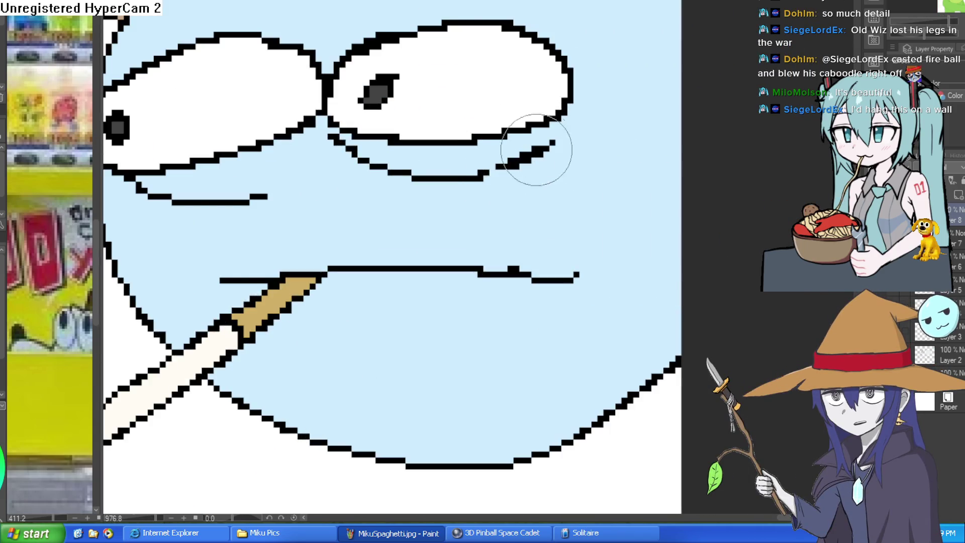
pyautogui.moveTo(130, 194); pyautogui.dragTo(144, 228)
pyautogui.moveTo(347, 145); pyautogui.dragTo(379, 191)
pyautogui.moveTo(558, 326); pyautogui.dragTo(613, 170)
pyautogui.scroll(-4, 640, 195)
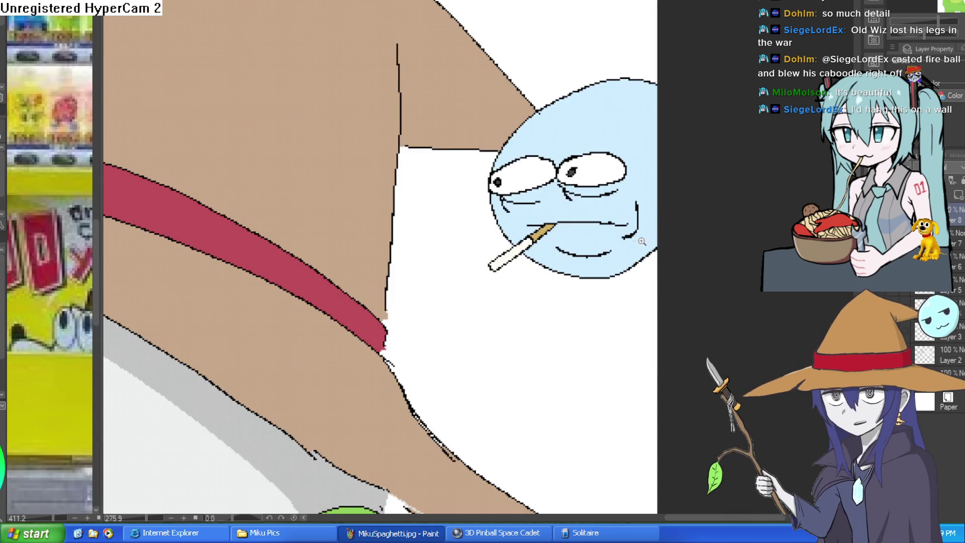
pyautogui.scroll(-2, 557, 247)
pyautogui.scroll(3, 626, 179)
pyautogui.scroll(-2, 625, 180)
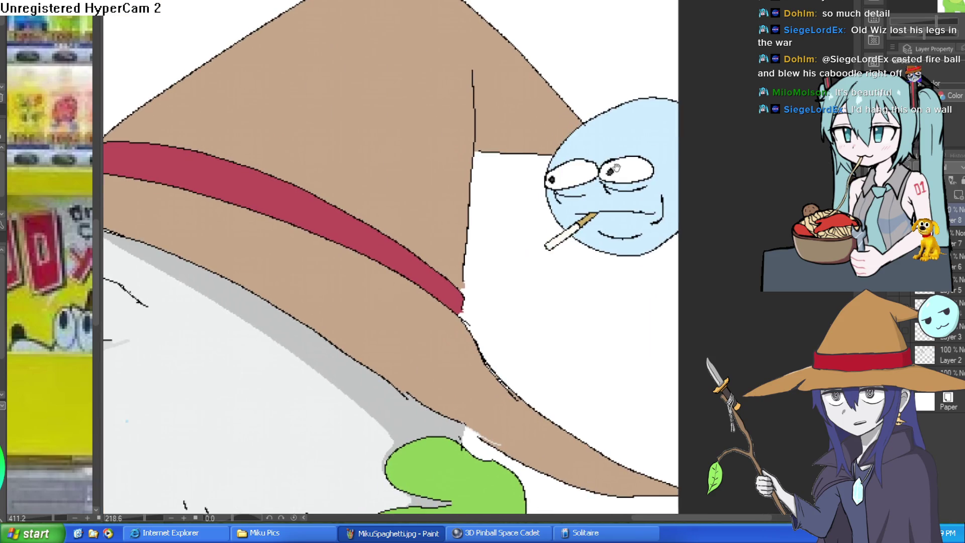
pyautogui.scroll(3, 603, 191)
pyautogui.scroll(-2, 586, 203)
pyautogui.scroll(-4, 586, 203)
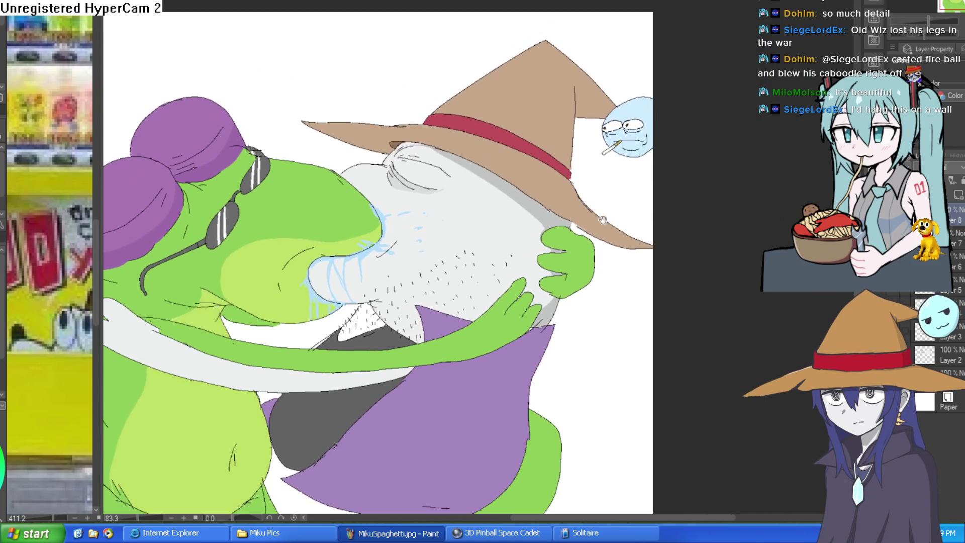
pyautogui.scroll(4, 666, 171)
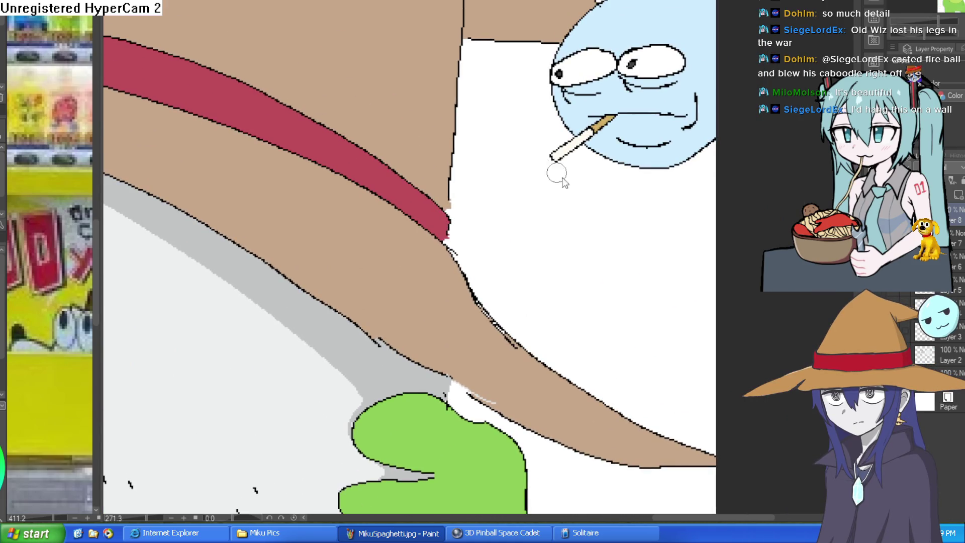
pyautogui.scroll(-4, 557, 172)
pyautogui.scroll(1, 578, 191)
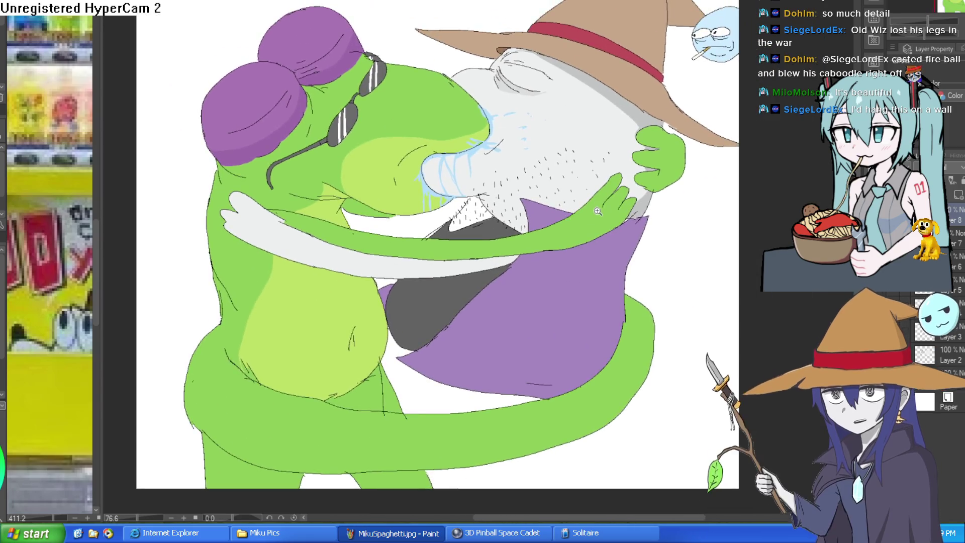
pyautogui.scroll(-1, 598, 210)
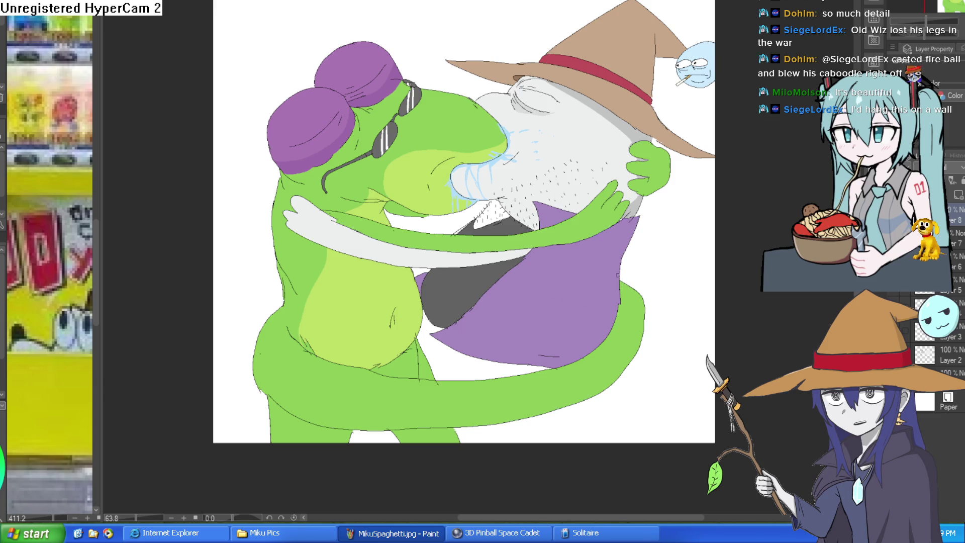
pyautogui.scroll(-2, 259, 149)
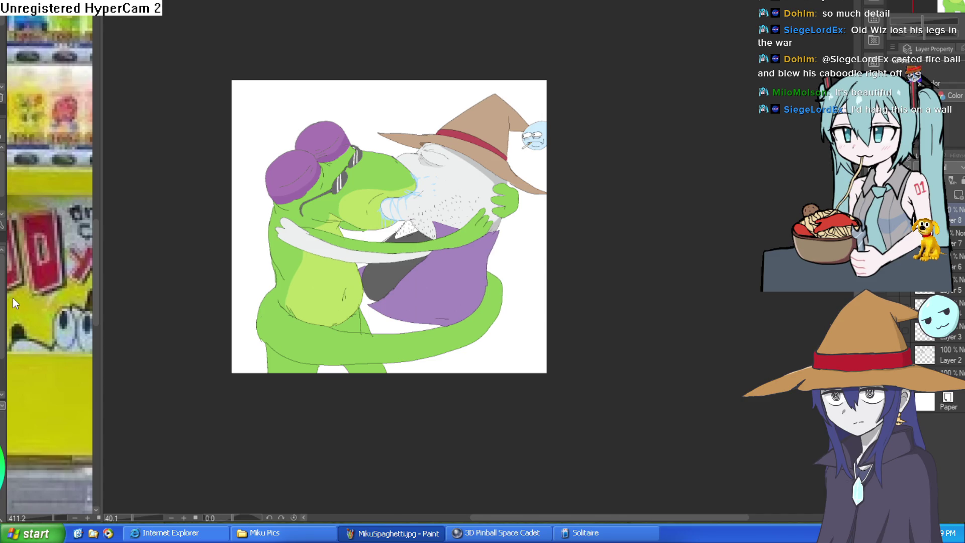
# Step: Drag the canvas's right edge outward with Ctrl+T and confirm the wider size
pyautogui.hotkey('ctrl', 't')
pyautogui.moveTo(758, 208); pyautogui.dragTo(767, 208)
pyautogui.moveTo(492, 373)
pyautogui.mouseDown()
pyautogui.moveTo(514, 448)
pyautogui.moveTo(517, 381)
pyautogui.moveTo(531, 372)
pyautogui.mouseUp()
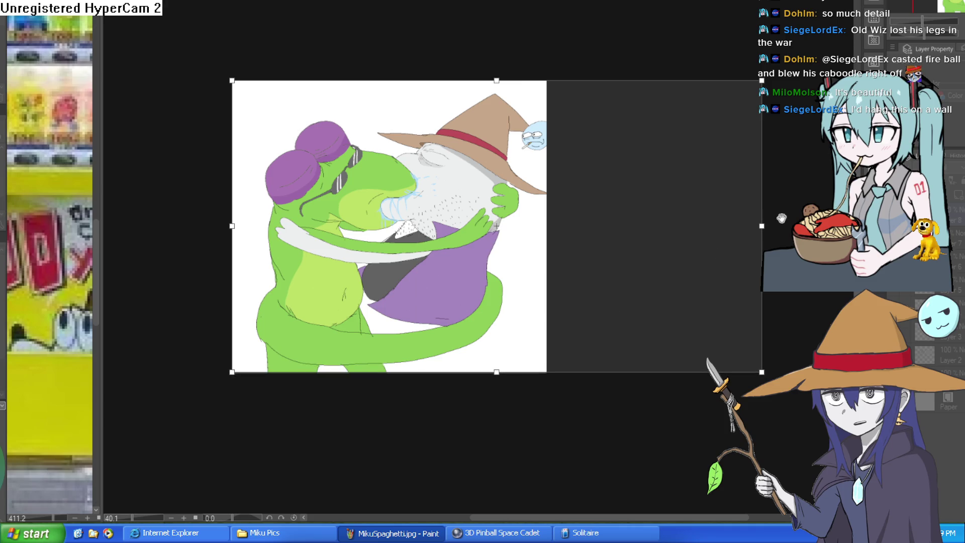
pyautogui.moveTo(762, 225); pyautogui.dragTo(553, 226)
pyautogui.press('Return')
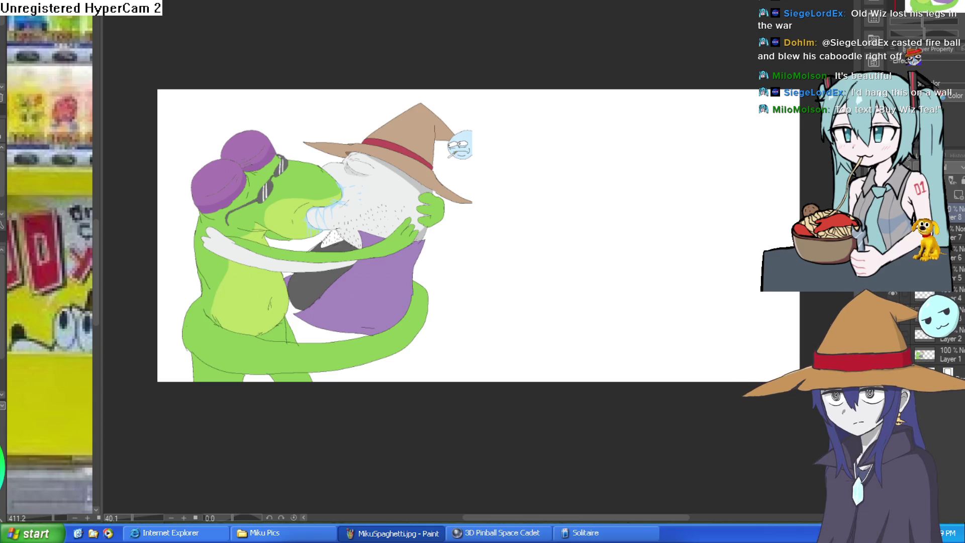
pyautogui.scroll(5, 503, 141)
# Step: Fill the white strip on the small blue face with light blue
pyautogui.moveTo(439, 180)
pyautogui.mouseDown()
pyautogui.moveTo(454, 155)
pyautogui.moveTo(434, 97)
pyautogui.moveTo(450, 122)
pyautogui.moveTo(453, 161)
pyautogui.moveTo(441, 177)
pyautogui.mouseUp()
pyautogui.hotkey('ctrl', 'z')
pyautogui.press('g')
pyautogui.click(447, 132)
pyautogui.scroll(-3, 525, 159)
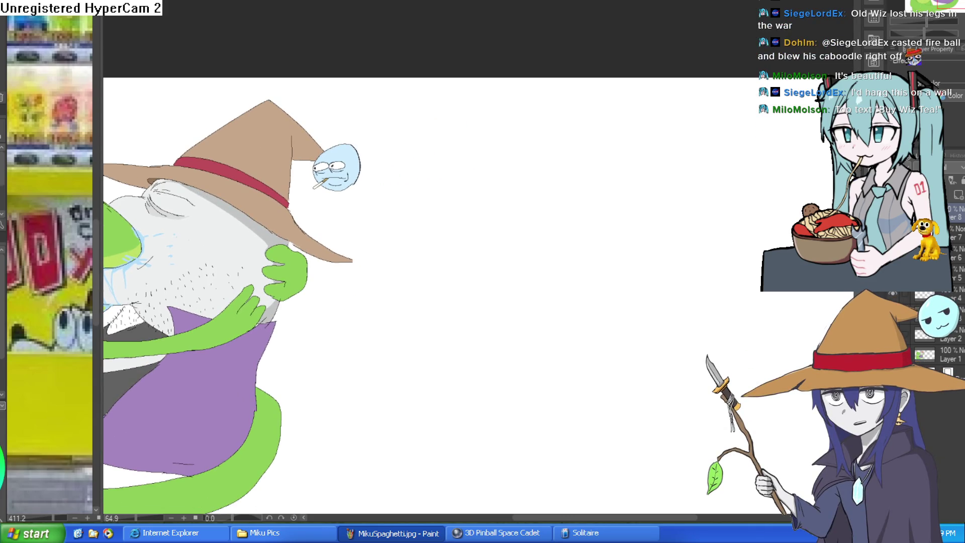
pyautogui.scroll(-1, 425, 75)
pyautogui.scroll(-1, 425, 75)
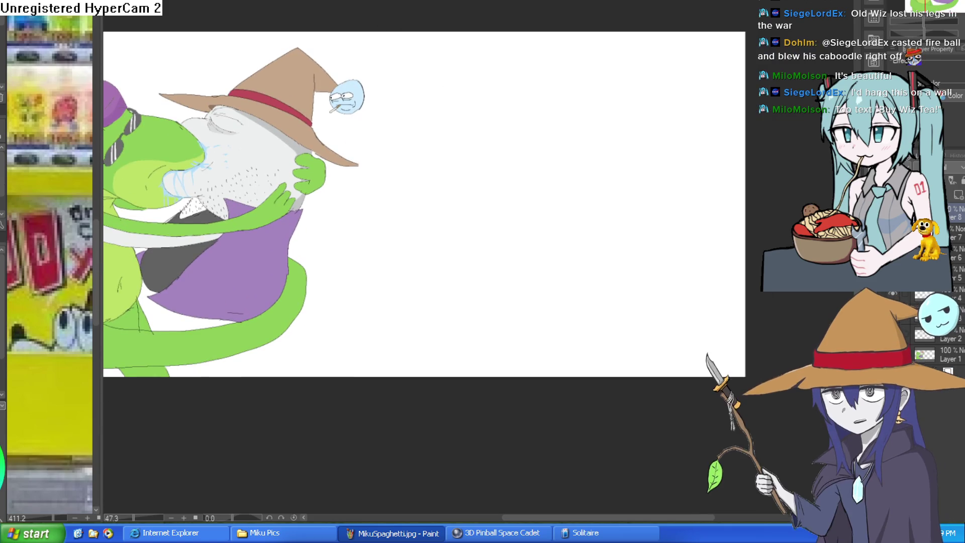
# Step: Draw a vertical divider line between the drawing and the new blank panel
pyautogui.moveTo(389, 22); pyautogui.dragTo(377, 384)
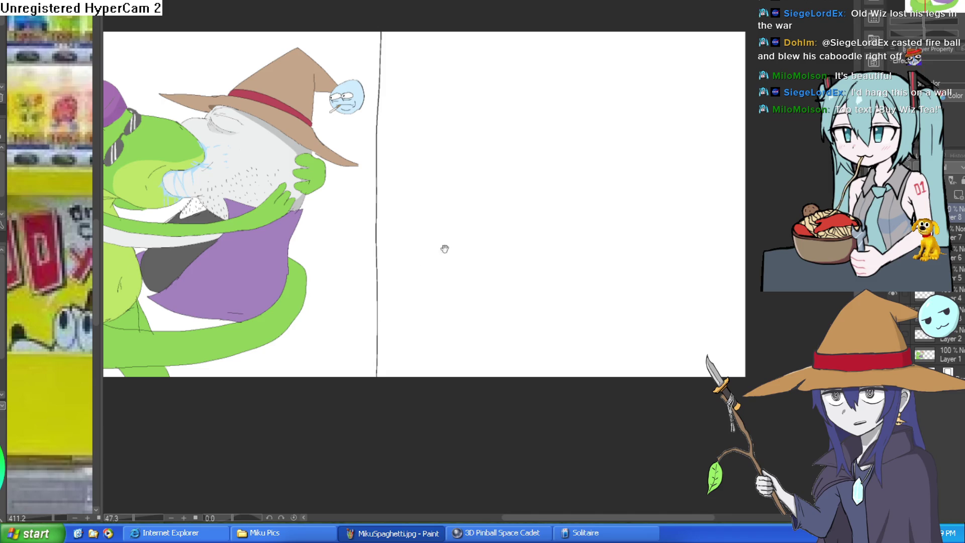
pyautogui.scroll(-2, 460, 249)
pyautogui.scroll(3, 557, 238)
pyautogui.moveTo(557, 238)
pyautogui.mouseDown()
pyautogui.moveTo(525, 254)
pyautogui.moveTo(601, 205)
pyautogui.mouseUp()
pyautogui.moveTo(424, 254); pyautogui.dragTo(528, 248)
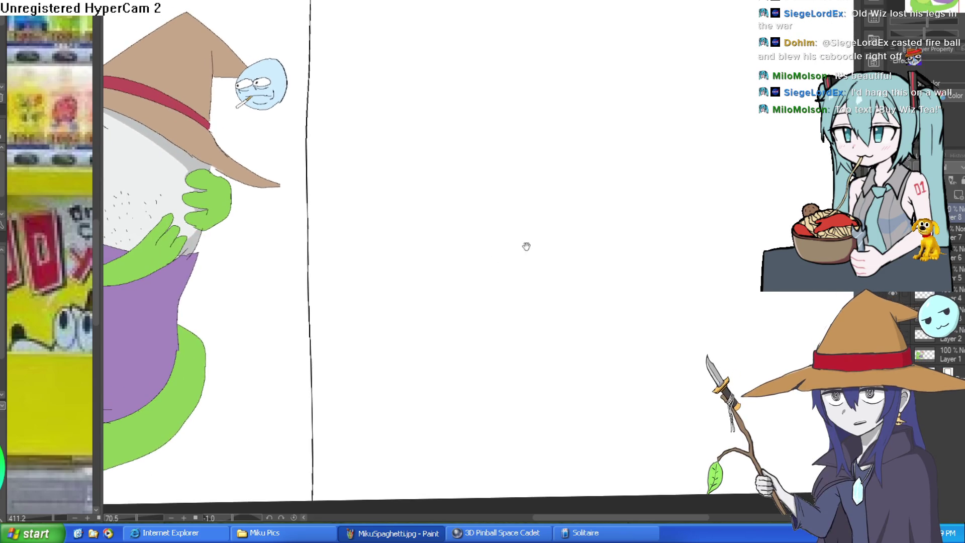
pyautogui.scroll(-2, 619, 263)
pyautogui.moveTo(619, 263)
pyautogui.mouseDown()
pyautogui.moveTo(546, 190)
pyautogui.moveTo(663, 198)
pyautogui.moveTo(676, 165)
pyautogui.mouseUp()
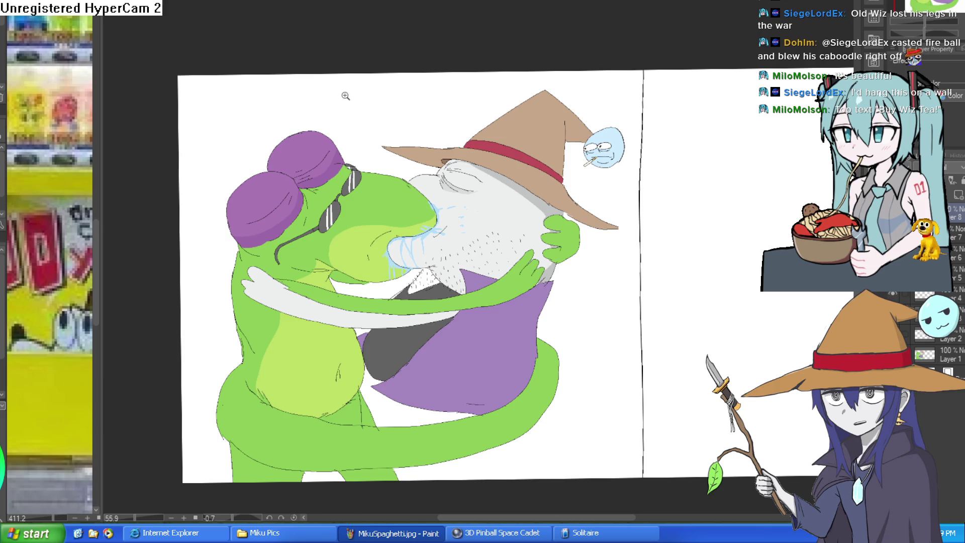
pyautogui.scroll(2, 355, 90)
pyautogui.moveTo(583, 96); pyautogui.dragTo(682, 49)
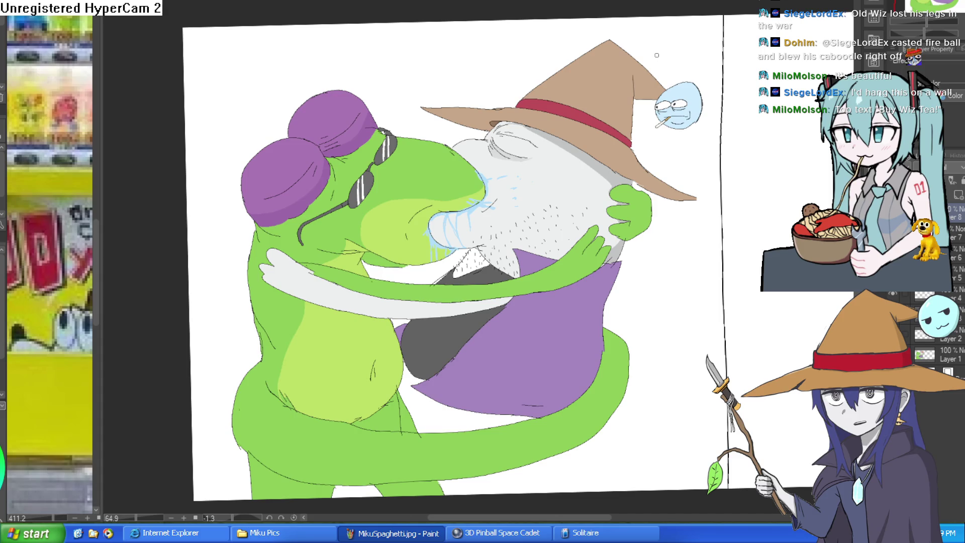
pyautogui.moveTo(685, 214); pyautogui.dragTo(592, 224)
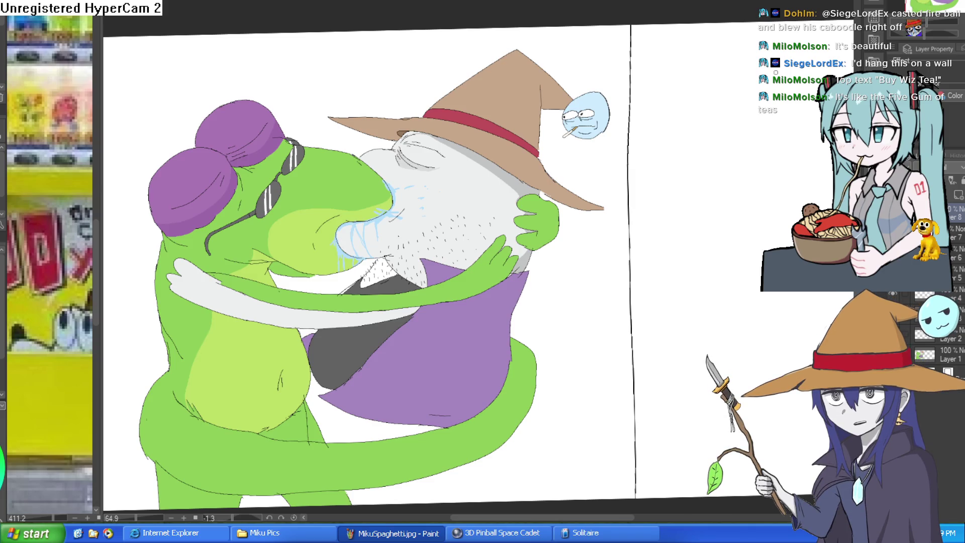
pyautogui.moveTo(725, 295); pyautogui.dragTo(482, 309)
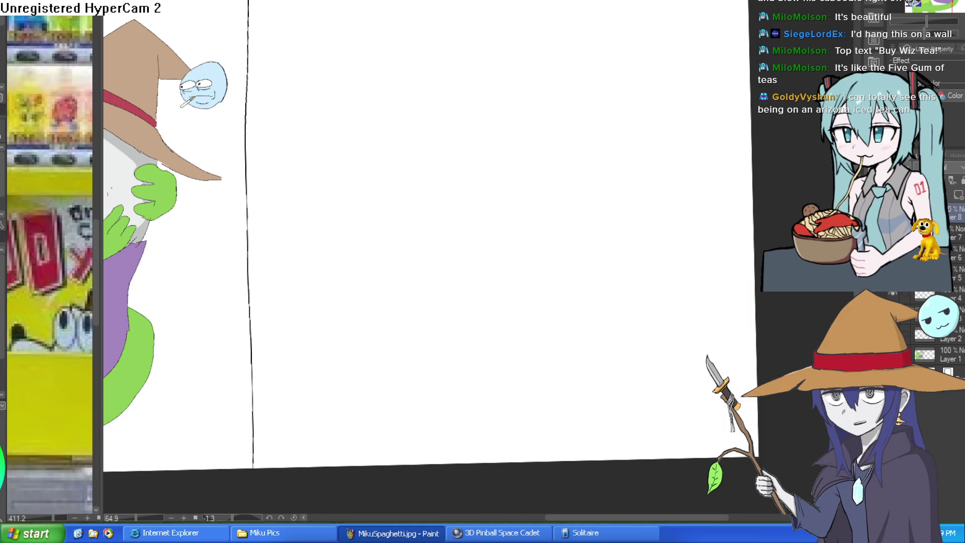
pyautogui.moveTo(297, 186); pyautogui.dragTo(370, 164)
pyautogui.hotkey('ctrl', 'z')
pyautogui.moveTo(319, 200); pyautogui.dragTo(653, 147)
pyautogui.scroll(-2, 513, 147)
pyautogui.scroll(5, 514, 147)
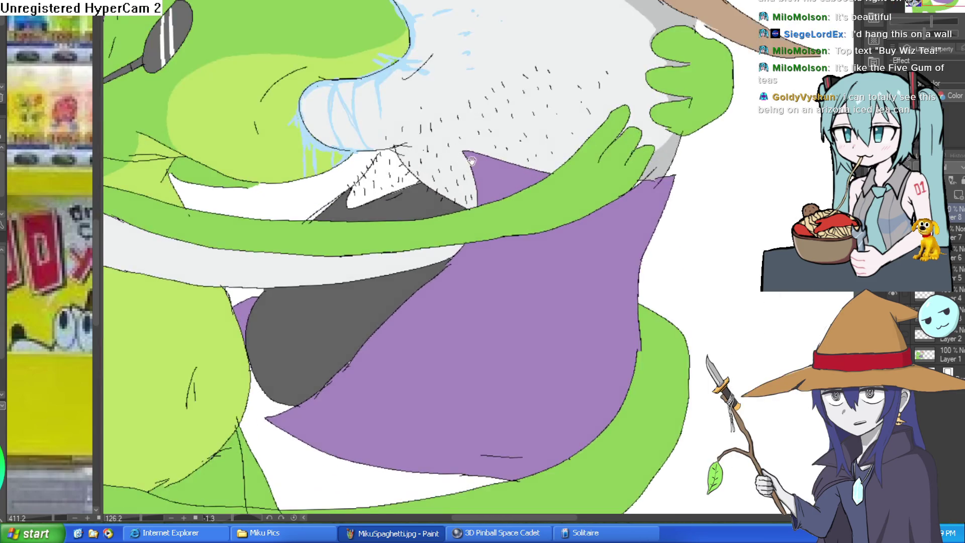
pyautogui.scroll(-4, 514, 148)
pyautogui.moveTo(514, 147)
pyautogui.mouseDown()
pyautogui.moveTo(687, 171)
pyautogui.moveTo(662, 161)
pyautogui.moveTo(667, 201)
pyautogui.moveTo(689, 198)
pyautogui.moveTo(659, 168)
pyautogui.moveTo(612, 198)
pyautogui.moveTo(562, 201)
pyautogui.mouseUp()
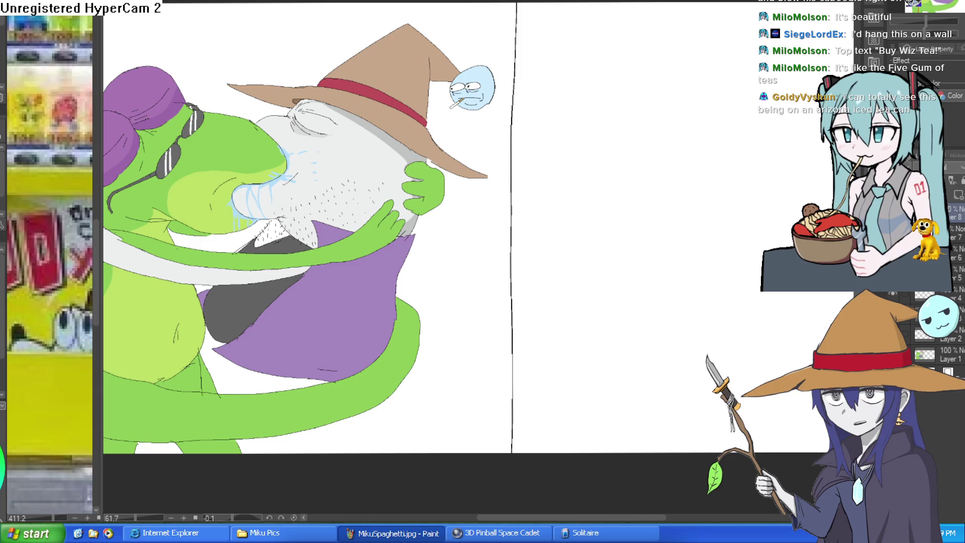
pyautogui.moveTo(735, 276); pyautogui.dragTo(613, 251)
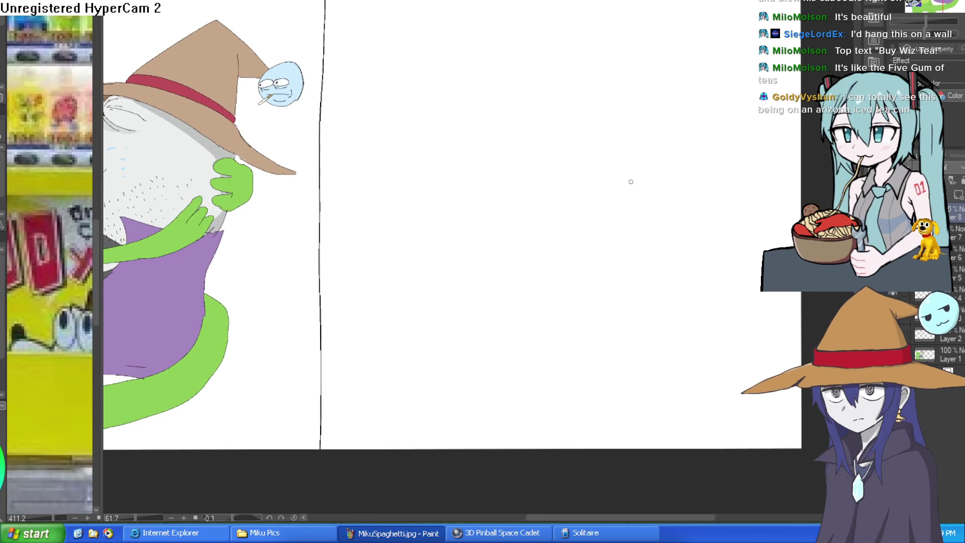
pyautogui.scroll(2, 578, 178)
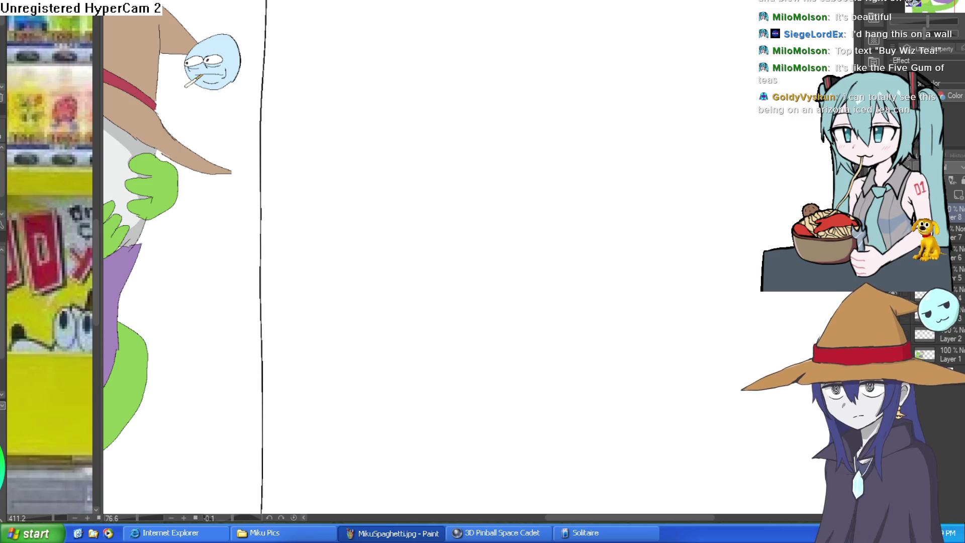
# Step: Sketch the cup outline and the crocodile's curved jaw, fixing strokes with undo and eraser
pyautogui.moveTo(450, 282)
pyautogui.mouseDown()
pyautogui.moveTo(441, 234)
pyautogui.moveTo(523, 231)
pyautogui.moveTo(530, 279)
pyautogui.moveTo(484, 306)
pyautogui.moveTo(451, 279)
pyautogui.mouseUp()
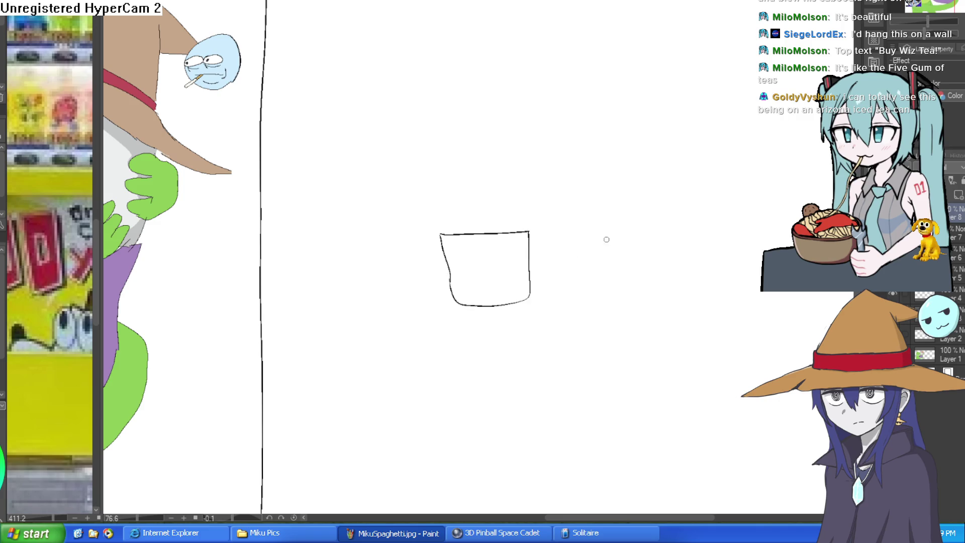
pyautogui.moveTo(555, 121)
pyautogui.mouseDown()
pyautogui.moveTo(530, 149)
pyautogui.moveTo(568, 205)
pyautogui.moveTo(710, 115)
pyautogui.moveTo(715, 146)
pyautogui.mouseUp()
pyautogui.moveTo(715, 146)
pyautogui.mouseDown()
pyautogui.moveTo(600, 197)
pyautogui.moveTo(585, 187)
pyautogui.mouseUp()
pyautogui.hotkey('ctrl', 'z')
pyautogui.moveTo(663, 136)
pyautogui.mouseDown()
pyautogui.moveTo(675, 135)
pyautogui.moveTo(605, 159)
pyautogui.mouseUp()
pyautogui.press('e')
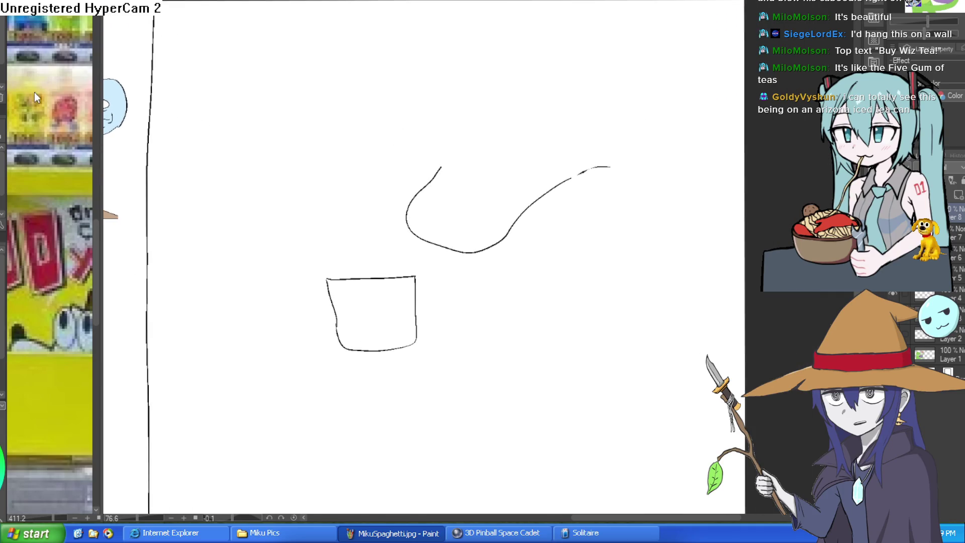
pyautogui.scroll(3, 521, 205)
# Step: Draw a fang below the jaw curve and bring the right-panel sketch back into view
pyautogui.moveTo(498, 258)
pyautogui.mouseDown()
pyautogui.moveTo(497, 324)
pyautogui.moveTo(525, 224)
pyautogui.mouseUp()
pyautogui.scroll(-4, 548, 258)
pyautogui.moveTo(548, 258); pyautogui.dragTo(717, 177)
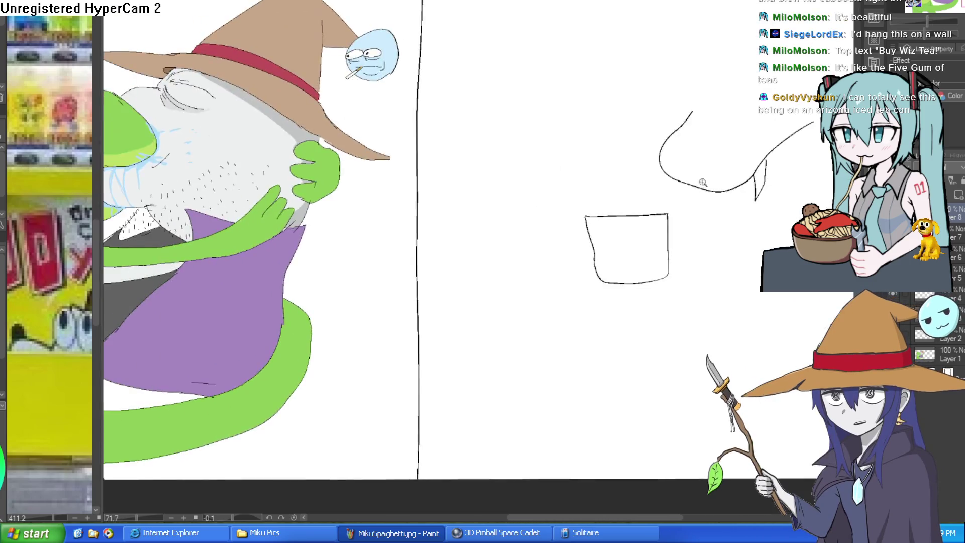
pyautogui.scroll(-4, 545, 231)
pyautogui.scroll(5, 582, 198)
pyautogui.scroll(-2, 620, 280)
pyautogui.scroll(-2, 676, 261)
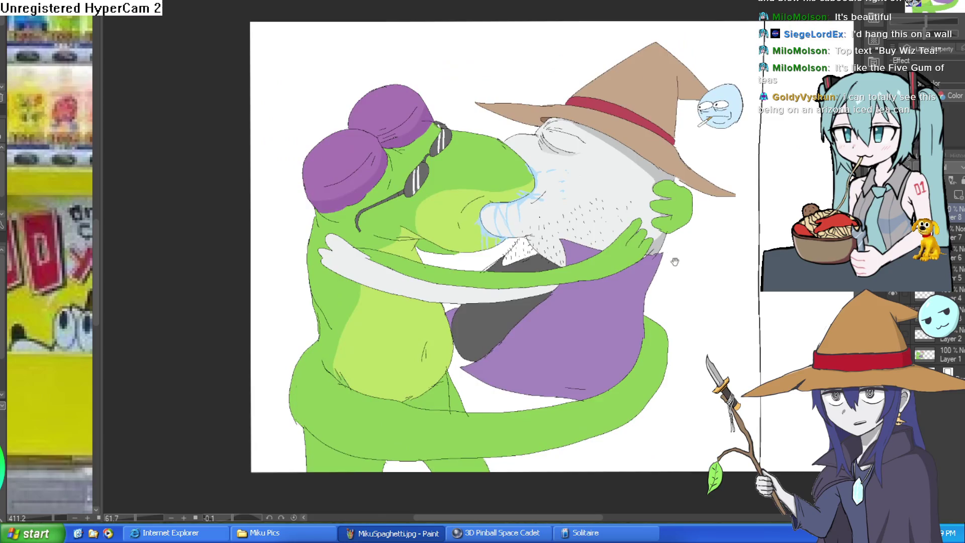
pyautogui.moveTo(676, 260); pyautogui.dragTo(650, 304)
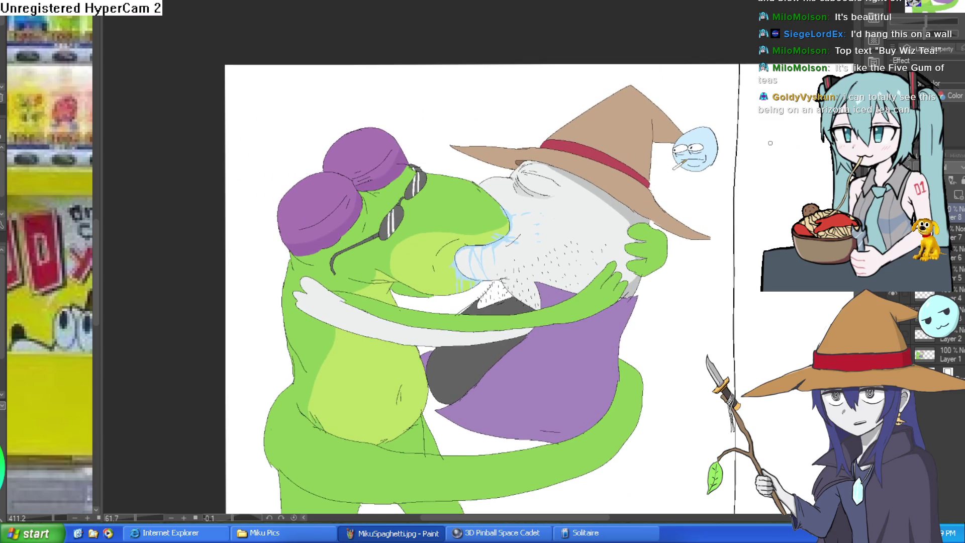
pyautogui.moveTo(734, 257)
pyautogui.mouseDown()
pyautogui.moveTo(655, 278)
pyautogui.moveTo(734, 238)
pyautogui.moveTo(623, 188)
pyautogui.moveTo(578, 265)
pyautogui.mouseUp()
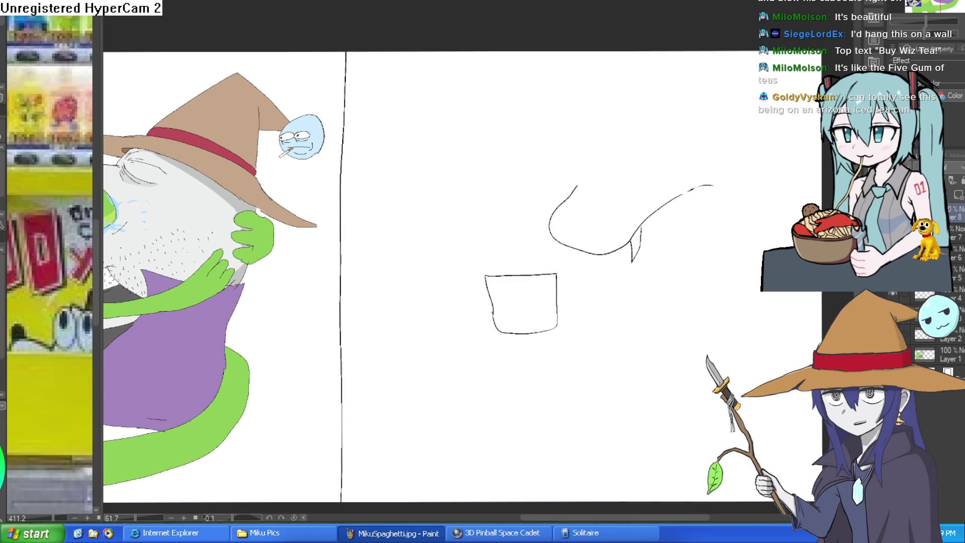
pyautogui.scroll(5, 493, 206)
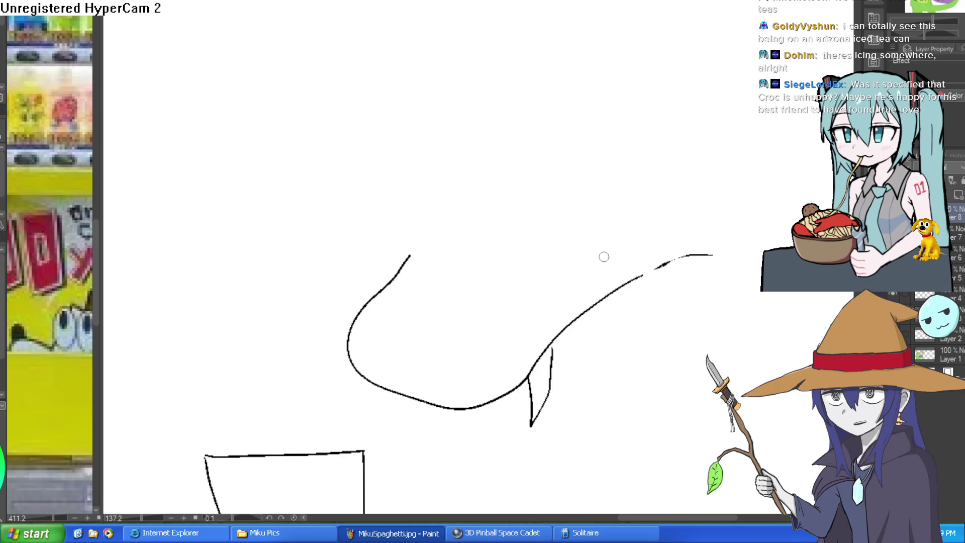
# Step: Bring the cup and jaw sketch into view and undo the jaw line's thin end
pyautogui.scroll(-5, 609, 264)
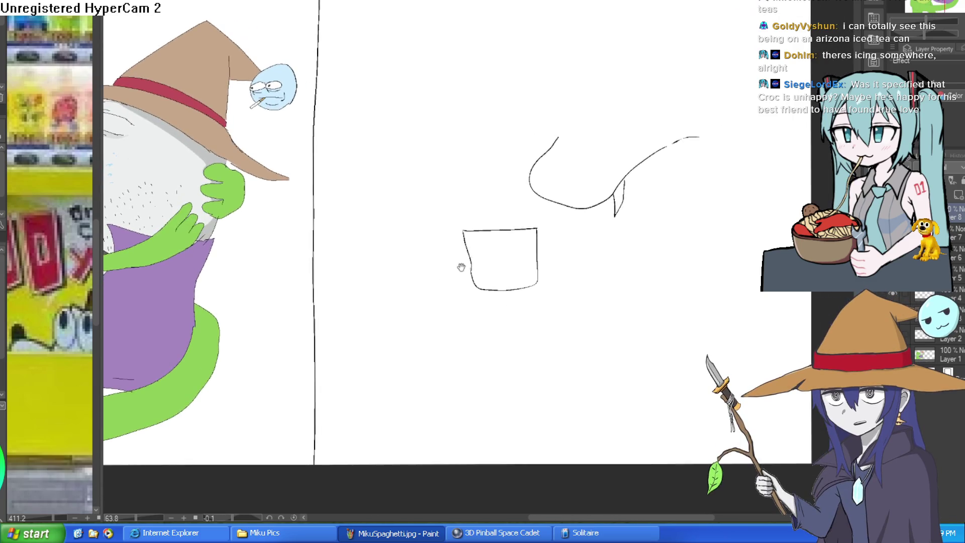
pyautogui.scroll(3, 697, 239)
pyautogui.scroll(-3, 697, 239)
pyautogui.scroll(5, 593, 259)
pyautogui.scroll(-3, 593, 259)
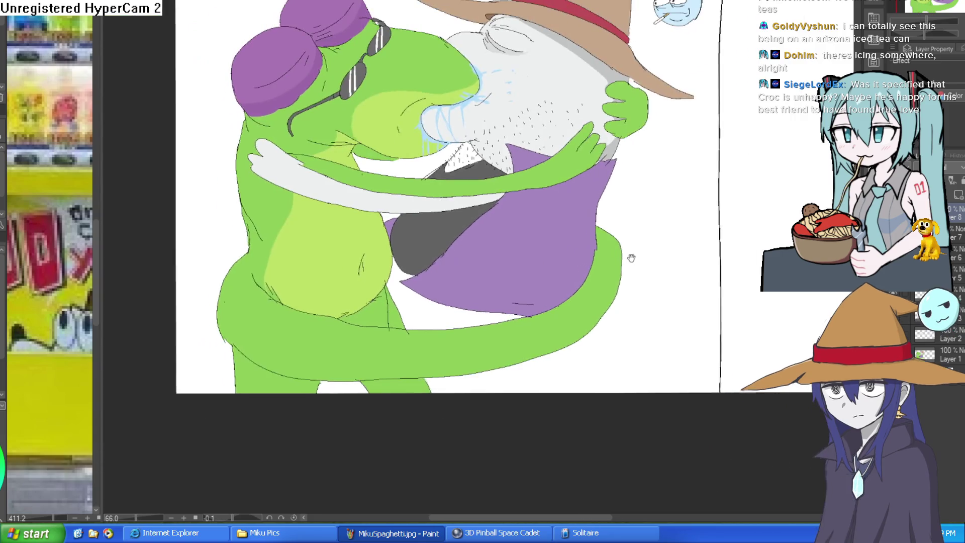
pyautogui.moveTo(622, 259)
pyautogui.mouseDown()
pyautogui.moveTo(561, 244)
pyautogui.moveTo(493, 251)
pyautogui.mouseUp()
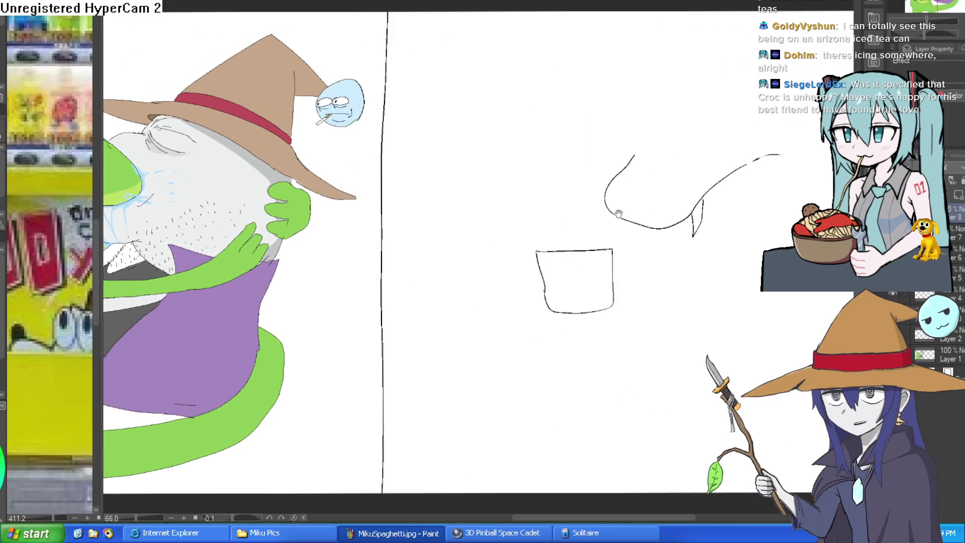
pyautogui.moveTo(620, 212); pyautogui.dragTo(485, 261)
pyautogui.scroll(4, 628, 200)
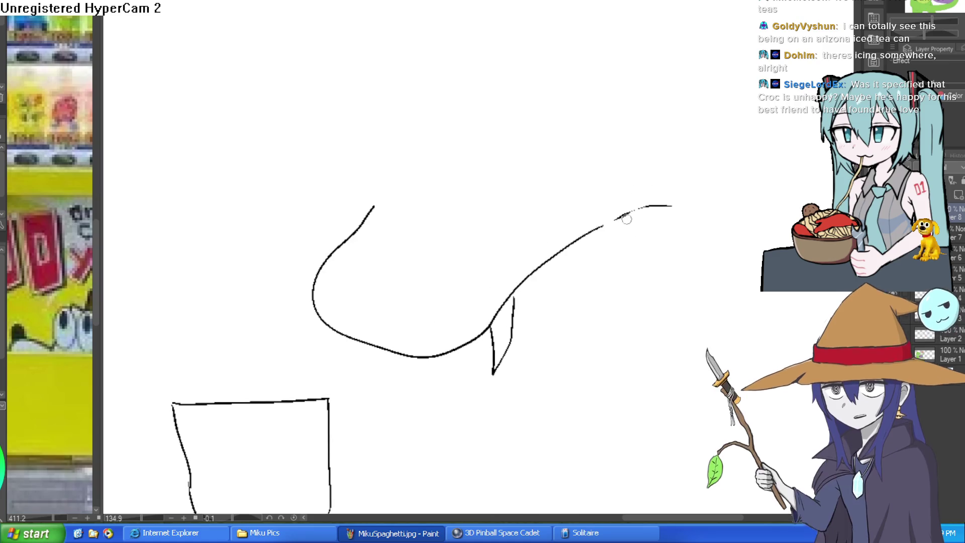
pyautogui.hotkey('ctrl', 'z')
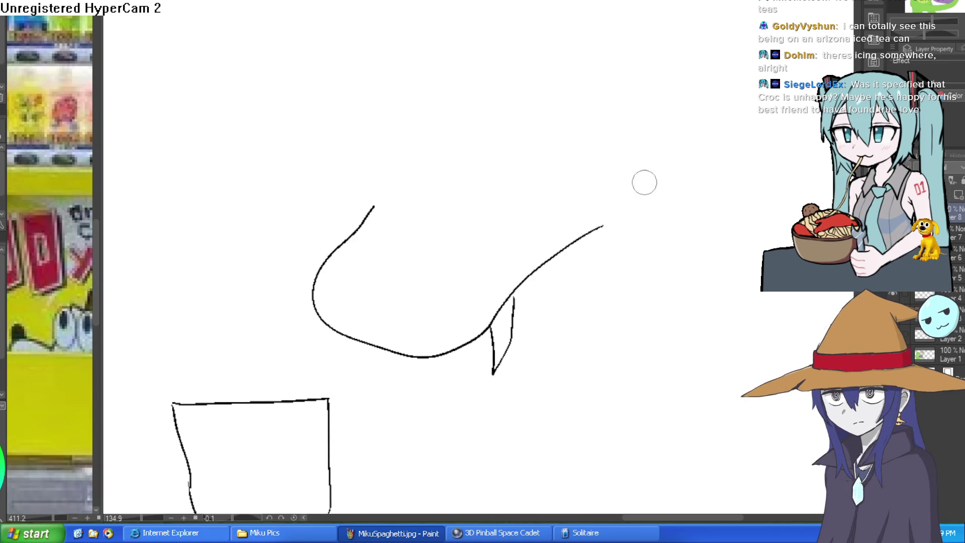
# Step: Try extending the snout with an upper curve and hooked end, then undo those strokes
pyautogui.moveTo(670, 236); pyautogui.dragTo(636, 237)
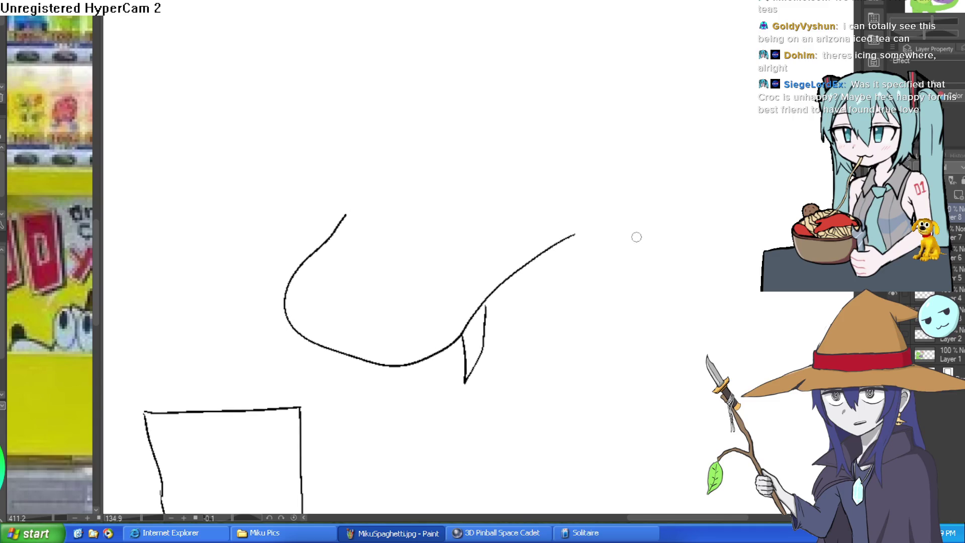
pyautogui.moveTo(569, 241); pyautogui.dragTo(635, 209)
pyautogui.hotkey('ctrl', 'z')
pyautogui.moveTo(582, 224)
pyautogui.mouseDown()
pyautogui.moveTo(622, 213)
pyautogui.moveTo(667, 220)
pyautogui.moveTo(646, 192)
pyautogui.moveTo(573, 277)
pyautogui.mouseUp()
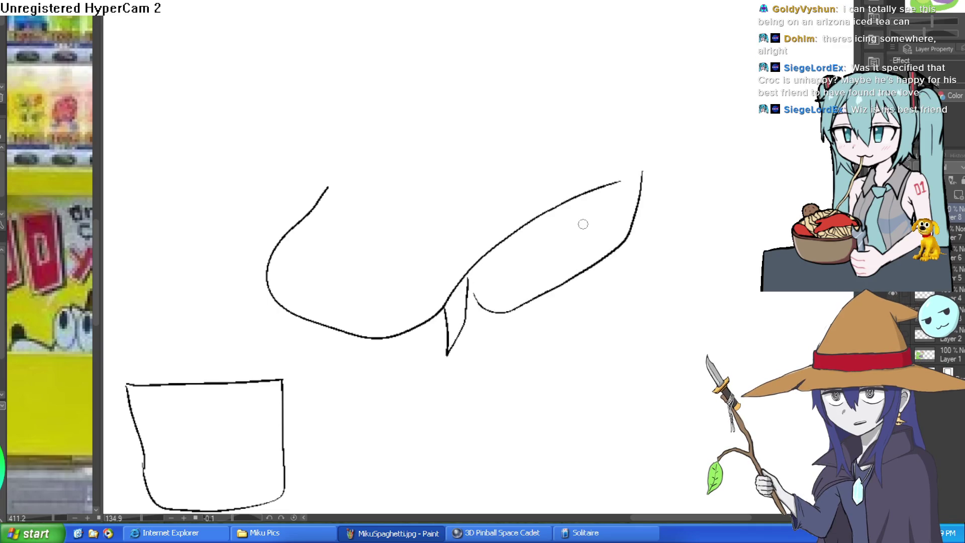
pyautogui.moveTo(624, 191); pyautogui.dragTo(607, 225)
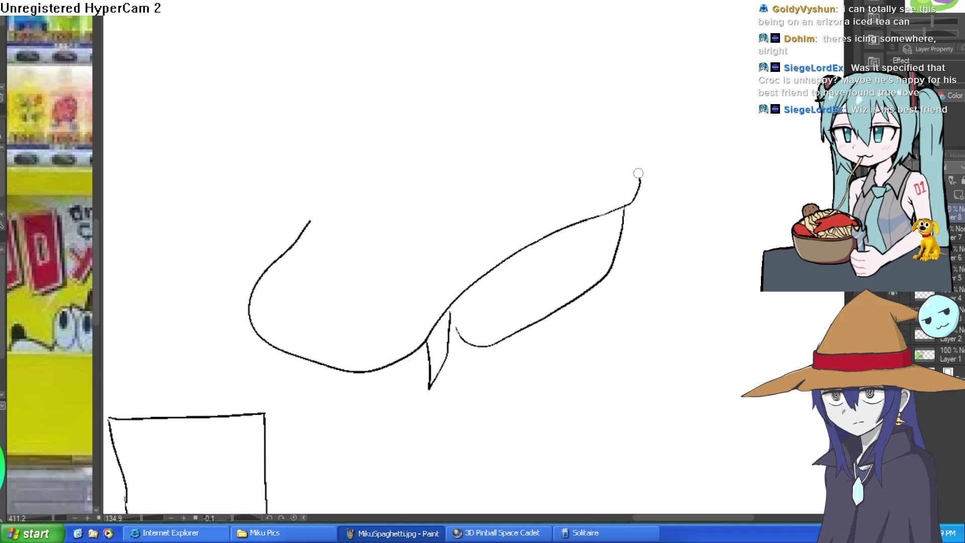
pyautogui.hotkey('ctrl', 'z')
pyautogui.hotkey('ctrl', 'z')
pyautogui.hotkey('ctrl', 'z')
pyautogui.scroll(-3, 623, 220)
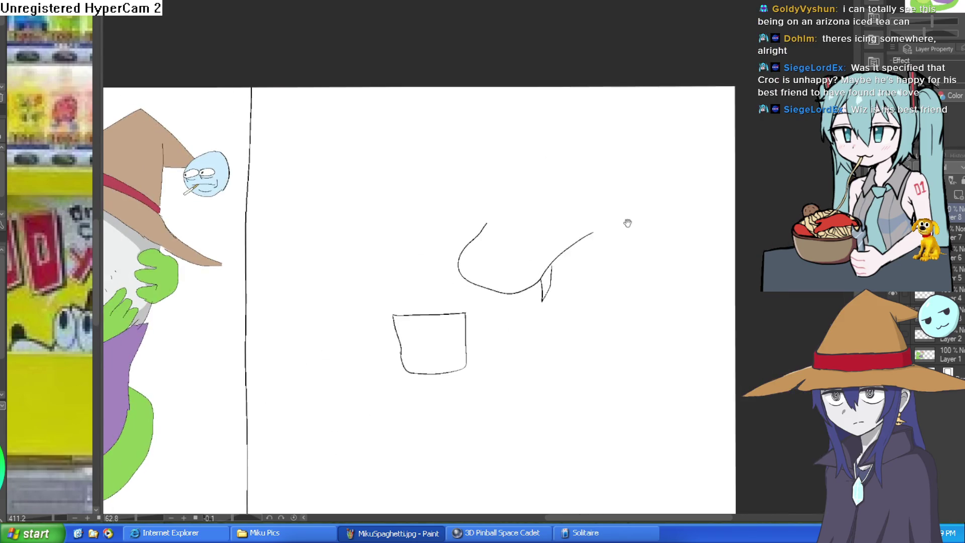
pyautogui.scroll(3, 487, 234)
# Step: Lasso-select the crocodile head sketch apart from the cup
pyautogui.moveTo(511, 249); pyautogui.dragTo(497, 218)
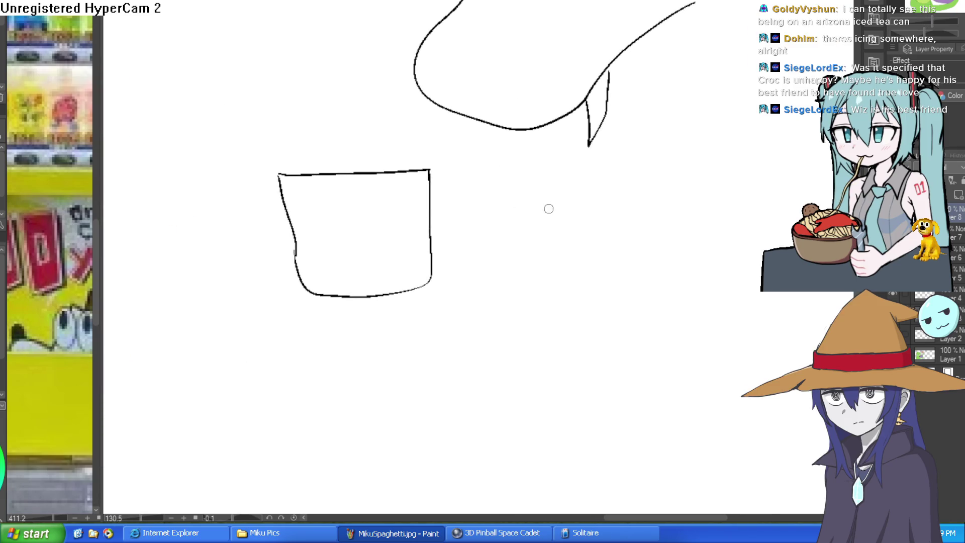
pyautogui.moveTo(617, 173); pyautogui.dragTo(511, 241)
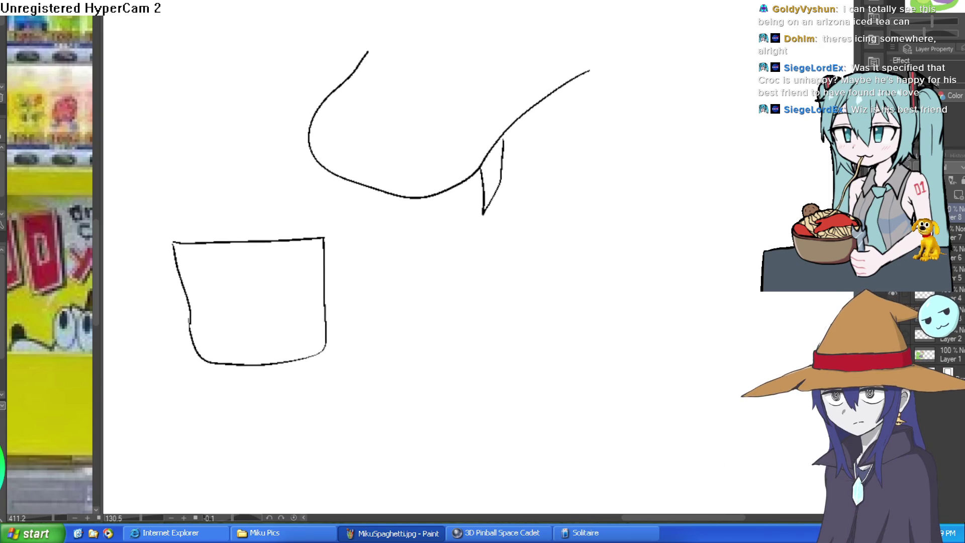
pyautogui.moveTo(535, 2)
pyautogui.mouseDown()
pyautogui.moveTo(366, 217)
pyautogui.moveTo(653, 92)
pyautogui.moveTo(547, 4)
pyautogui.mouseUp()
# Step: Move the crocodile head sketch down and to the left, then deselect it
pyautogui.hotkey('ctrl', 't')
pyautogui.moveTo(580, 95); pyautogui.dragTo(534, 114)
pyautogui.click(382, 288)
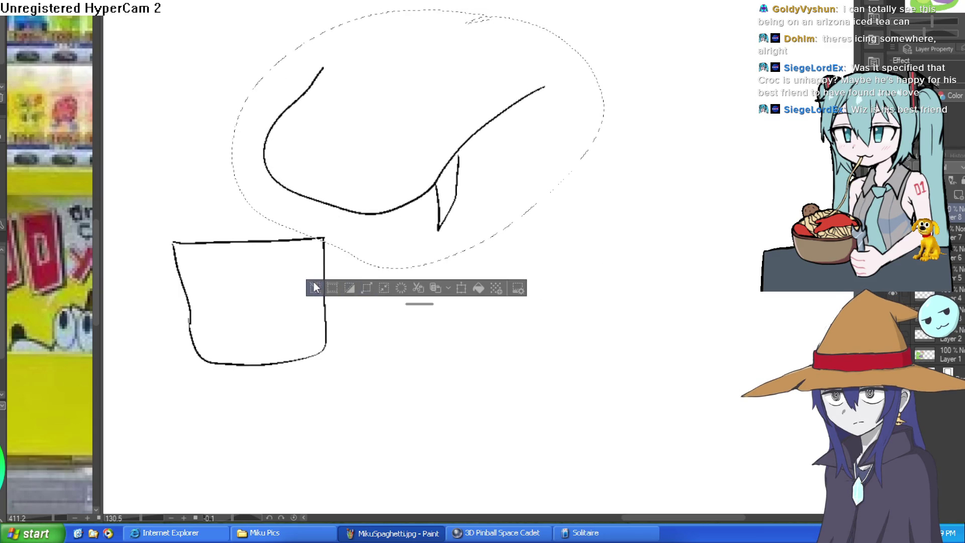
pyautogui.hotkey('ctrl', 'd')
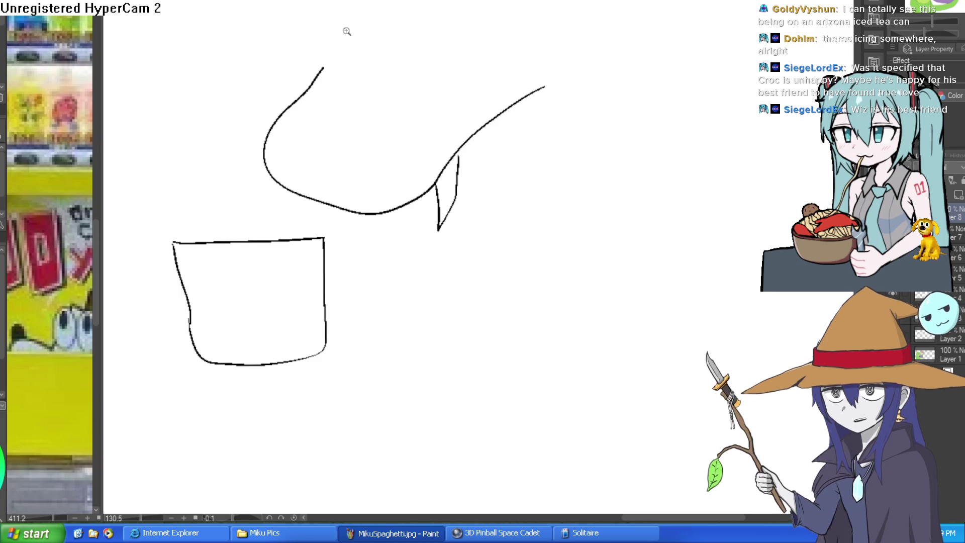
# Step: Draw the rounded top of the head and erase the old overlapping head line
pyautogui.scroll(2, 400, 108)
pyautogui.moveTo(267, 172); pyautogui.dragTo(402, 117)
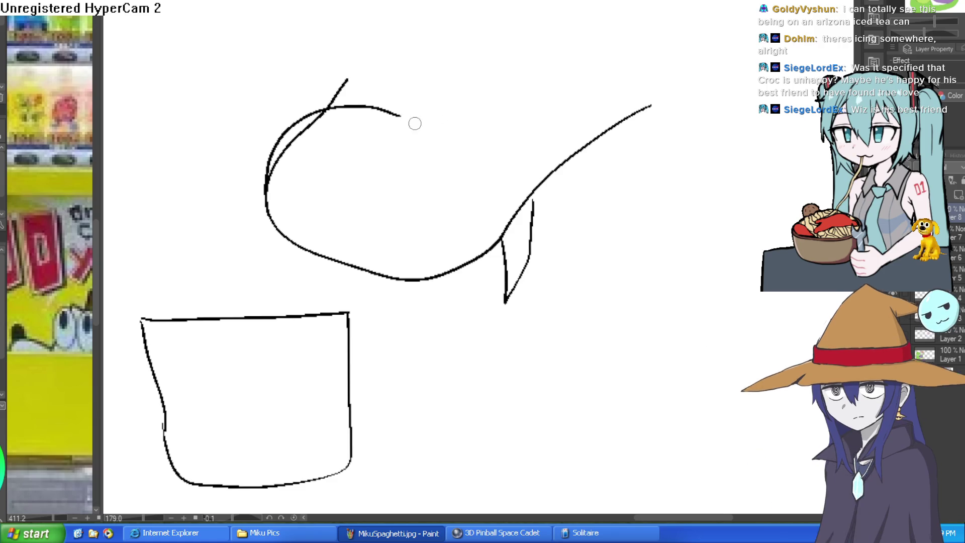
pyautogui.moveTo(431, 128)
pyautogui.mouseDown()
pyautogui.moveTo(510, 101)
pyautogui.moveTo(546, 116)
pyautogui.mouseUp()
pyautogui.hotkey('ctrl', 'z')
pyautogui.press('e')
pyautogui.moveTo(314, 125)
pyautogui.mouseDown()
pyautogui.moveTo(326, 118)
pyautogui.moveTo(299, 138)
pyautogui.moveTo(276, 179)
pyautogui.mouseUp()
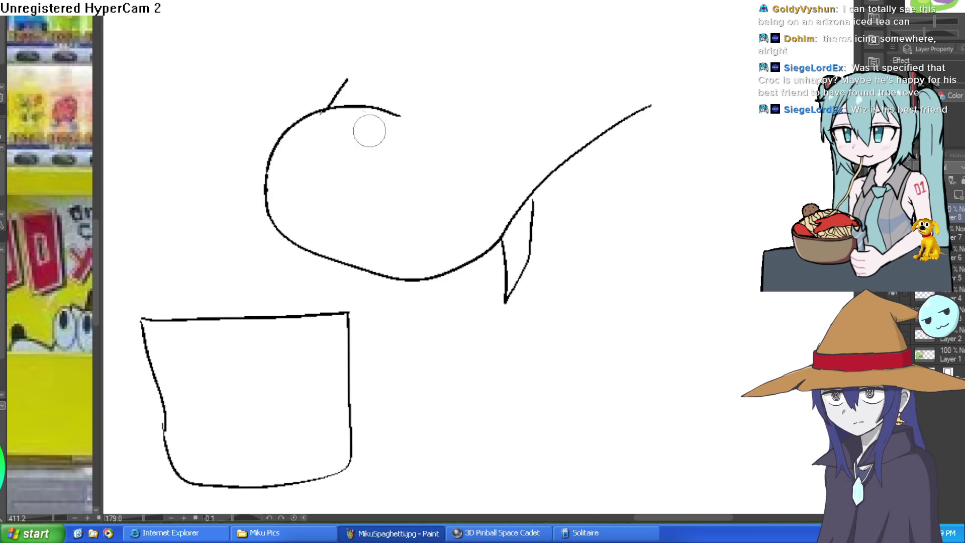
# Step: Draw a second bump along the top of the snout
pyautogui.moveTo(517, 149); pyautogui.dragTo(485, 210)
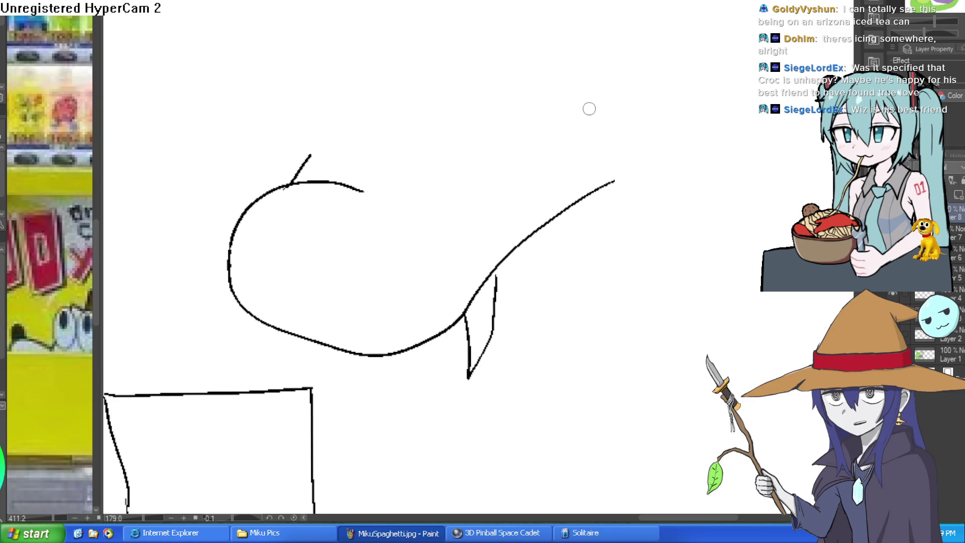
pyautogui.moveTo(572, 124)
pyautogui.mouseDown()
pyautogui.moveTo(531, 181)
pyautogui.moveTo(563, 158)
pyautogui.moveTo(608, 162)
pyautogui.moveTo(455, 174)
pyautogui.mouseUp()
pyautogui.scroll(3, 372, 169)
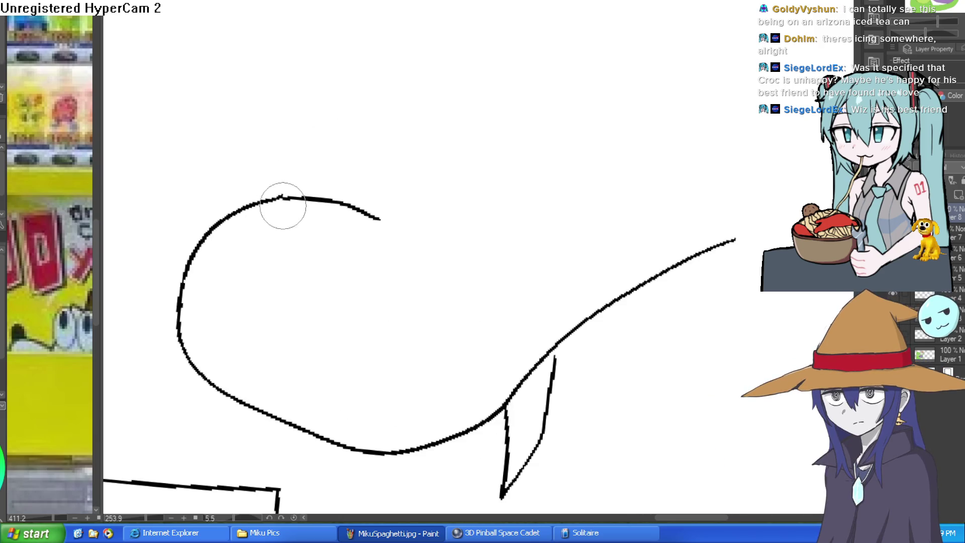
pyautogui.moveTo(150, 52); pyautogui.dragTo(573, 112)
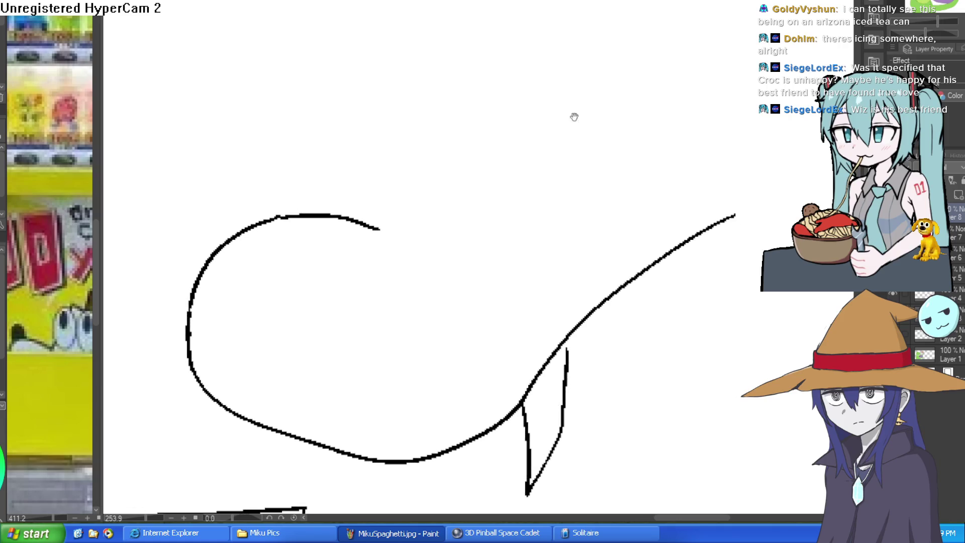
pyautogui.scroll(-2, 573, 174)
pyautogui.moveTo(588, 183)
pyautogui.mouseDown()
pyautogui.moveTo(632, 175)
pyautogui.moveTo(593, 171)
pyautogui.mouseUp()
pyautogui.moveTo(371, 189)
pyautogui.mouseDown()
pyautogui.moveTo(446, 179)
pyautogui.moveTo(493, 218)
pyautogui.mouseUp()
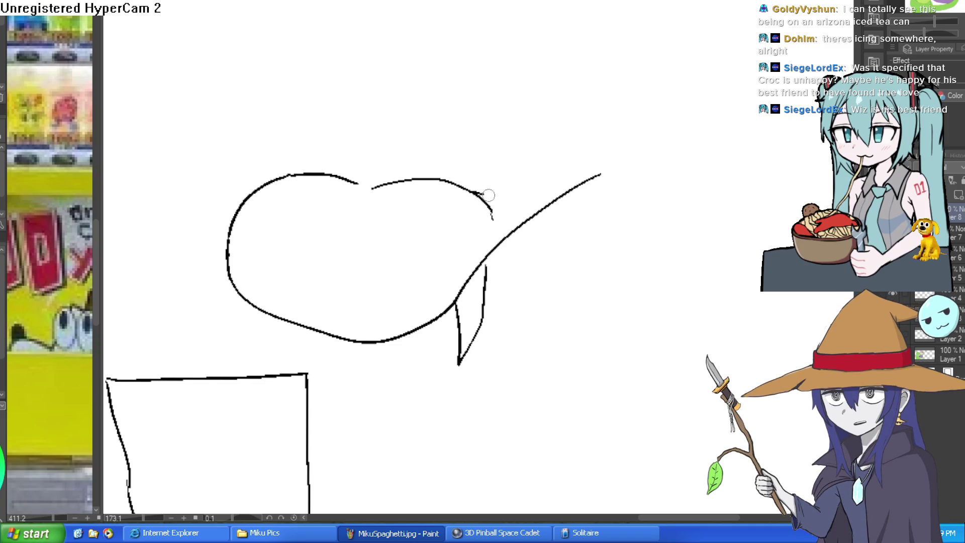
# Step: Draw the curved open-mouth outline and a vertical line inside the mouth
pyautogui.scroll(-2, 560, 173)
pyautogui.scroll(3, 573, 196)
pyautogui.moveTo(575, 198); pyautogui.dragTo(431, 254)
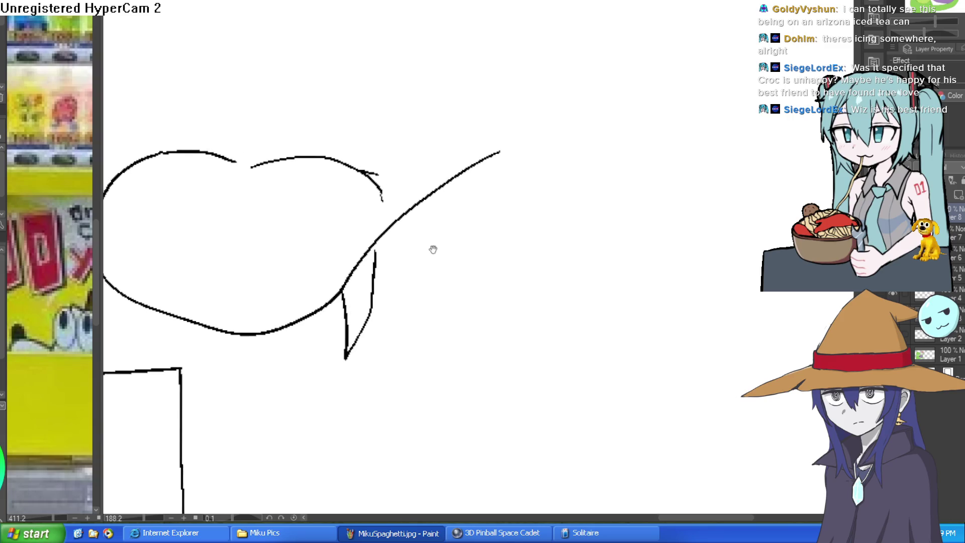
pyautogui.moveTo(533, 152)
pyautogui.mouseDown()
pyautogui.moveTo(522, 188)
pyautogui.moveTo(423, 293)
pyautogui.moveTo(408, 209)
pyautogui.moveTo(425, 338)
pyautogui.moveTo(536, 252)
pyautogui.moveTo(570, 176)
pyautogui.mouseUp()
pyautogui.click(504, 183)
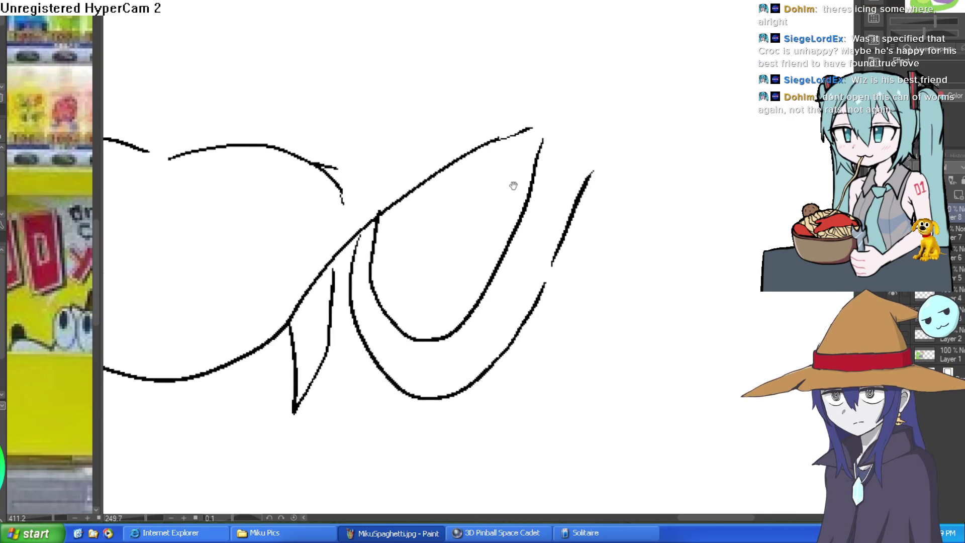
pyautogui.moveTo(407, 195)
pyautogui.mouseDown()
pyautogui.moveTo(409, 289)
pyautogui.moveTo(474, 263)
pyautogui.moveTo(496, 194)
pyautogui.moveTo(522, 161)
pyautogui.mouseUp()
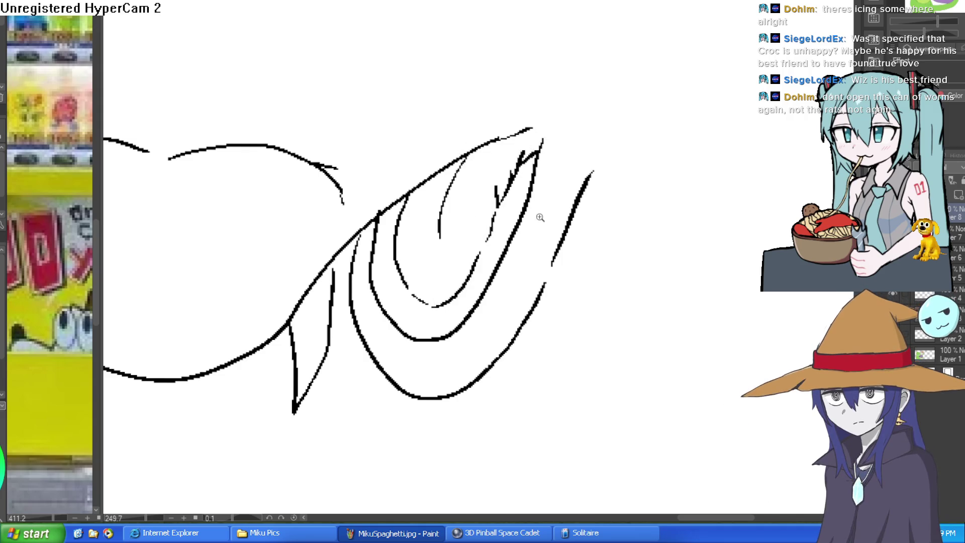
# Step: Extend the snout's upper line, add a short line above it, and outline the right eye
pyautogui.scroll(-5, 553, 201)
pyautogui.scroll(4, 471, 184)
pyautogui.moveTo(312, 217); pyautogui.dragTo(434, 181)
pyautogui.moveTo(449, 176); pyautogui.dragTo(487, 152)
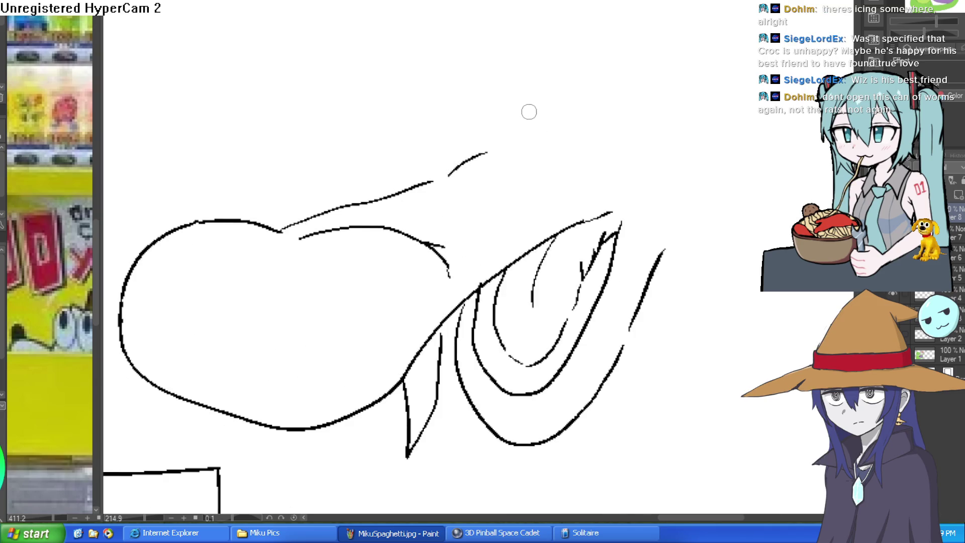
pyautogui.moveTo(545, 84)
pyautogui.mouseDown()
pyautogui.moveTo(619, 132)
pyautogui.moveTo(557, 79)
pyautogui.moveTo(622, 121)
pyautogui.mouseUp()
# Step: Give the right eye a droopy lid and pupil, then outline the left eye with its eyelid
pyautogui.moveTo(549, 93); pyautogui.dragTo(583, 108)
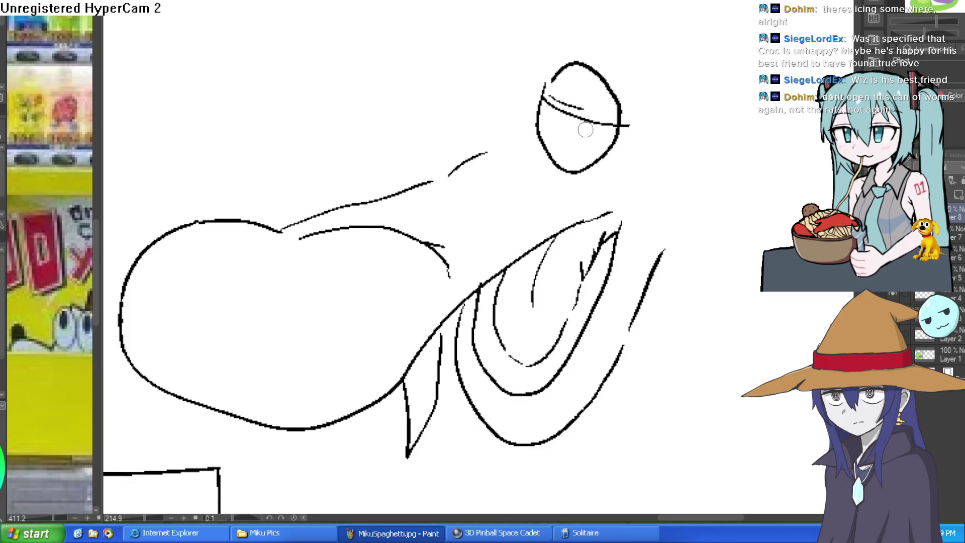
pyautogui.moveTo(545, 134); pyautogui.dragTo(558, 128)
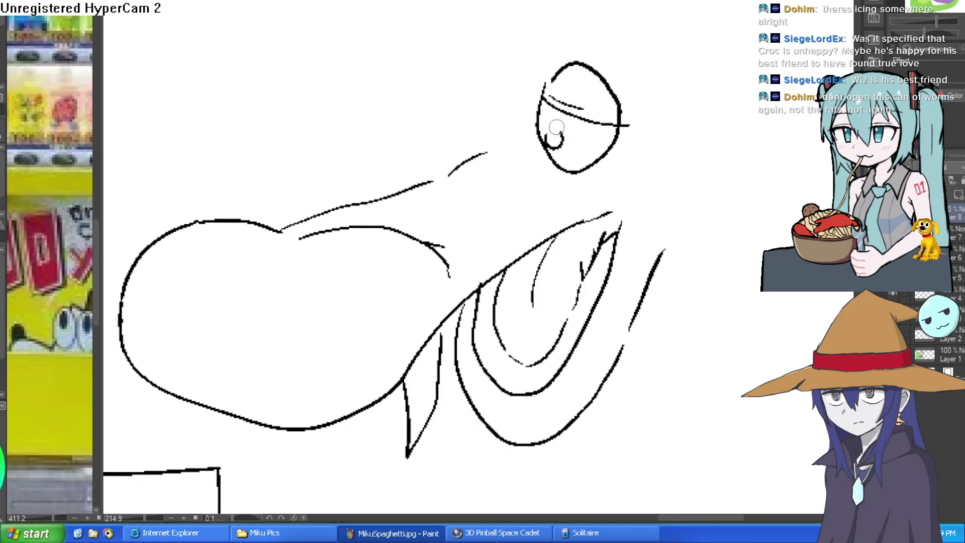
pyautogui.moveTo(539, 85)
pyautogui.mouseDown()
pyautogui.moveTo(470, 128)
pyautogui.moveTo(547, 154)
pyautogui.mouseUp()
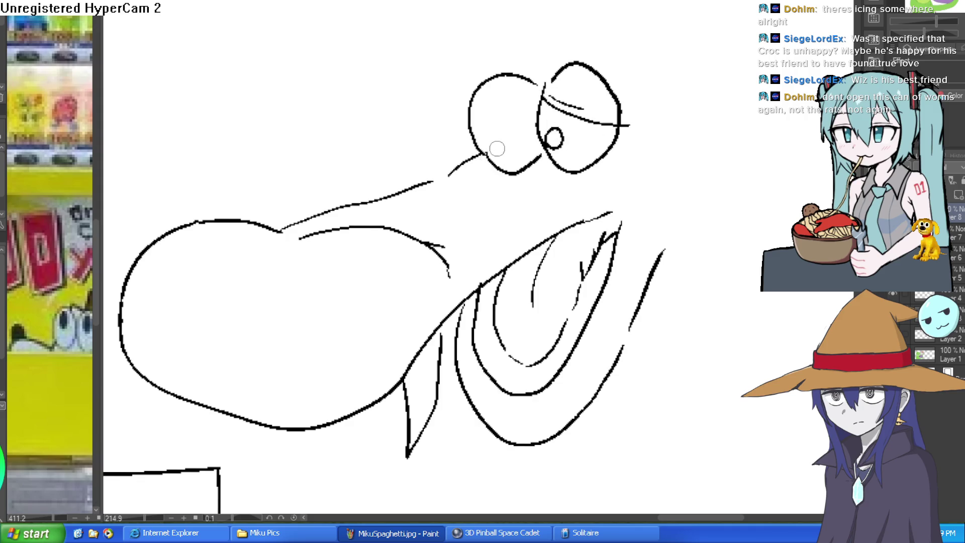
pyautogui.moveTo(543, 86); pyautogui.dragTo(470, 137)
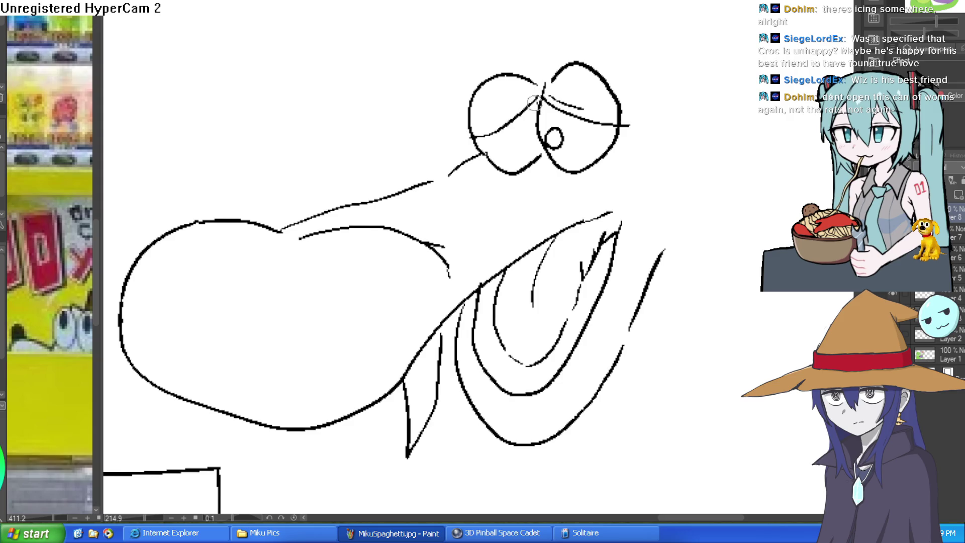
# Step: Add curves under both eyes and a neck line below the right eye
pyautogui.moveTo(547, 160); pyautogui.dragTo(589, 185)
pyautogui.moveTo(491, 161); pyautogui.dragTo(516, 186)
pyautogui.moveTo(603, 162); pyautogui.dragTo(617, 203)
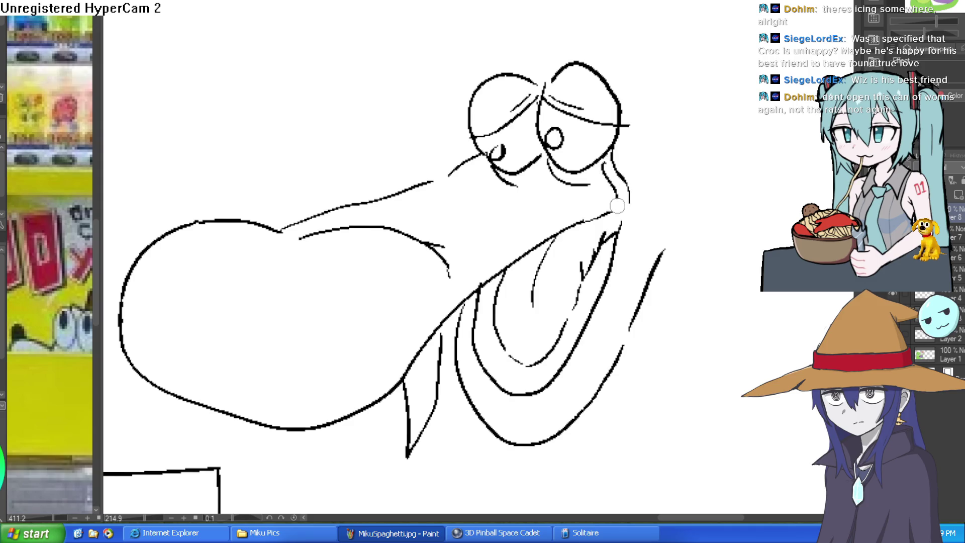
pyautogui.scroll(2, 650, 198)
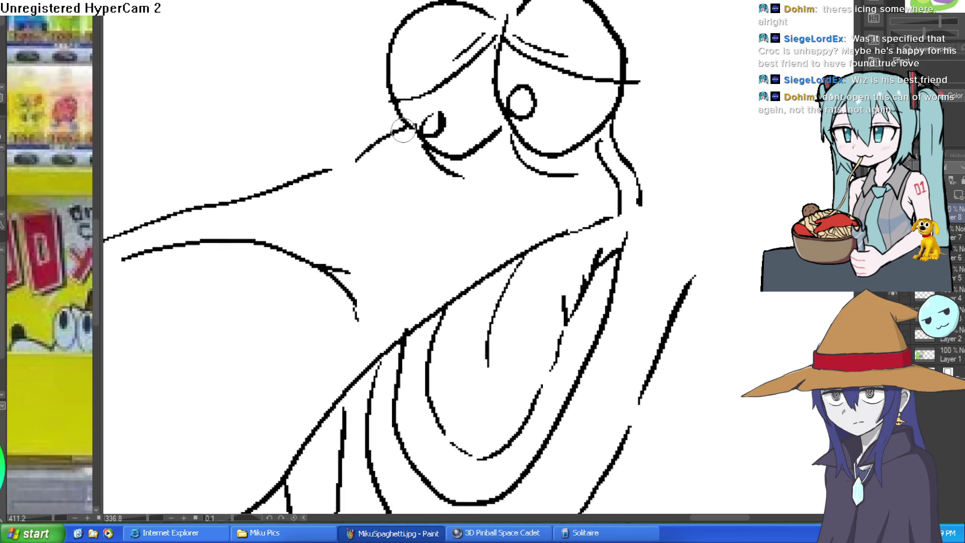
pyautogui.moveTo(418, 129); pyautogui.dragTo(387, 161)
pyautogui.hotkey('ctrl', 'z')
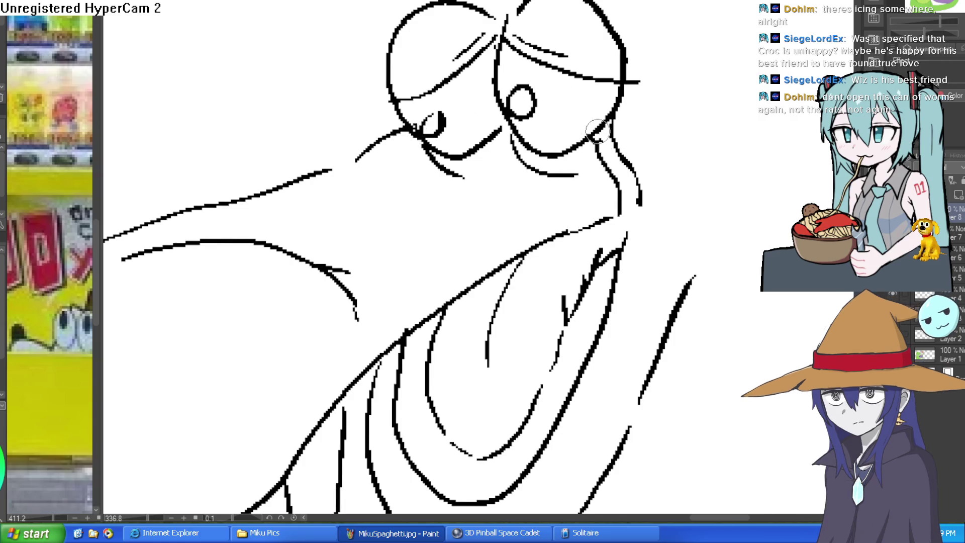
pyautogui.scroll(-2, 623, 145)
pyautogui.scroll(3, 568, 134)
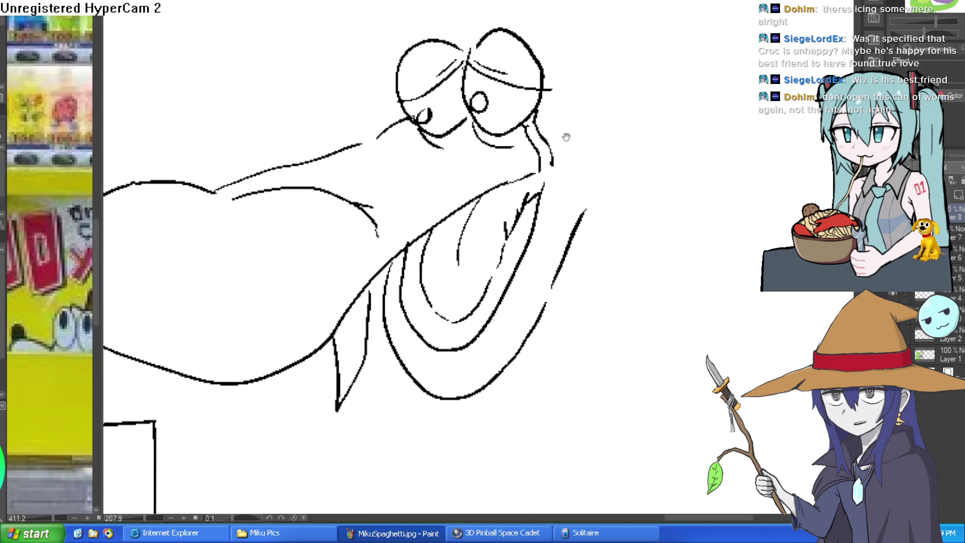
# Step: Add a short line at the neck and draw a nostril oval on the snout
pyautogui.moveTo(521, 142); pyautogui.dragTo(554, 128)
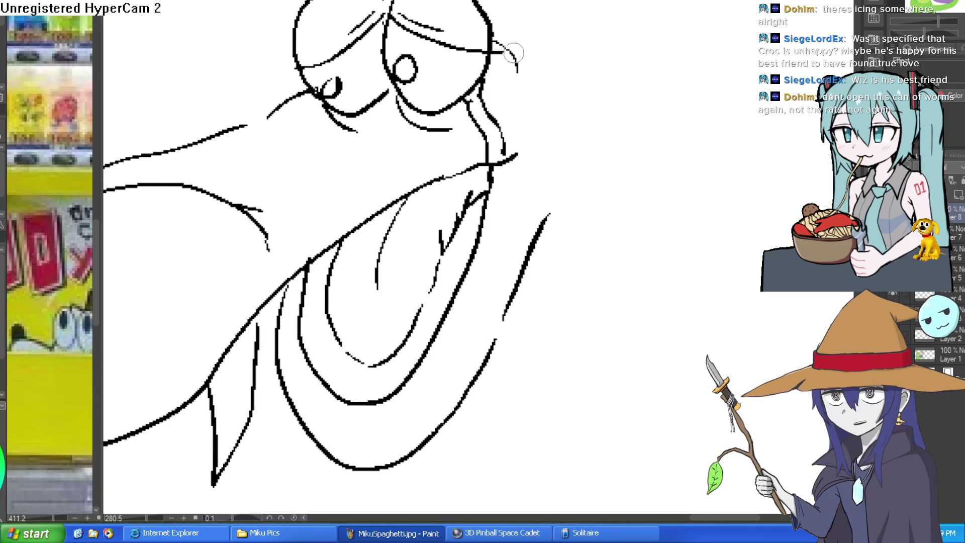
pyautogui.scroll(-3, 587, 165)
pyautogui.scroll(3, 587, 164)
pyautogui.moveTo(598, 181); pyautogui.dragTo(619, 178)
pyautogui.moveTo(421, 92)
pyautogui.mouseDown()
pyautogui.moveTo(448, 118)
pyautogui.moveTo(423, 98)
pyautogui.moveTo(441, 129)
pyautogui.mouseUp()
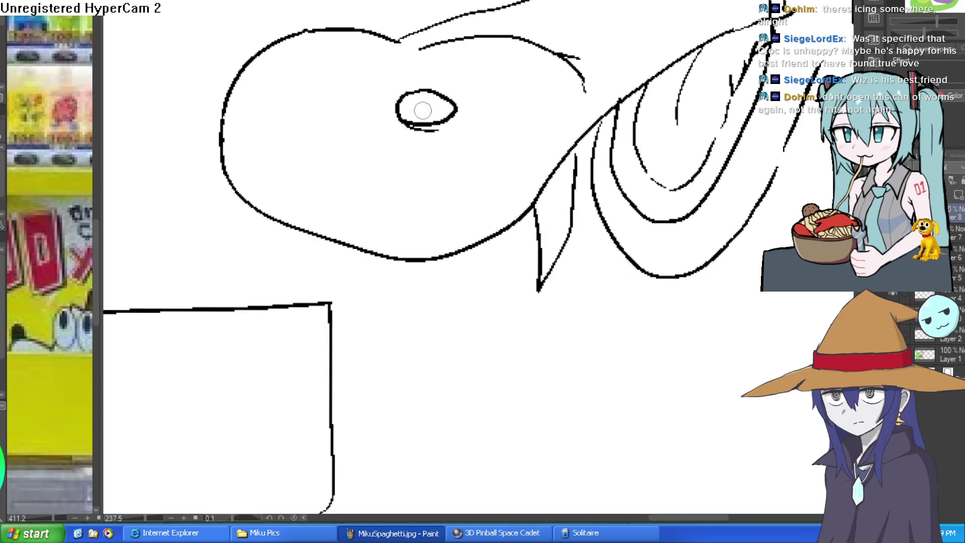
# Step: Draw a second nostril on the snout tip and fill both nostrils solid black
pyautogui.moveTo(259, 83); pyautogui.dragTo(267, 98)
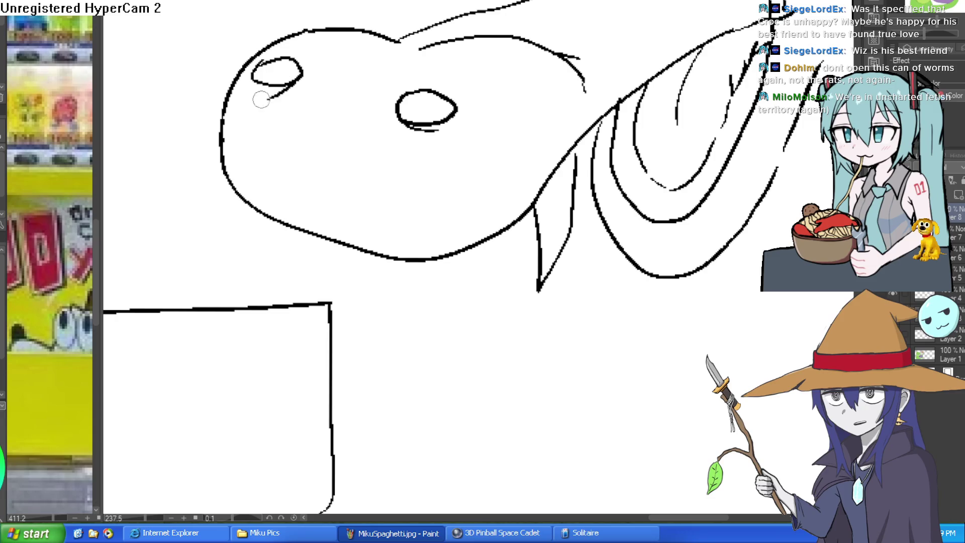
pyautogui.click(440, 100)
pyautogui.click(284, 67)
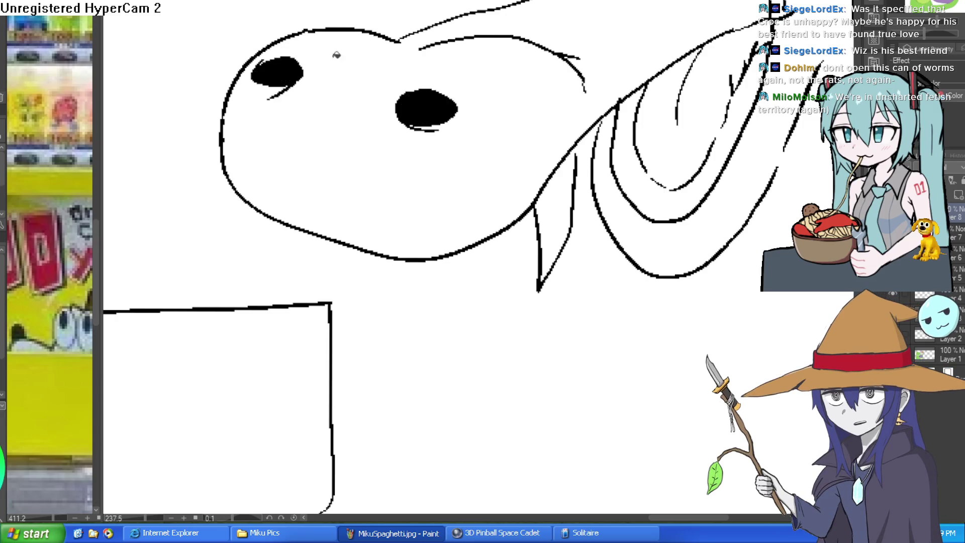
# Step: Draw the belly curving from the jaw around and up, after discarding failed attempts
pyautogui.moveTo(689, 183)
pyautogui.mouseDown()
pyautogui.moveTo(630, 155)
pyautogui.moveTo(615, 163)
pyautogui.moveTo(627, 185)
pyautogui.moveTo(574, 212)
pyautogui.mouseUp()
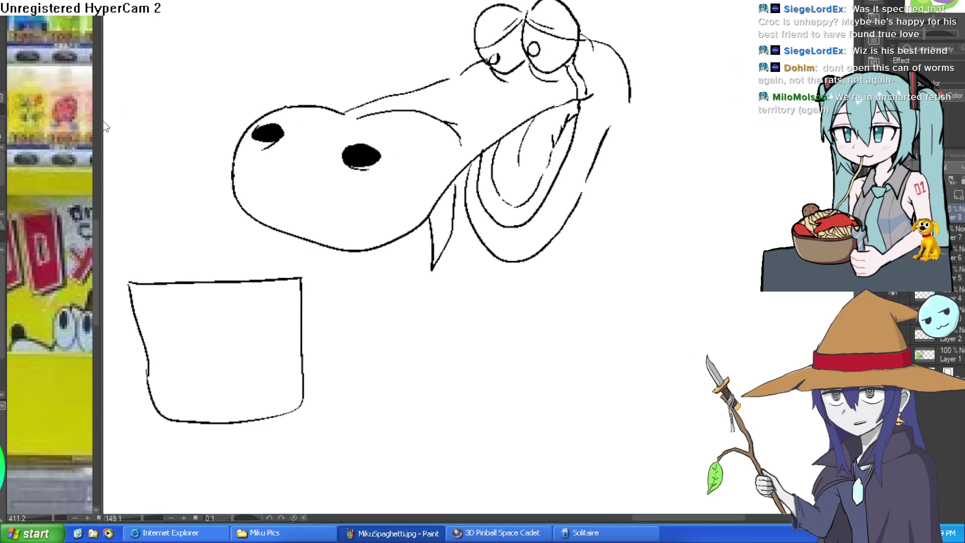
pyautogui.moveTo(556, 149); pyautogui.dragTo(504, 121)
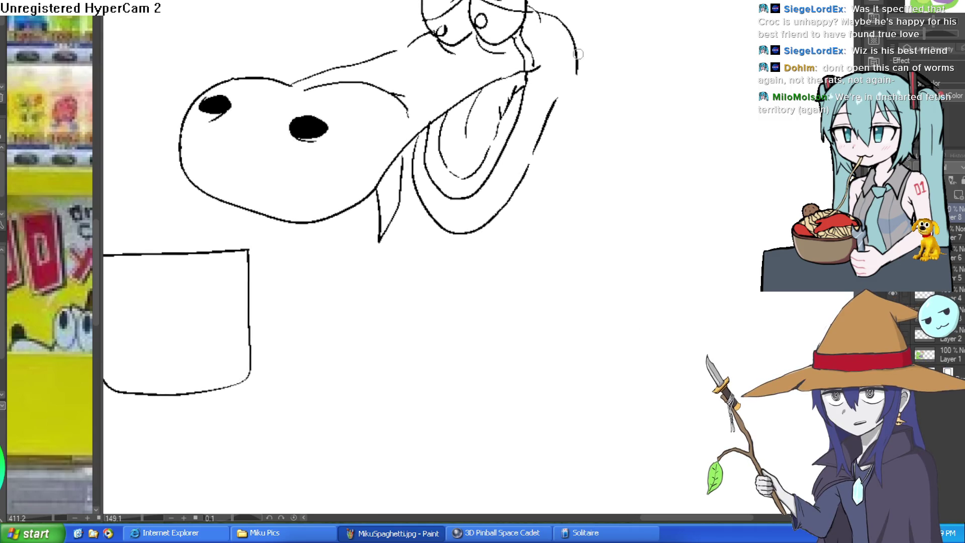
pyautogui.moveTo(551, 155)
pyautogui.mouseDown()
pyautogui.moveTo(511, 144)
pyautogui.moveTo(483, 189)
pyautogui.moveTo(517, 147)
pyautogui.moveTo(486, 300)
pyautogui.moveTo(536, 288)
pyautogui.mouseUp()
pyautogui.hotkey('ctrl', 'z')
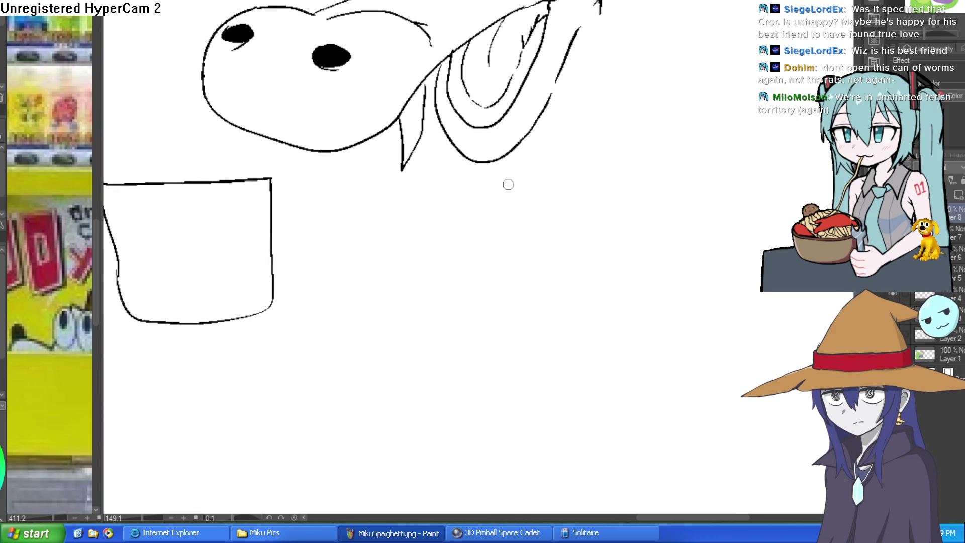
pyautogui.moveTo(370, 151); pyautogui.dragTo(427, 349)
pyautogui.hotkey('ctrl', 'z')
pyautogui.moveTo(409, 199)
pyautogui.mouseDown()
pyautogui.moveTo(423, 370)
pyautogui.moveTo(545, 249)
pyautogui.mouseUp()
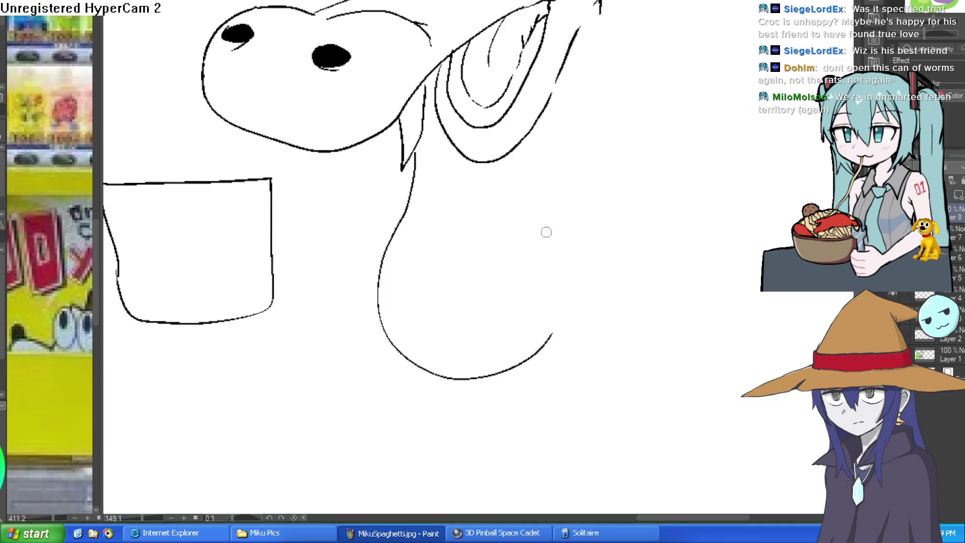
pyautogui.hotkey('ctrl', 'z')
pyautogui.moveTo(436, 132)
pyautogui.mouseDown()
pyautogui.moveTo(357, 312)
pyautogui.moveTo(502, 402)
pyautogui.moveTo(601, 262)
pyautogui.moveTo(667, 213)
pyautogui.moveTo(622, 196)
pyautogui.moveTo(532, 121)
pyautogui.mouseUp()
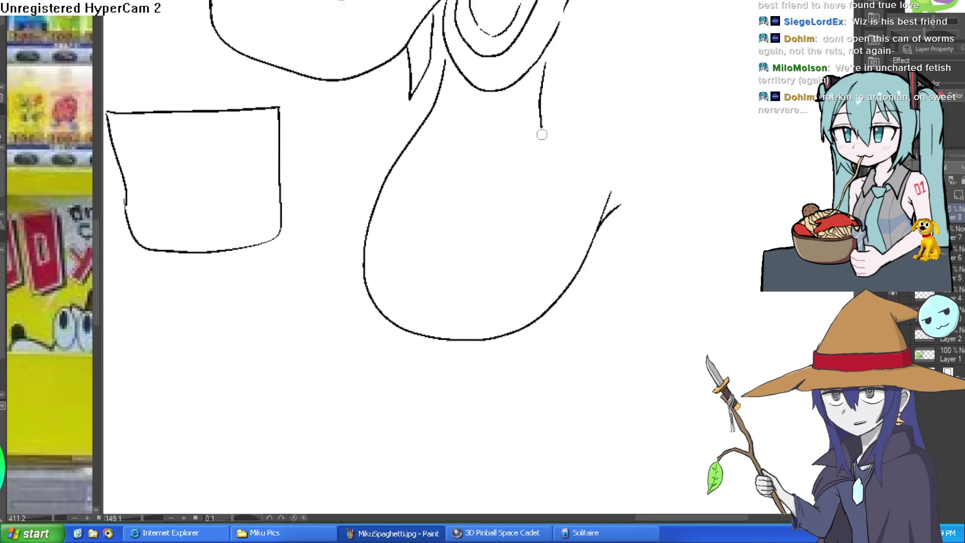
# Step: Extend the body line on the crocodile's right side
pyautogui.moveTo(630, 226); pyautogui.dragTo(570, 209)
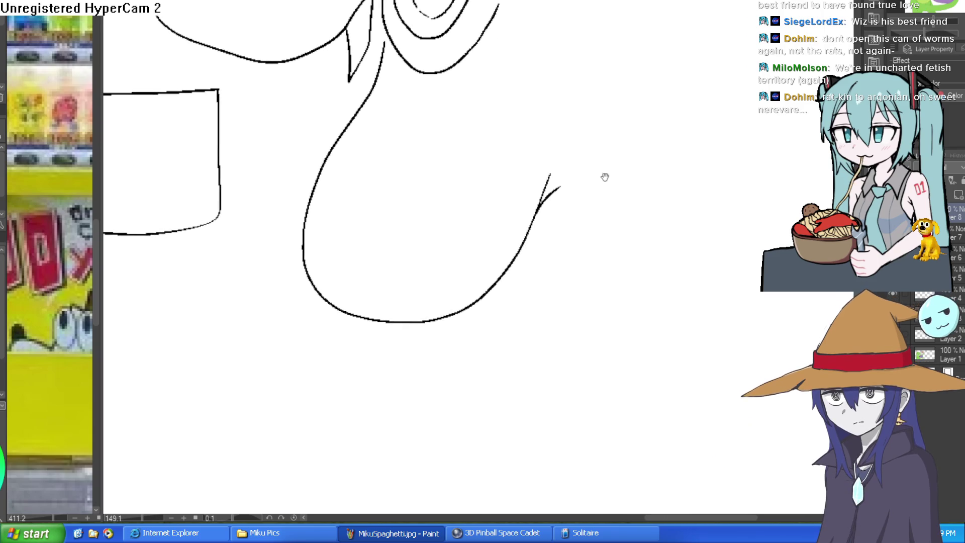
pyautogui.scroll(-4, 558, 189)
pyautogui.scroll(4, 526, 130)
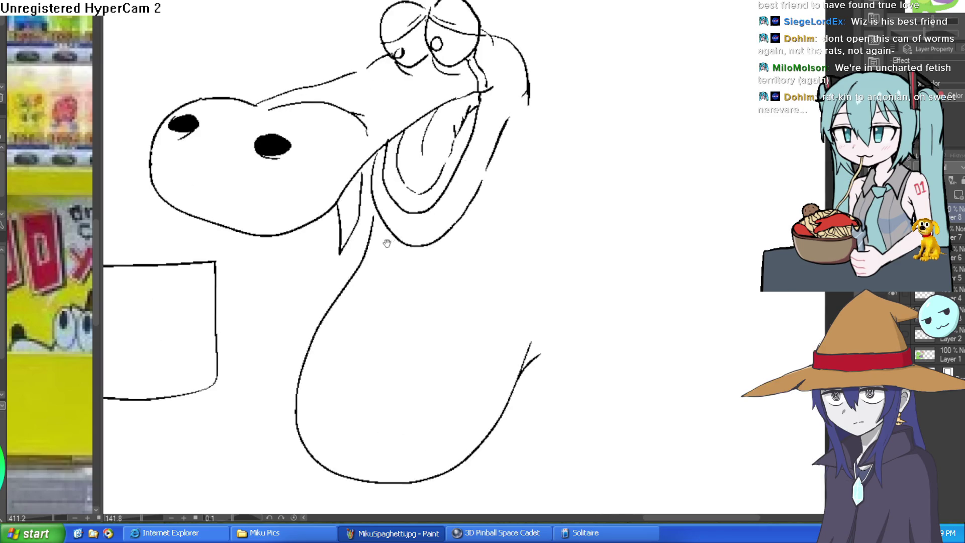
pyautogui.moveTo(390, 242); pyautogui.dragTo(423, 186)
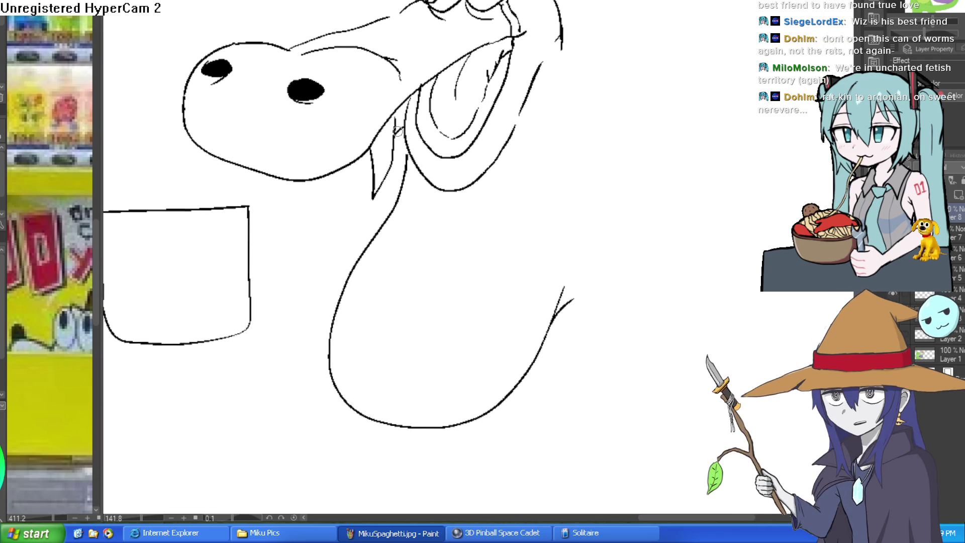
pyautogui.moveTo(367, 167); pyautogui.dragTo(288, 214)
# Step: Draw a small round hand on the left side of the cup
pyautogui.moveTo(237, 256); pyautogui.dragTo(390, 225)
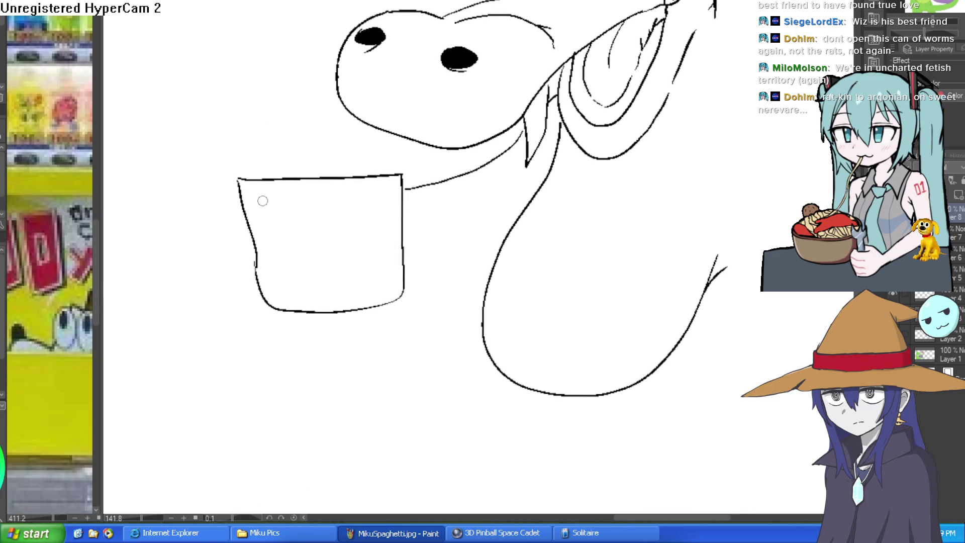
pyautogui.moveTo(250, 257); pyautogui.dragTo(242, 201)
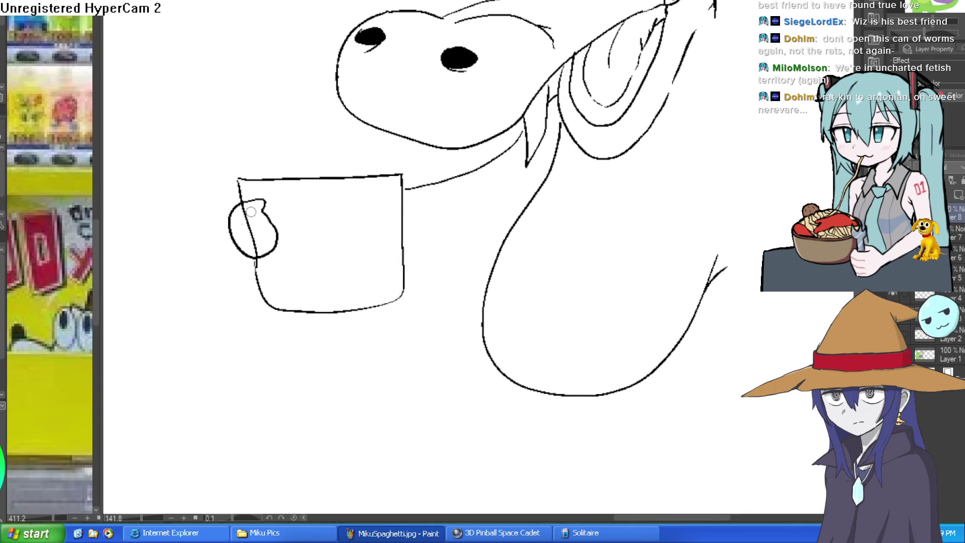
pyautogui.scroll(-2, 414, 223)
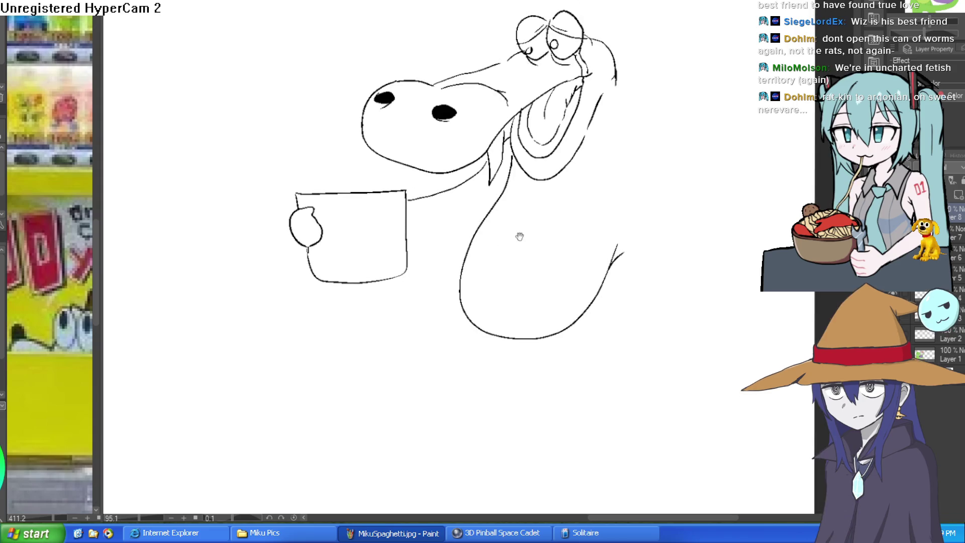
# Step: Draw the arm from the shoulder to the cup and erase the cup edge behind the fingers
pyautogui.scroll(3, 636, 196)
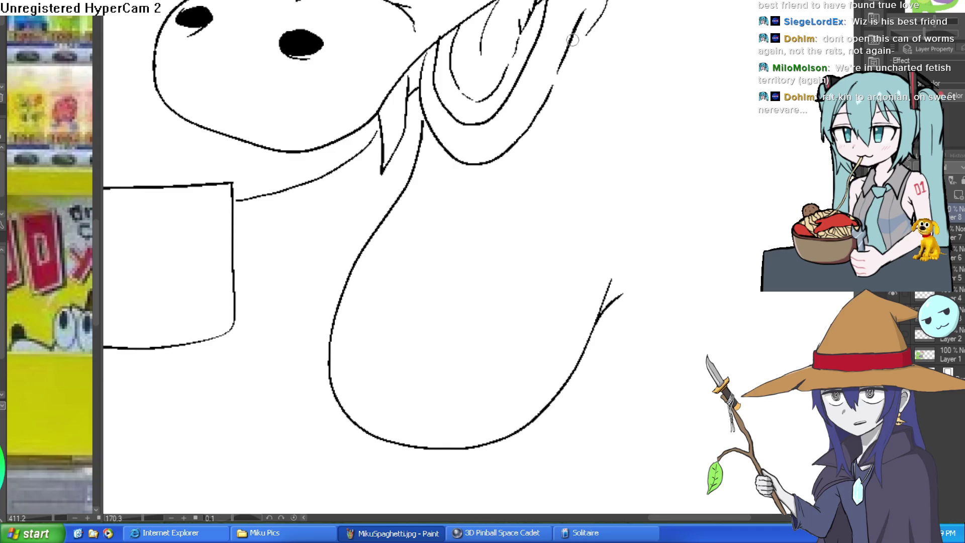
pyautogui.moveTo(577, 65)
pyautogui.mouseDown()
pyautogui.moveTo(622, 53)
pyautogui.moveTo(626, 132)
pyautogui.moveTo(539, 239)
pyautogui.moveTo(226, 301)
pyautogui.moveTo(198, 258)
pyautogui.moveTo(224, 274)
pyautogui.moveTo(444, 231)
pyautogui.moveTo(570, 181)
pyautogui.moveTo(583, 106)
pyautogui.mouseUp()
pyautogui.scroll(-3, 659, 243)
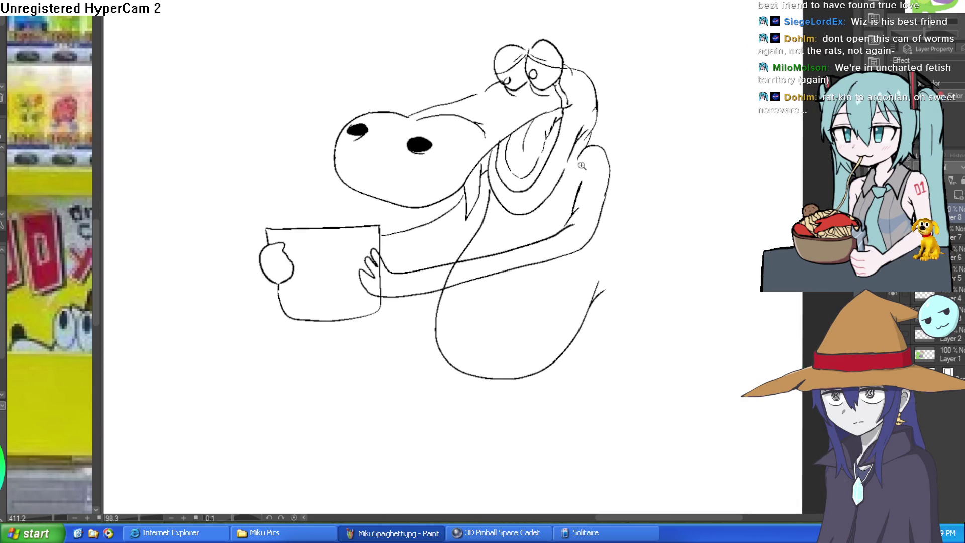
pyautogui.scroll(5, 419, 254)
pyautogui.moveTo(313, 276); pyautogui.dragTo(322, 365)
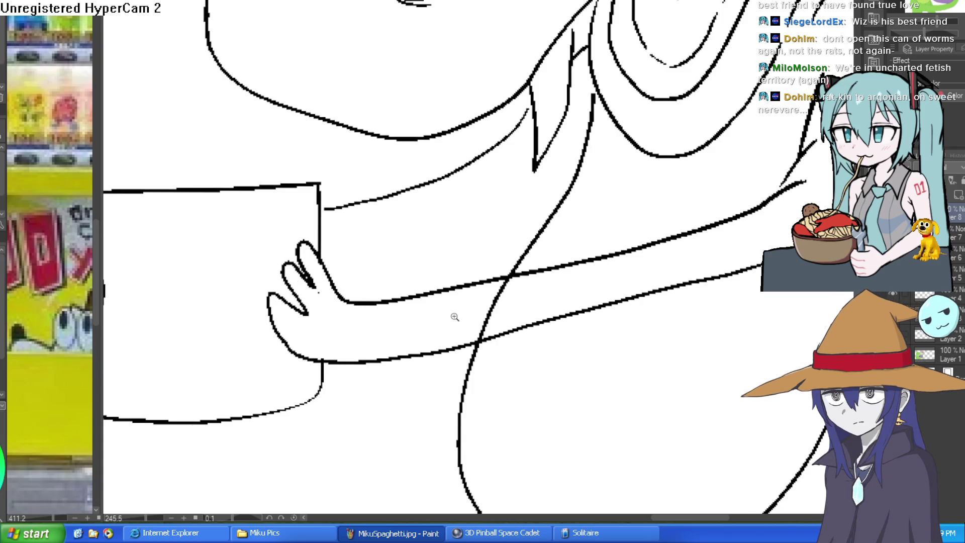
pyautogui.scroll(-6, 453, 316)
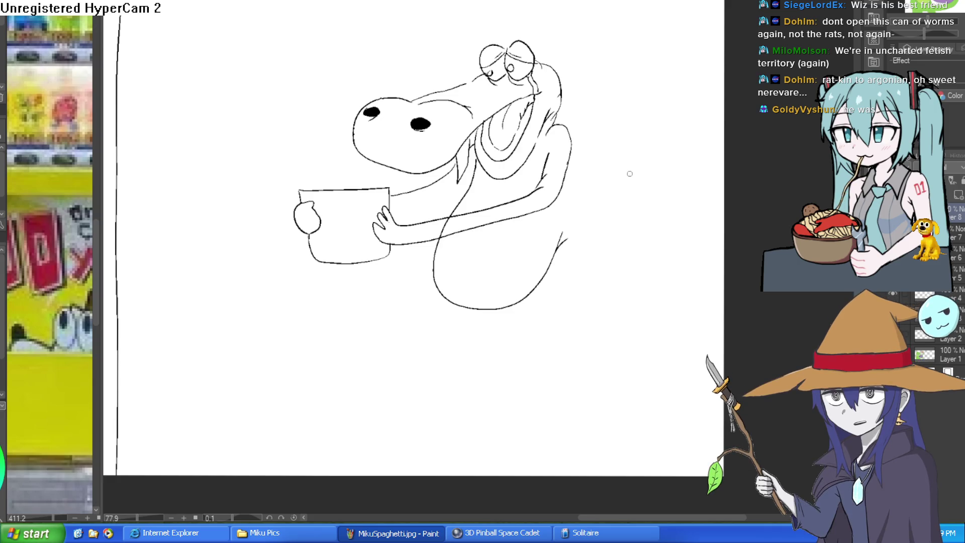
pyautogui.scroll(-2, 575, 269)
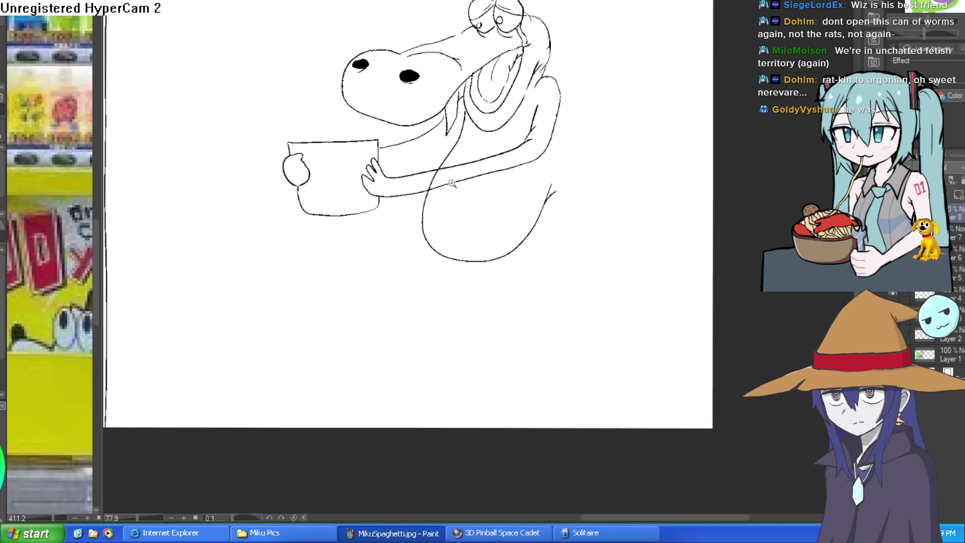
# Step: Draw the back line curving out into the tail and add a belly button mark
pyautogui.click(456, 180)
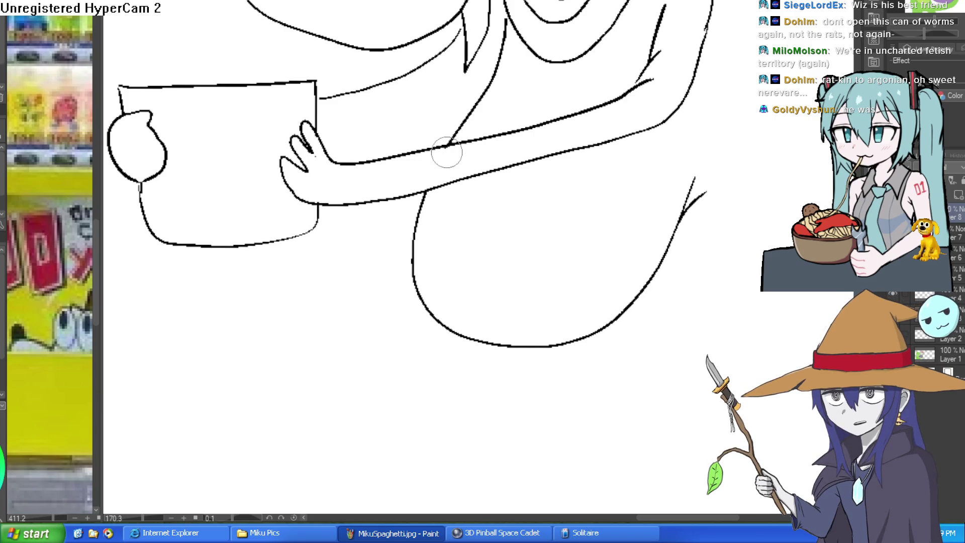
pyautogui.moveTo(567, 173)
pyautogui.mouseDown()
pyautogui.moveTo(597, 166)
pyautogui.moveTo(587, 168)
pyautogui.mouseUp()
pyautogui.moveTo(595, 173); pyautogui.dragTo(590, 170)
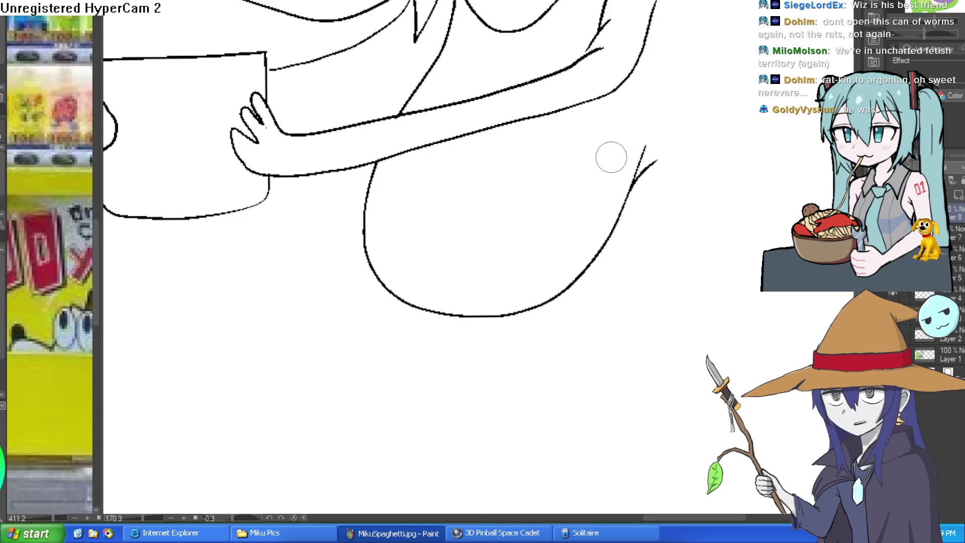
pyautogui.moveTo(614, 159)
pyautogui.mouseDown()
pyautogui.moveTo(626, 174)
pyautogui.moveTo(605, 153)
pyautogui.mouseUp()
pyautogui.moveTo(610, 20)
pyautogui.mouseDown()
pyautogui.moveTo(644, 107)
pyautogui.moveTo(807, 174)
pyautogui.moveTo(682, 182)
pyautogui.moveTo(782, 175)
pyautogui.moveTo(618, 224)
pyautogui.moveTo(502, 244)
pyautogui.moveTo(605, 165)
pyautogui.mouseUp()
pyautogui.moveTo(343, 160); pyautogui.dragTo(388, 162)
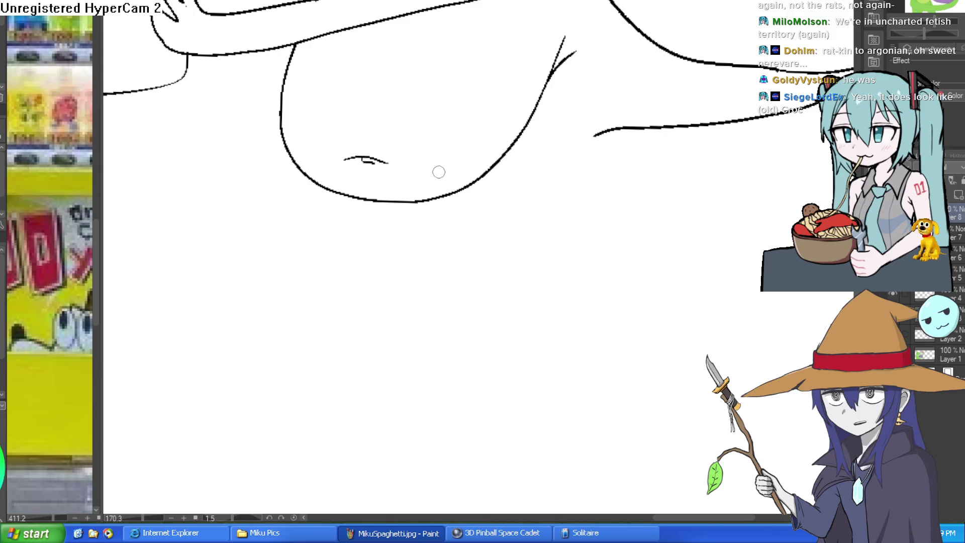
# Step: Draw the two stubby legs and add a toe to the front foot
pyautogui.moveTo(456, 194)
pyautogui.mouseDown()
pyautogui.moveTo(381, 221)
pyautogui.moveTo(340, 271)
pyautogui.moveTo(337, 296)
pyautogui.mouseUp()
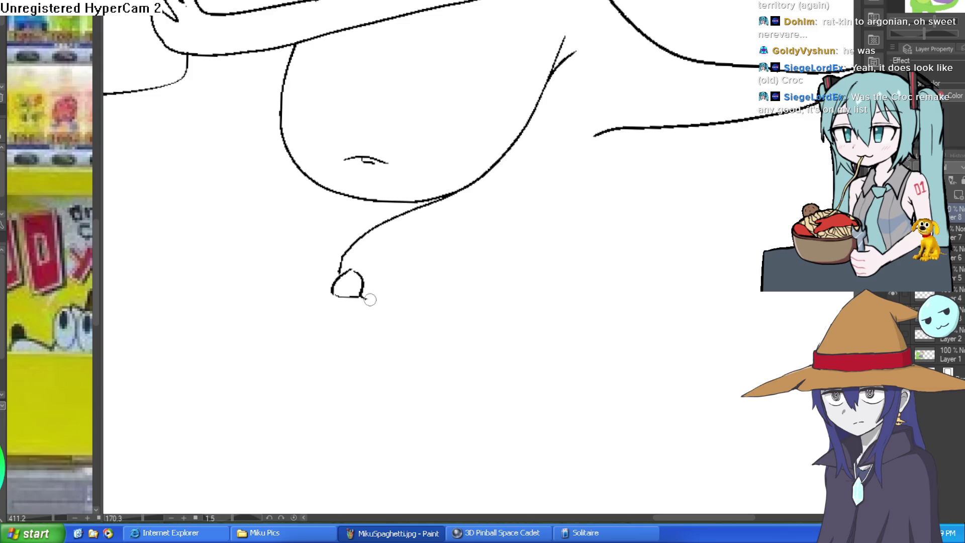
pyautogui.moveTo(416, 291)
pyautogui.mouseDown()
pyautogui.moveTo(485, 276)
pyautogui.moveTo(610, 123)
pyautogui.mouseUp()
pyautogui.scroll(-3, 627, 167)
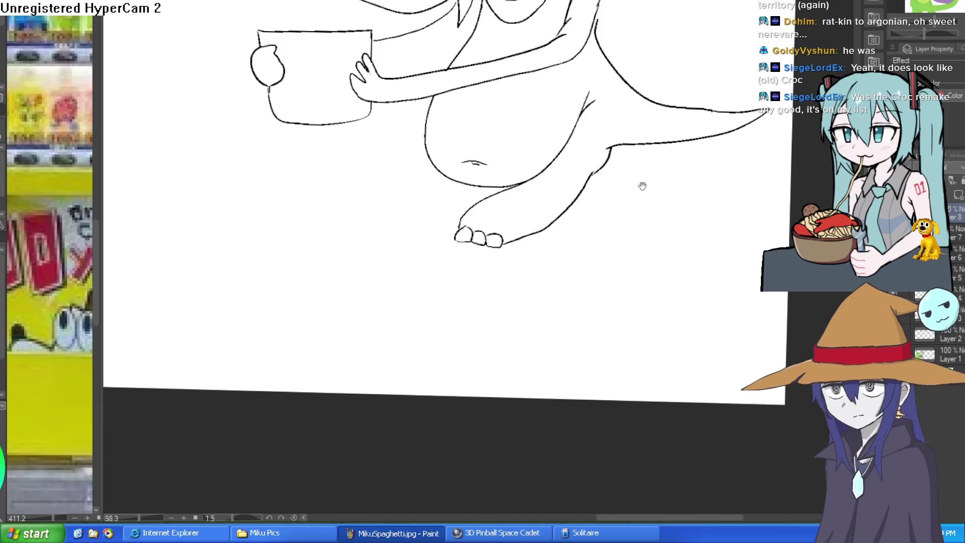
pyautogui.moveTo(639, 180); pyautogui.dragTo(639, 222)
pyautogui.moveTo(422, 185)
pyautogui.mouseDown()
pyautogui.moveTo(312, 254)
pyautogui.moveTo(353, 272)
pyautogui.moveTo(427, 228)
pyautogui.mouseUp()
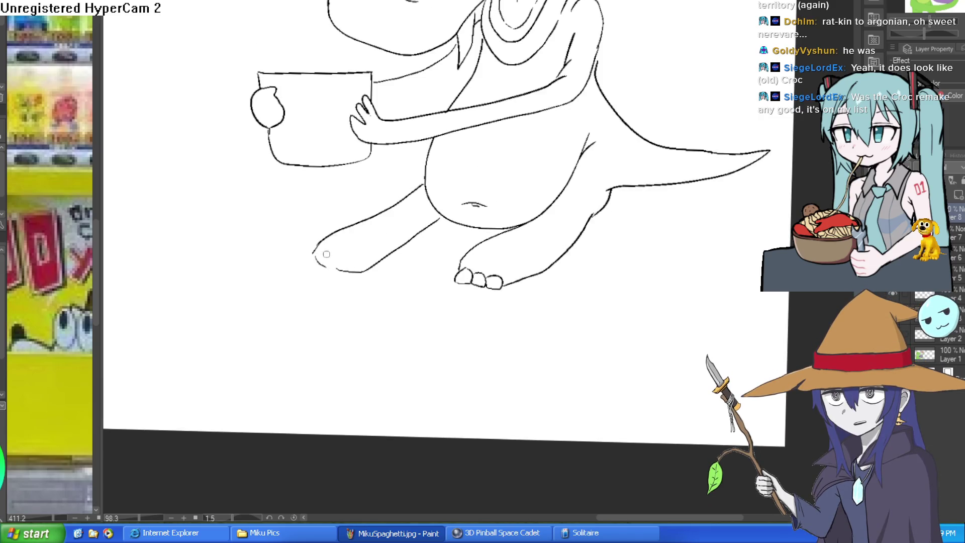
pyautogui.scroll(3, 324, 252)
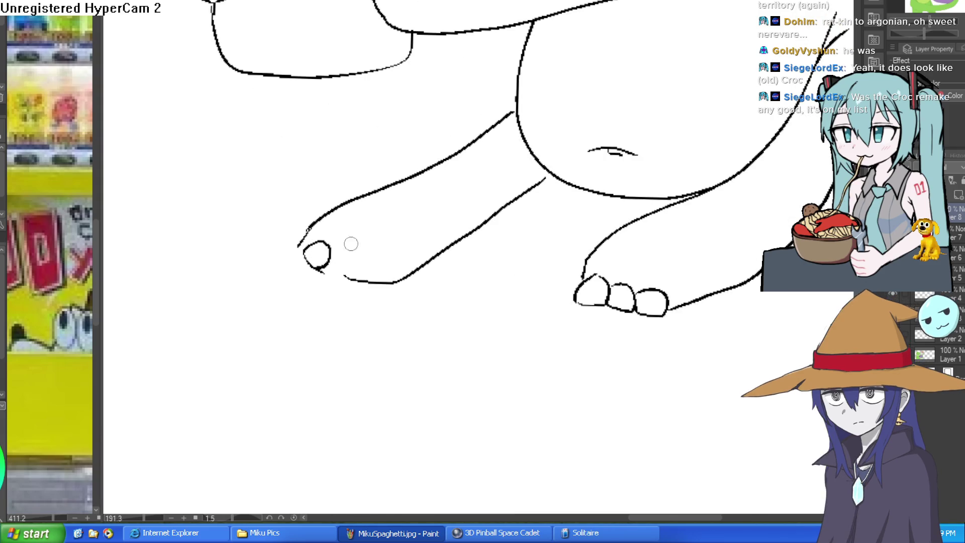
pyautogui.moveTo(319, 241)
pyautogui.mouseDown()
pyautogui.moveTo(300, 258)
pyautogui.moveTo(334, 252)
pyautogui.moveTo(344, 279)
pyautogui.moveTo(360, 263)
pyautogui.moveTo(362, 284)
pyautogui.moveTo(373, 259)
pyautogui.mouseUp()
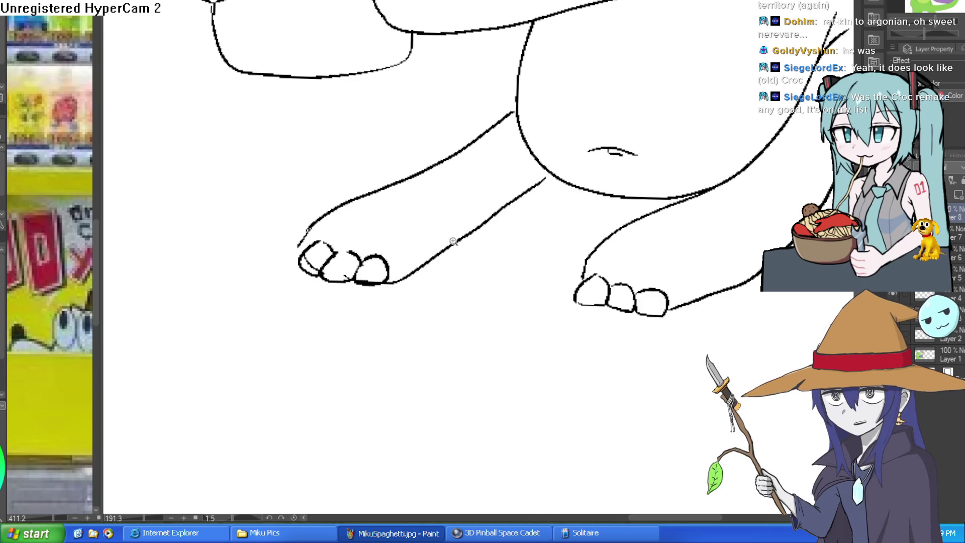
pyautogui.scroll(-5, 449, 241)
# Step: Add a small line beside the belly and strokes under the crocodile's eye
pyautogui.moveTo(599, 169)
pyautogui.mouseDown()
pyautogui.moveTo(620, 212)
pyautogui.moveTo(610, 233)
pyautogui.moveTo(621, 258)
pyautogui.mouseUp()
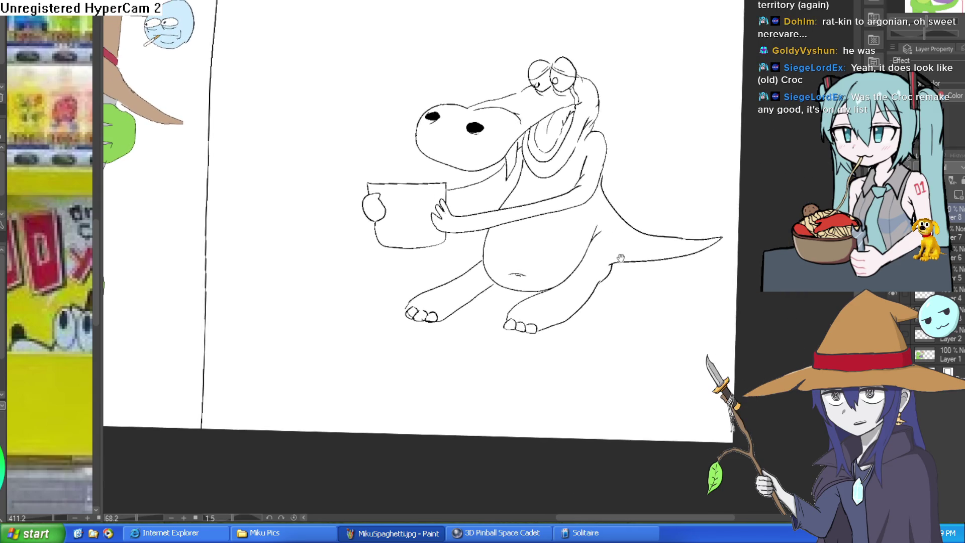
pyautogui.scroll(4, 583, 196)
pyautogui.moveTo(606, 217)
pyautogui.mouseDown()
pyautogui.moveTo(599, 207)
pyautogui.moveTo(601, 235)
pyautogui.mouseUp()
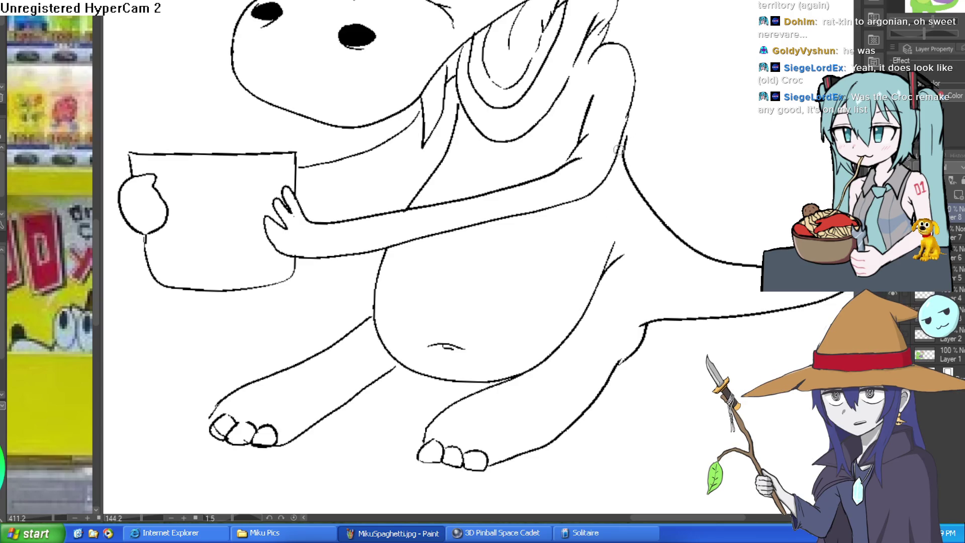
pyautogui.moveTo(603, 166); pyautogui.dragTo(596, 227)
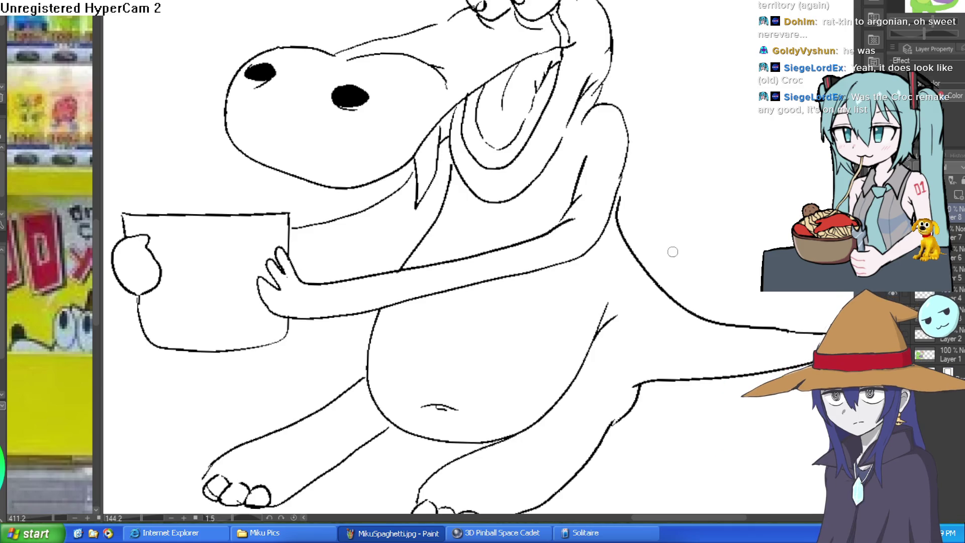
pyautogui.scroll(-3, 671, 254)
pyautogui.scroll(5, 584, 191)
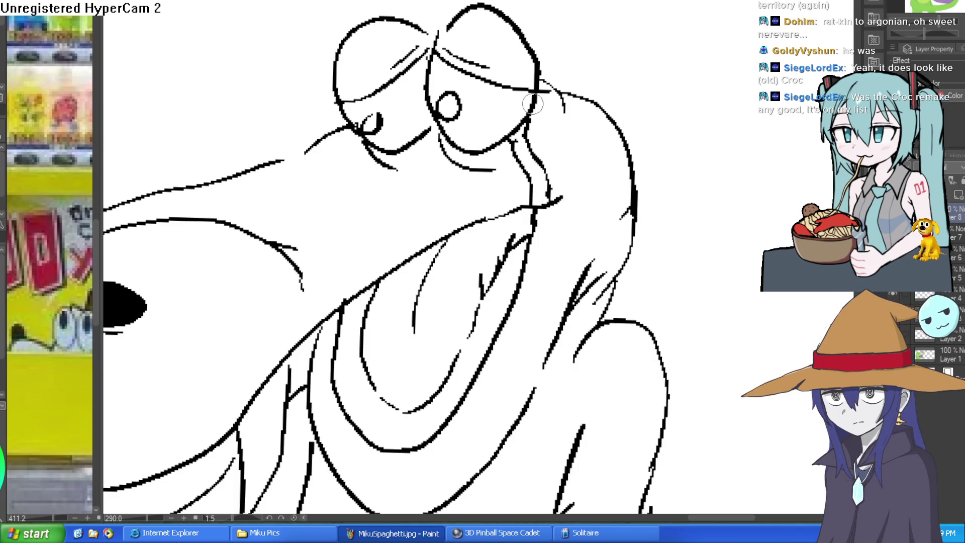
pyautogui.moveTo(503, 137)
pyautogui.mouseDown()
pyautogui.moveTo(500, 216)
pyautogui.moveTo(513, 174)
pyautogui.moveTo(515, 205)
pyautogui.mouseUp()
pyautogui.moveTo(522, 121); pyautogui.dragTo(518, 174)
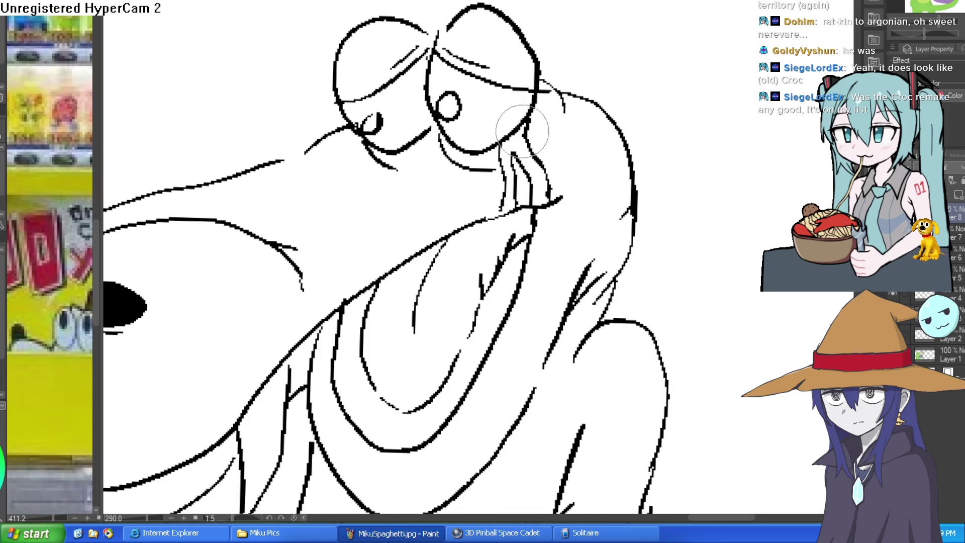
# Step: Redraw and reshape the lower mouth line, adding a short stroke near the mouth
pyautogui.scroll(-3, 513, 205)
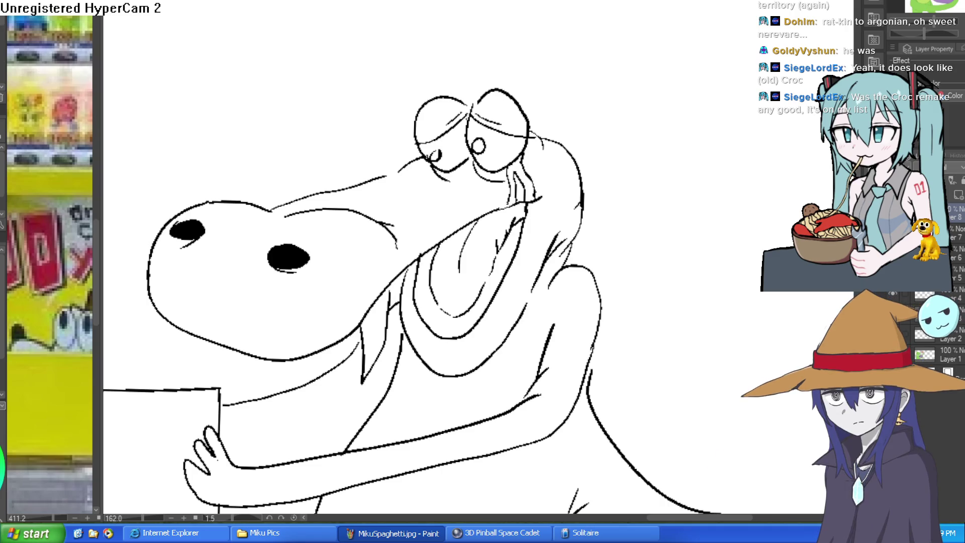
pyautogui.scroll(6, 445, 176)
pyautogui.moveTo(447, 205); pyautogui.dragTo(509, 200)
pyautogui.moveTo(387, 155); pyautogui.dragTo(419, 208)
pyautogui.moveTo(281, 177); pyautogui.dragTo(308, 164)
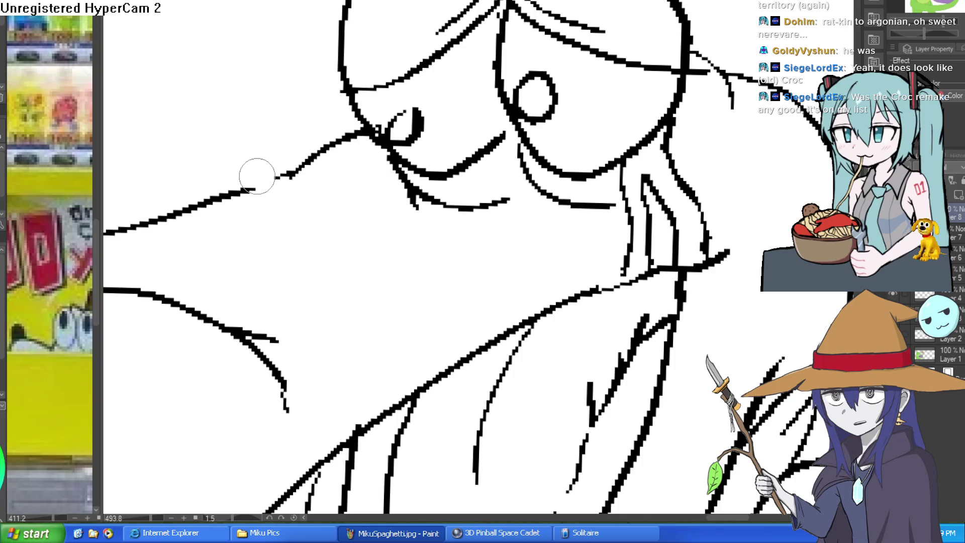
# Step: Try thickening the line at the back of the head, then undo it
pyautogui.scroll(-3, 257, 176)
pyautogui.scroll(1, 563, 125)
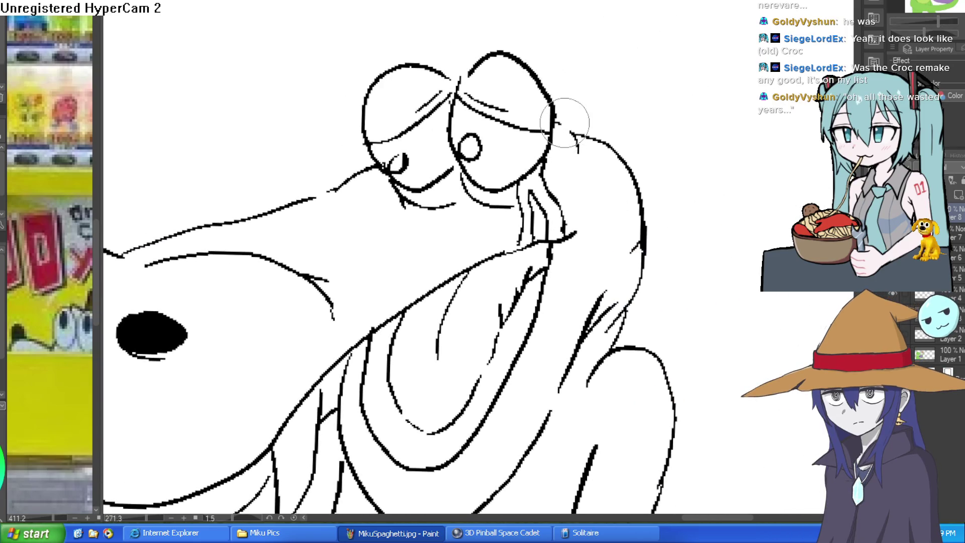
pyautogui.click(596, 99)
pyautogui.click(596, 99)
pyautogui.moveTo(649, 150); pyautogui.dragTo(655, 143)
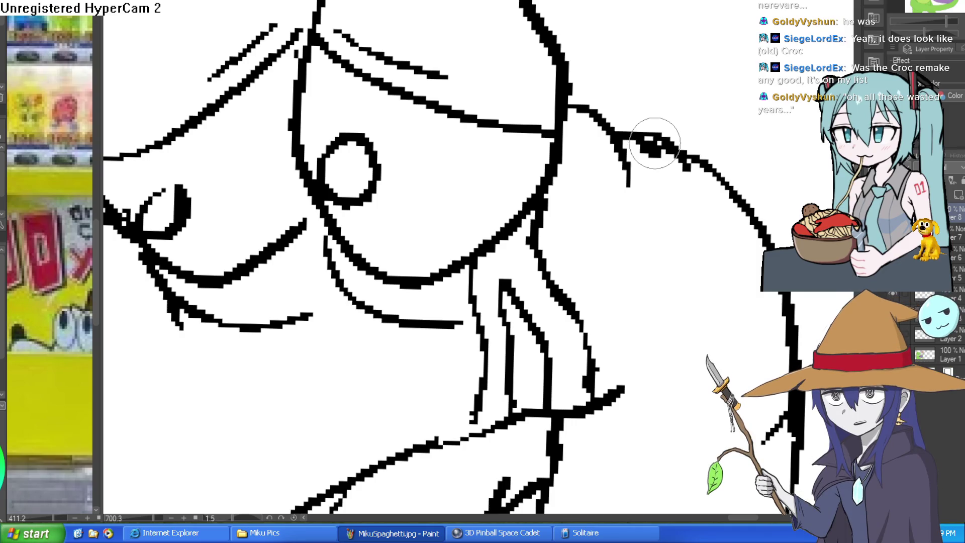
pyautogui.hscroll(2, 625, 133)
pyautogui.hotkey('ctrl', 'z')
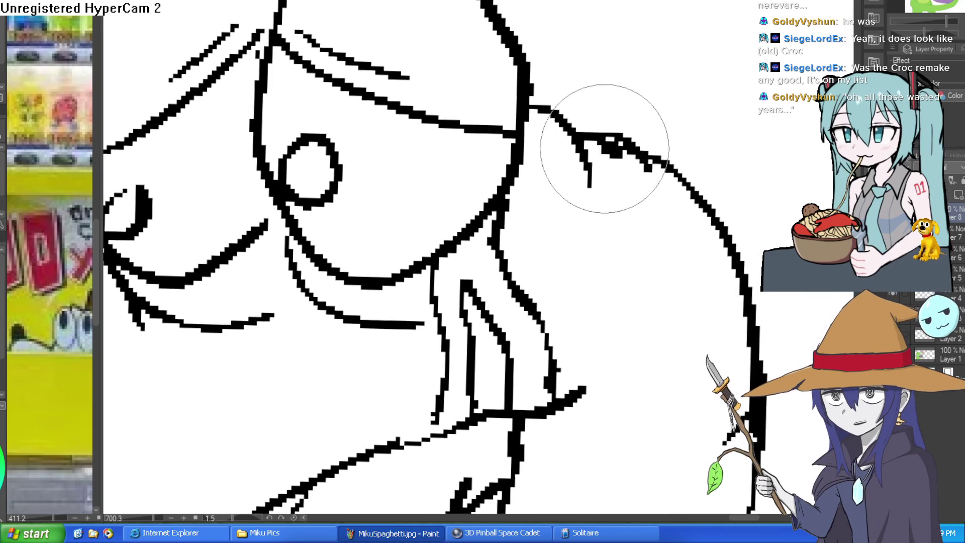
pyautogui.scroll(-10, 703, 206)
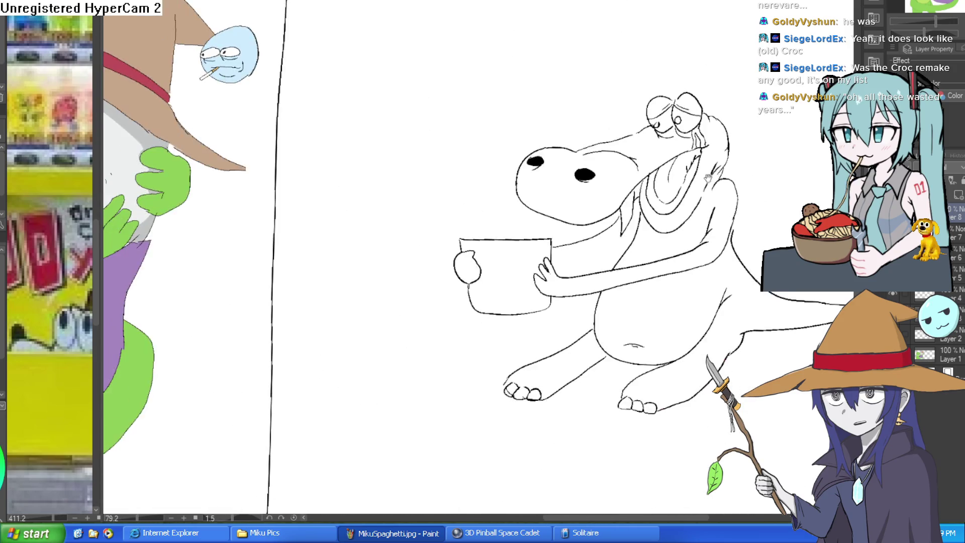
# Step: Ink the side line of the crocodile's belly
pyautogui.scroll(5, 576, 248)
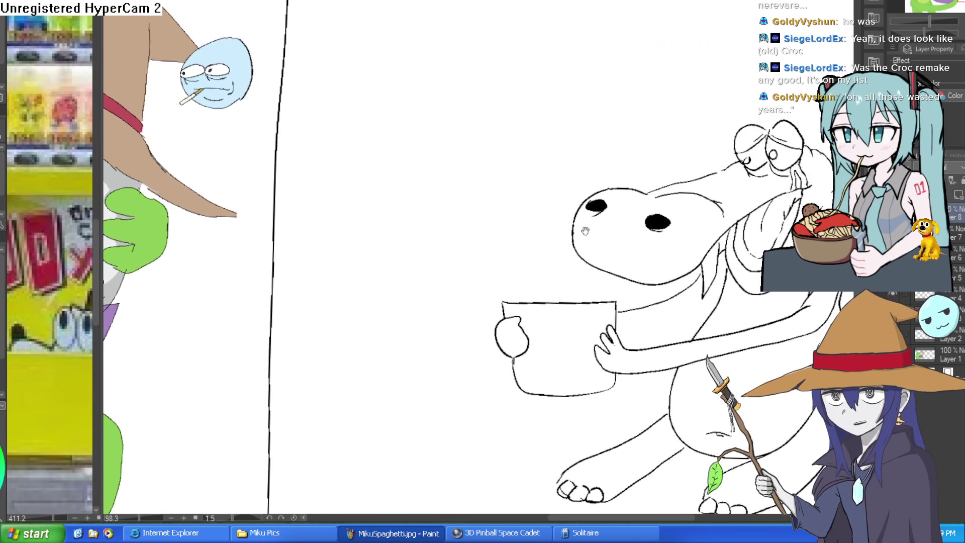
pyautogui.moveTo(585, 231); pyautogui.dragTo(468, 284)
pyautogui.moveTo(672, 243)
pyautogui.mouseDown()
pyautogui.moveTo(631, 218)
pyautogui.moveTo(608, 154)
pyautogui.mouseUp()
pyautogui.scroll(-1, 690, 194)
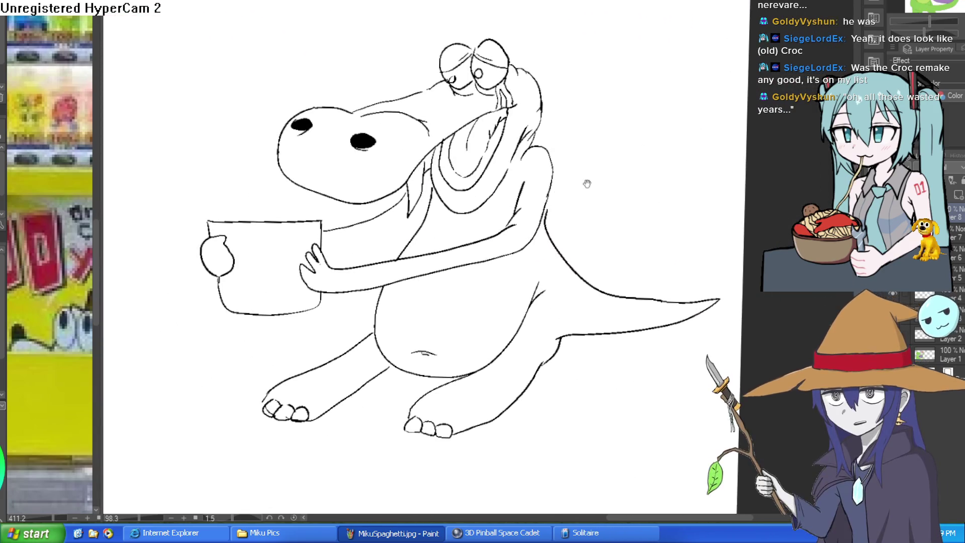
pyautogui.scroll(5, 539, 169)
pyautogui.scroll(-2, 620, 174)
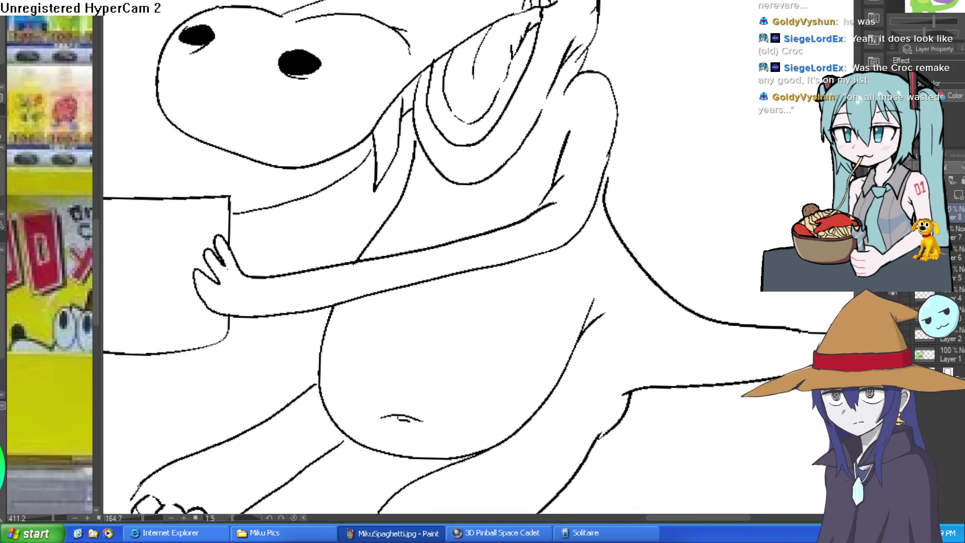
pyautogui.moveTo(579, 109); pyautogui.dragTo(578, 98)
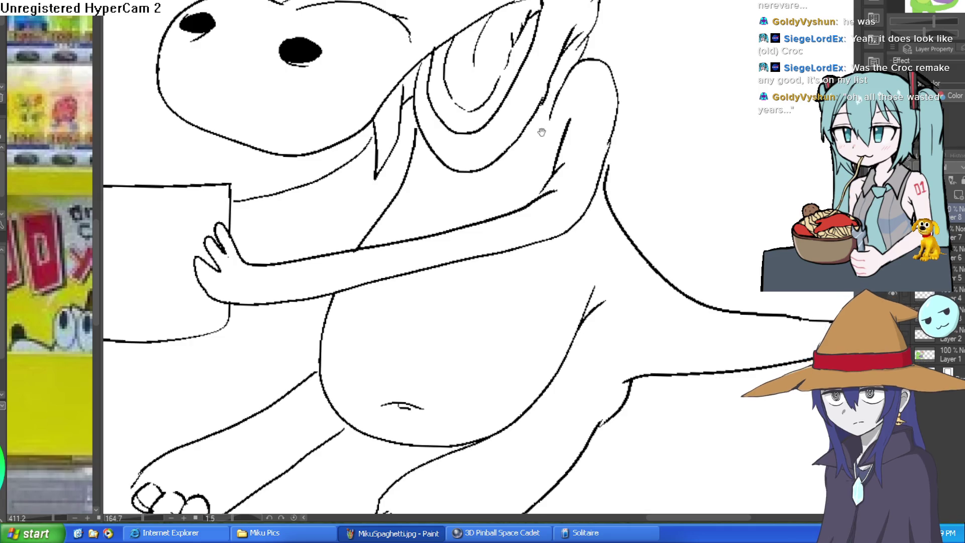
pyautogui.moveTo(550, 79); pyautogui.dragTo(551, 53)
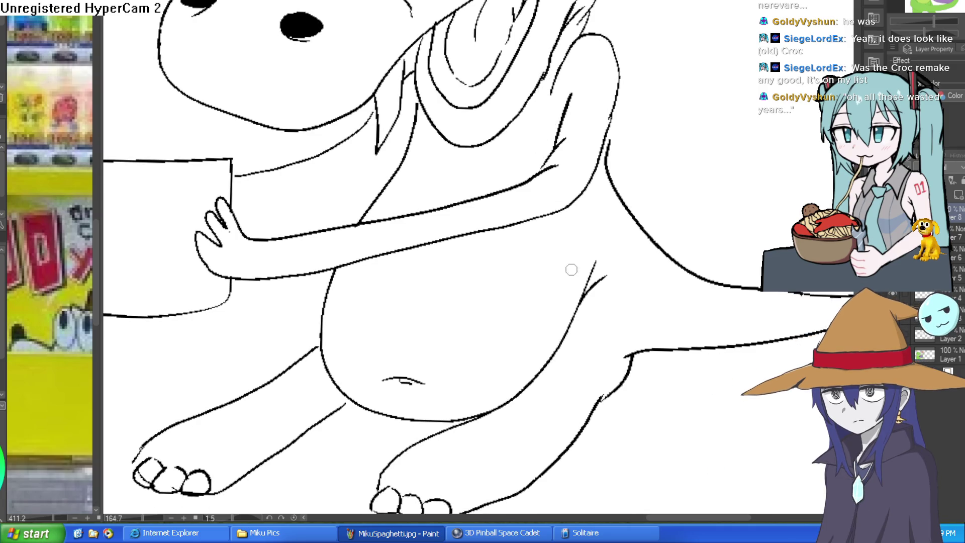
pyautogui.moveTo(582, 305); pyautogui.dragTo(552, 221)
# Step: Redraw the arm line, then add a long curved belly stripe and a short stroke near the top
pyautogui.moveTo(541, 169)
pyautogui.mouseDown()
pyautogui.moveTo(548, 88)
pyautogui.moveTo(543, 168)
pyautogui.mouseUp()
pyautogui.hotkey('ctrl', 'z')
pyautogui.moveTo(557, 290)
pyautogui.mouseDown()
pyautogui.moveTo(575, 185)
pyautogui.moveTo(362, 215)
pyautogui.mouseUp()
pyautogui.moveTo(560, 133); pyautogui.dragTo(399, 172)
pyautogui.moveTo(545, 38); pyautogui.dragTo(418, 60)
pyautogui.scroll(-5, 578, 76)
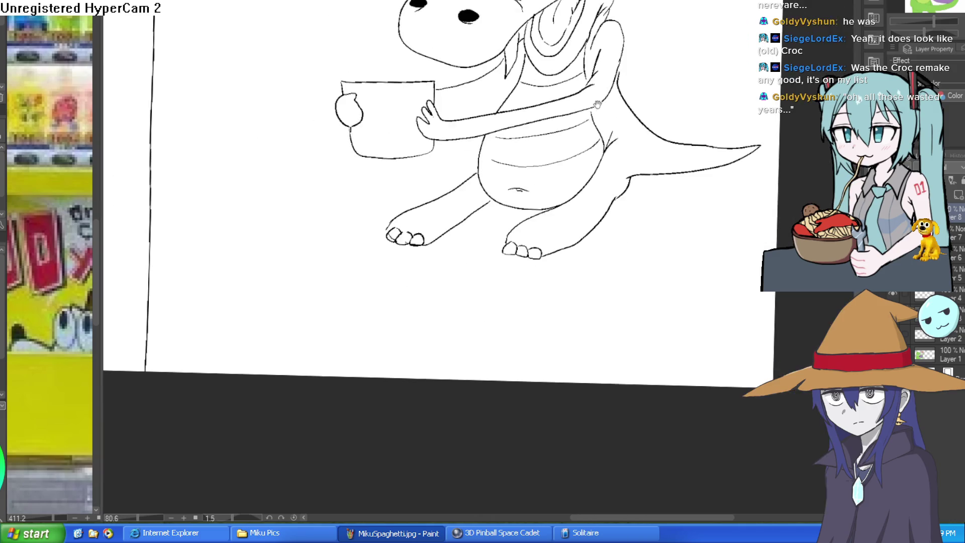
# Step: Zoom in and frame the crocodile's cup and arm area for inking
pyautogui.scroll(5, 594, 104)
pyautogui.scroll(-5, 653, 196)
pyautogui.moveTo(654, 196)
pyautogui.mouseDown()
pyautogui.moveTo(656, 246)
pyautogui.moveTo(637, 243)
pyautogui.mouseUp()
pyautogui.click(501, 213)
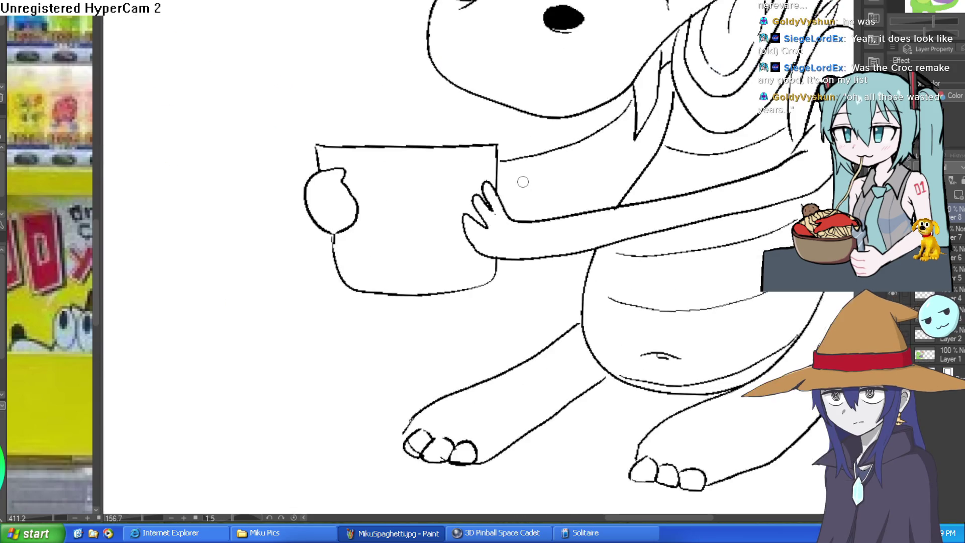
pyautogui.click(577, 219)
pyautogui.moveTo(574, 220); pyautogui.dragTo(560, 236)
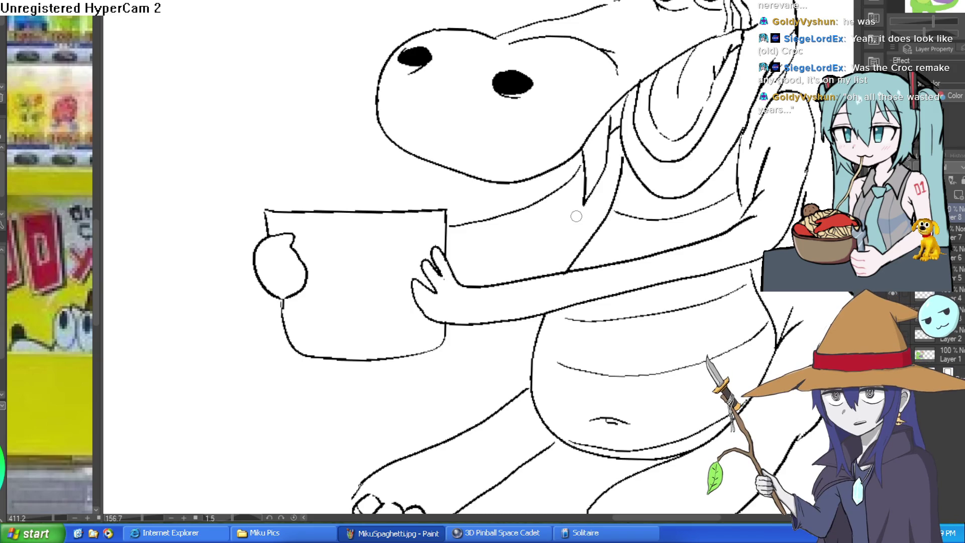
pyautogui.scroll(-3, 680, 195)
pyautogui.scroll(5, 588, 198)
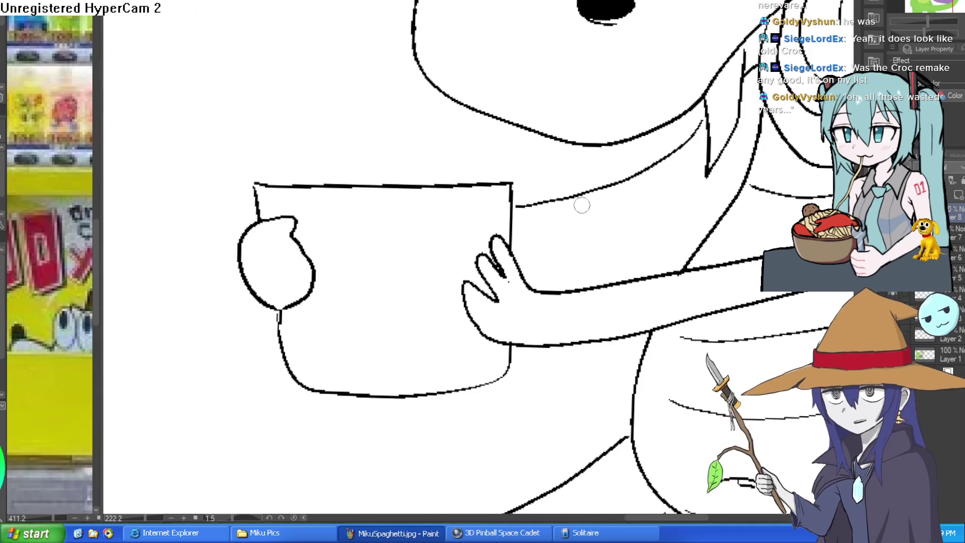
pyautogui.scroll(-4, 734, 159)
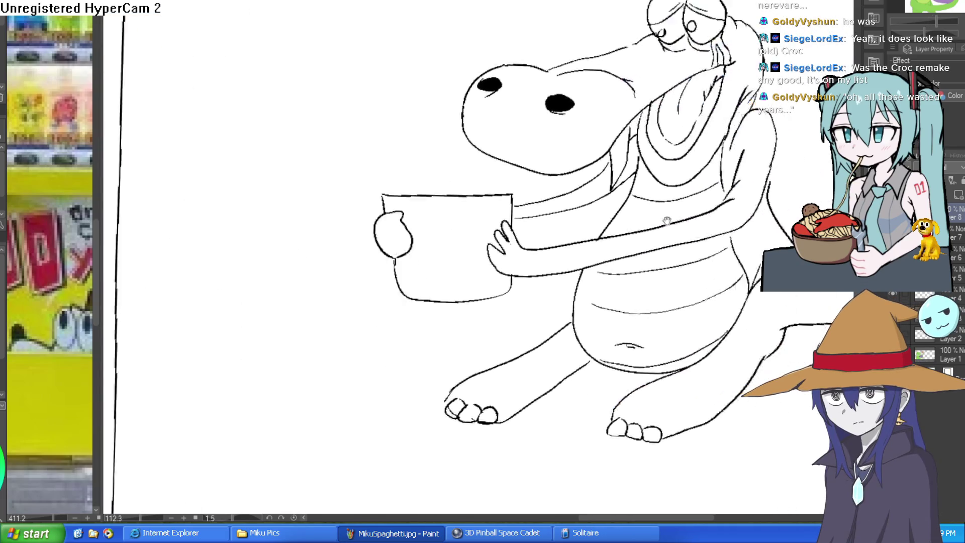
pyautogui.scroll(6, 599, 151)
pyautogui.scroll(-4, 601, 153)
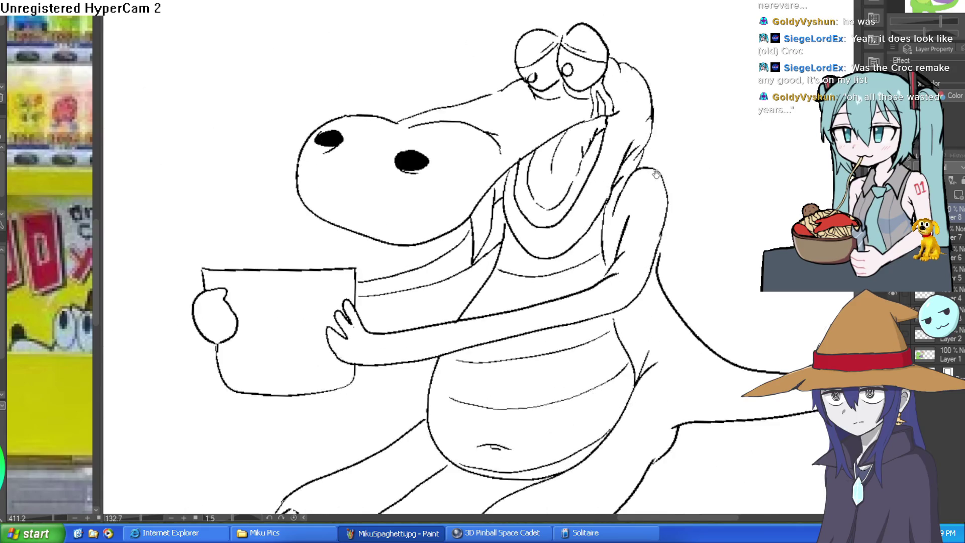
pyautogui.scroll(5, 562, 184)
# Step: Add short strokes along the inner throat line and a diagonal stroke inside the throat
pyautogui.moveTo(562, 184)
pyautogui.mouseDown()
pyautogui.moveTo(595, 144)
pyautogui.moveTo(534, 209)
pyautogui.mouseUp()
pyautogui.scroll(2, 589, 152)
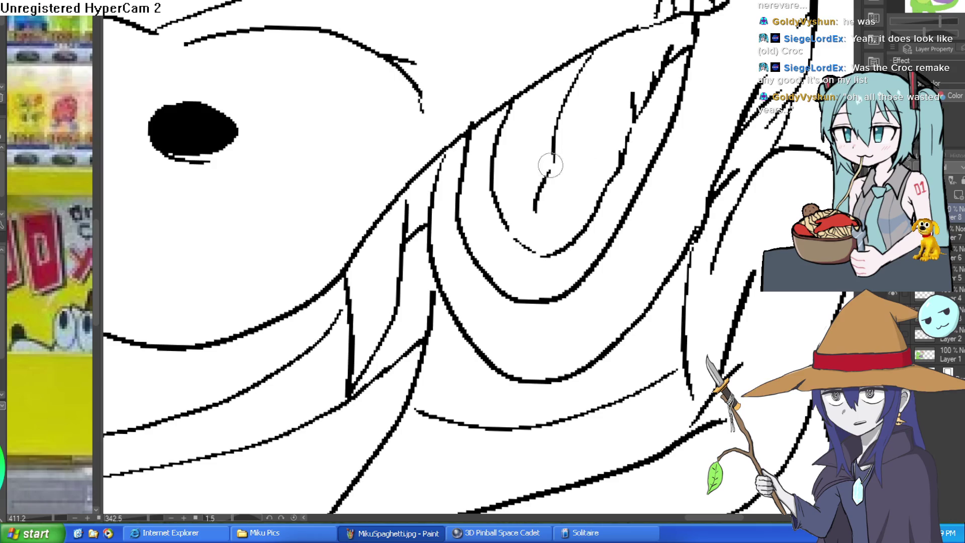
pyautogui.moveTo(528, 173)
pyautogui.mouseDown()
pyautogui.moveTo(505, 201)
pyautogui.moveTo(521, 190)
pyautogui.mouseUp()
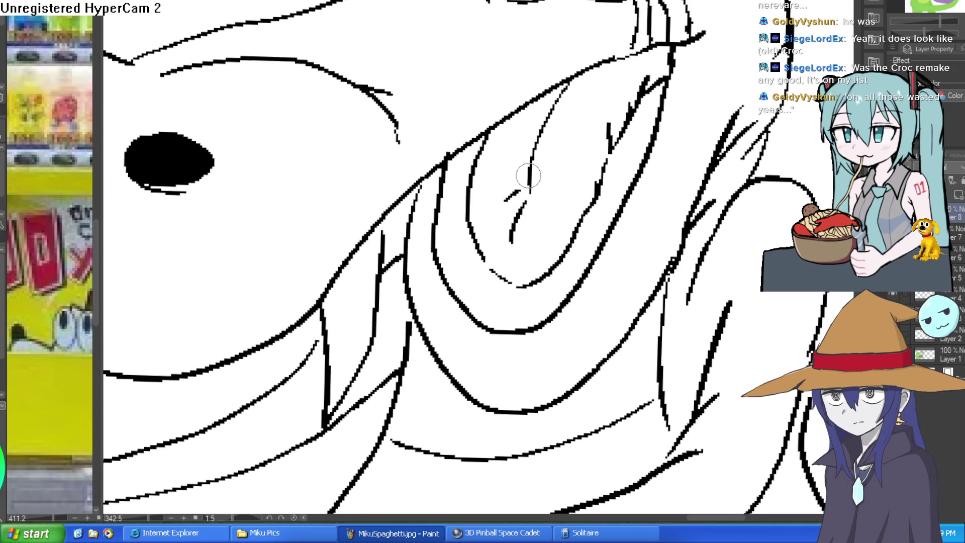
pyautogui.scroll(-3, 577, 162)
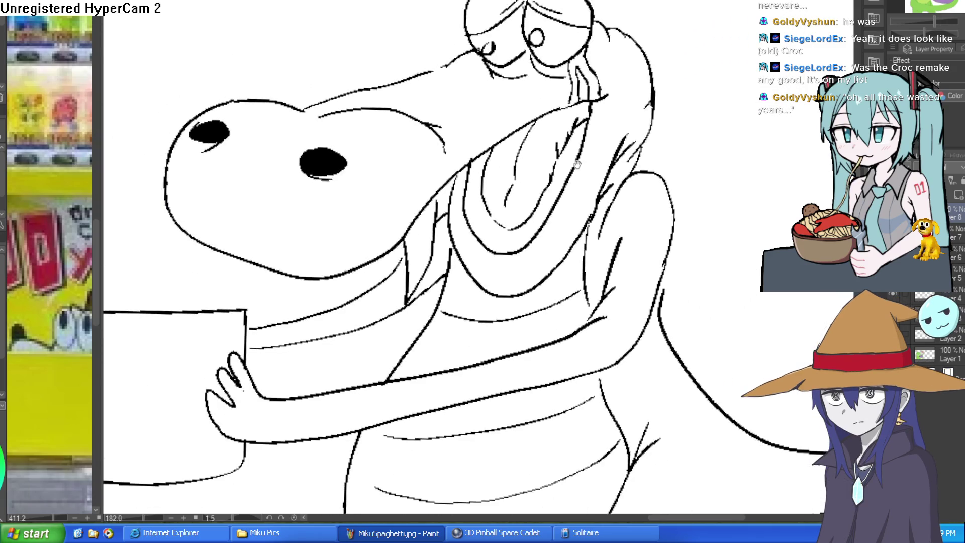
pyautogui.scroll(4, 459, 198)
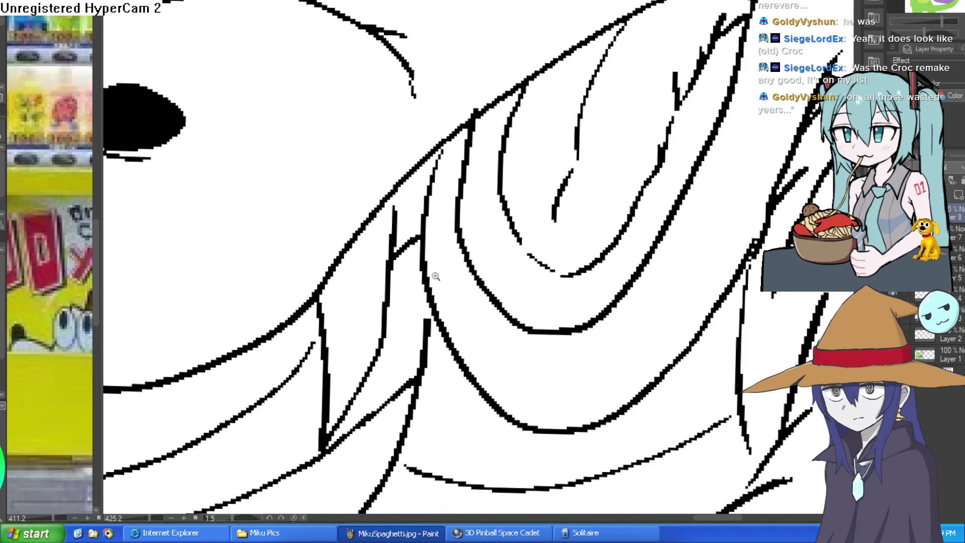
pyautogui.scroll(-8, 433, 276)
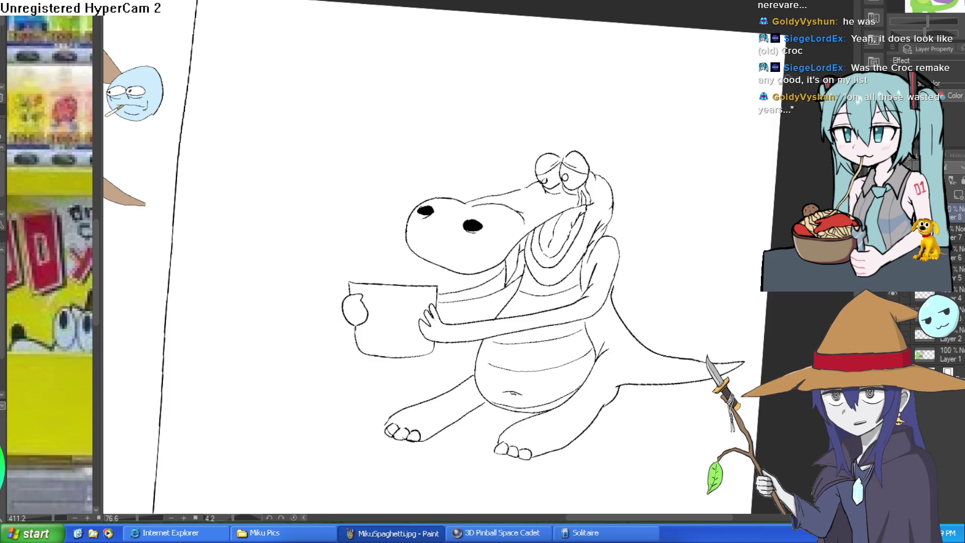
# Step: Level the canvas rotation and move the lassoed croc sketch about 92 px left
pyautogui.scroll(-3, 670, 166)
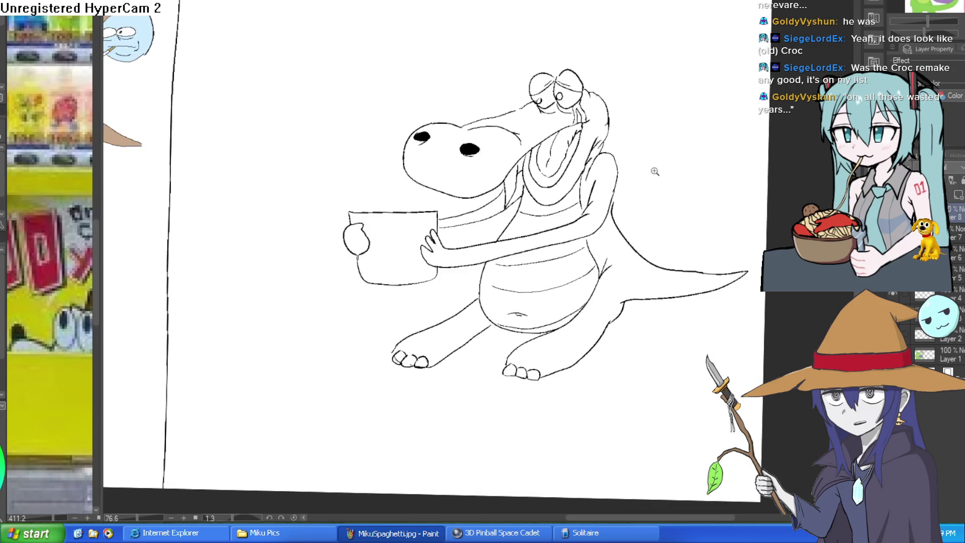
pyautogui.press('Home')
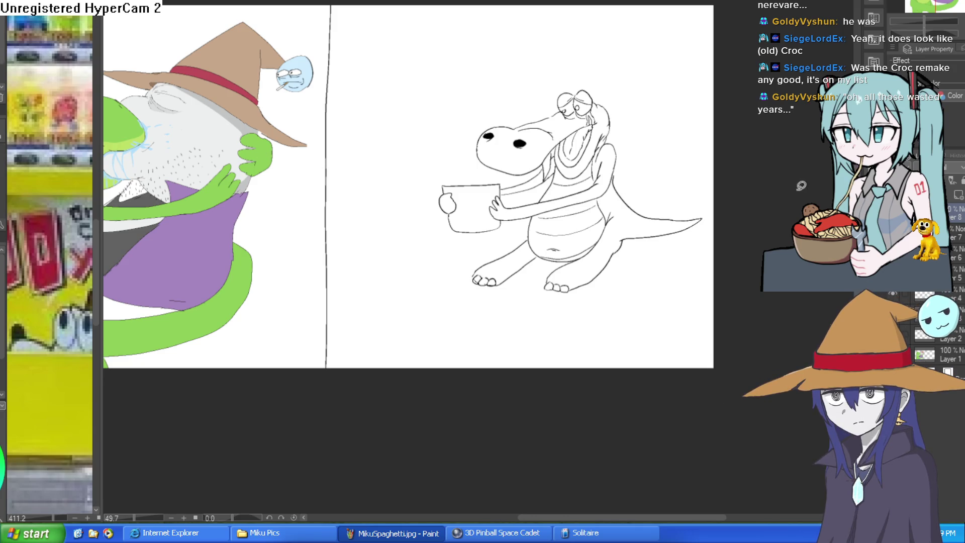
pyautogui.moveTo(649, 103)
pyautogui.mouseDown()
pyautogui.moveTo(535, 62)
pyautogui.moveTo(582, 345)
pyautogui.moveTo(649, 98)
pyautogui.mouseUp()
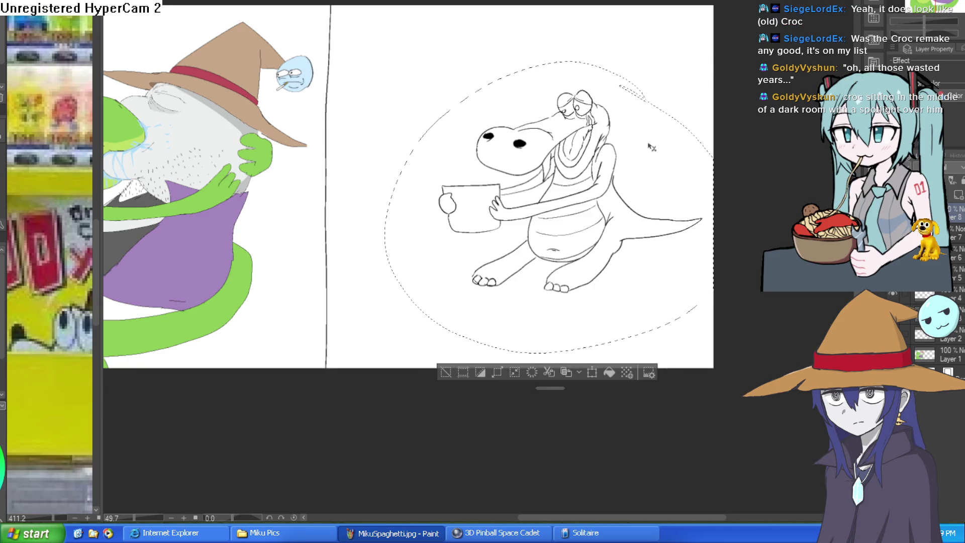
pyautogui.click(497, 373)
pyautogui.moveTo(520, 345); pyautogui.dragTo(474, 351)
pyautogui.click(468, 378)
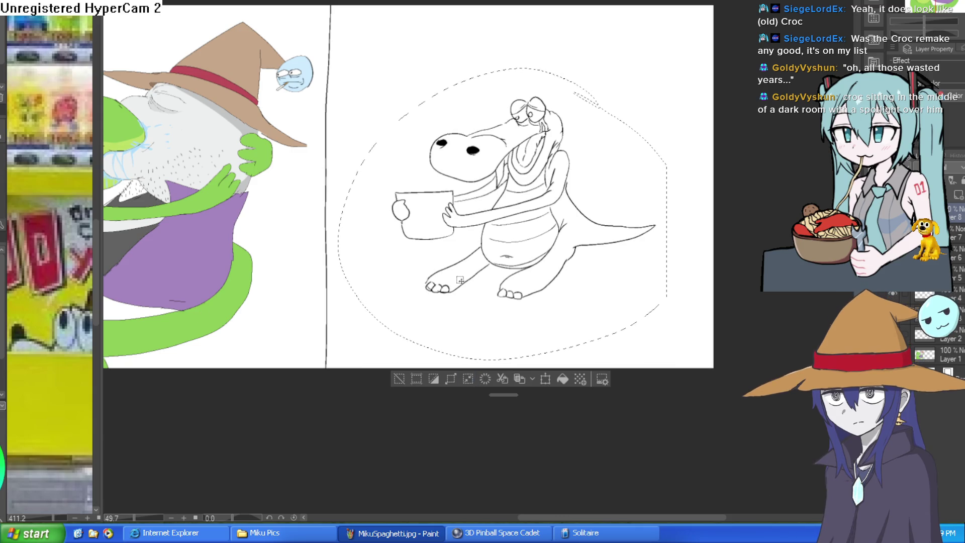
# Step: Deselect and fill the croc's tail, back and legs with green
pyautogui.hotkey('ctrl', 'd')
pyautogui.moveTo(576, 231); pyautogui.dragTo(579, 231)
pyautogui.click(574, 237)
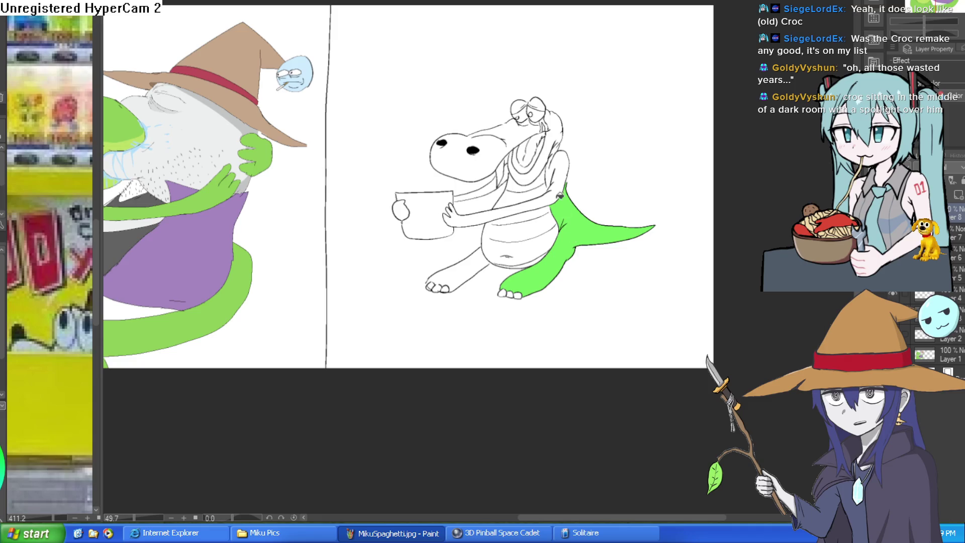
# Step: Fill the croc's arm, neck strip, head and snout green, undoing a fill that flooded the panel
pyautogui.click(558, 177)
pyautogui.click(553, 125)
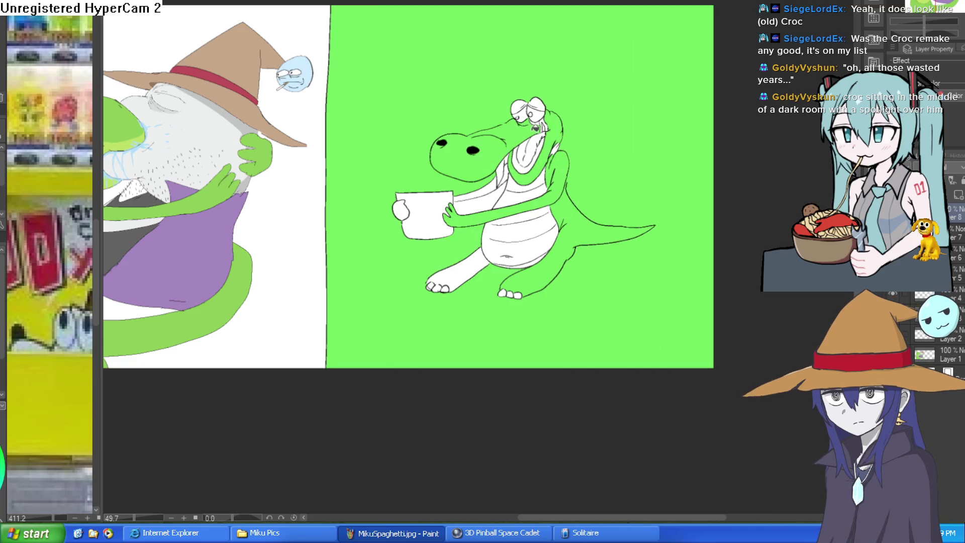
pyautogui.click(542, 123)
pyautogui.hotkey('ctrl', 'z')
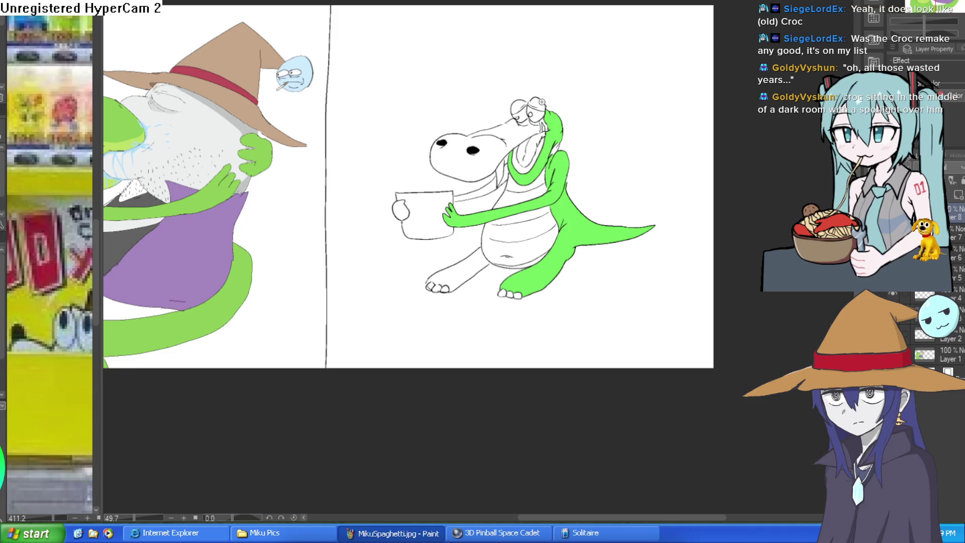
pyautogui.scroll(5, 496, 130)
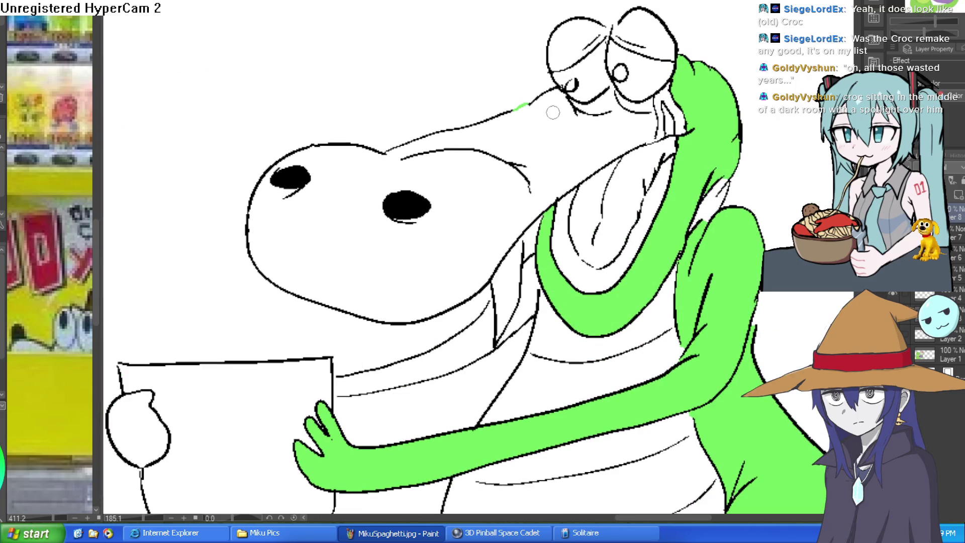
pyautogui.click(561, 136)
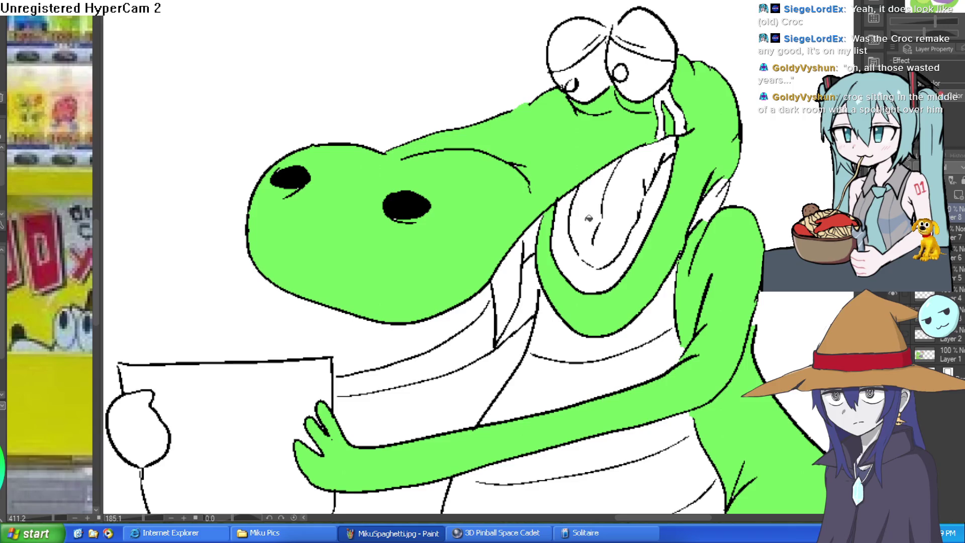
# Step: Fill the croc's neck strip, arm band and hand green, undoing an unwanted chest fill
pyautogui.scroll(-3, 553, 228)
pyautogui.click(548, 230)
pyautogui.hotkey('ctrl', 'z')
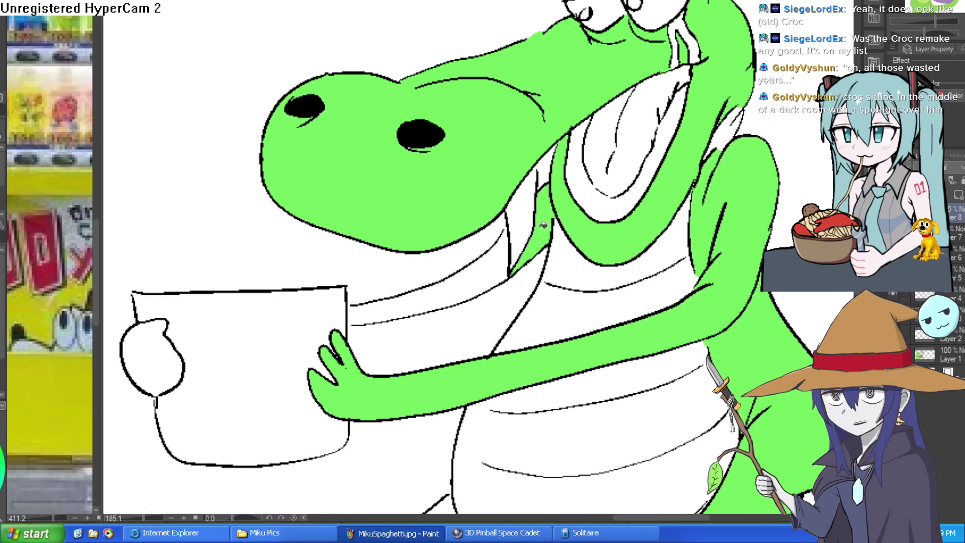
pyautogui.click(544, 227)
pyautogui.click(166, 359)
pyautogui.scroll(-4, 302, 302)
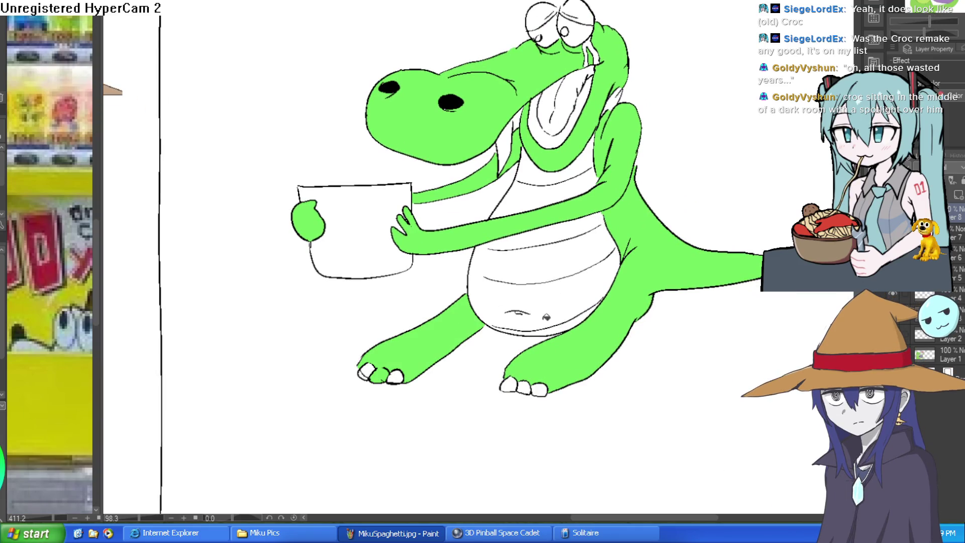
# Step: Try filling the croc's belly brown twice, undoing both attempts so it stays white
pyautogui.click(548, 329)
pyautogui.click(563, 292)
pyautogui.hotkey('ctrl', 'z')
pyautogui.hotkey('ctrl', 'z')
pyautogui.click(564, 295)
pyautogui.click(577, 322)
pyautogui.hotkey('ctrl', 'z')
pyautogui.hotkey('ctrl', 'z')
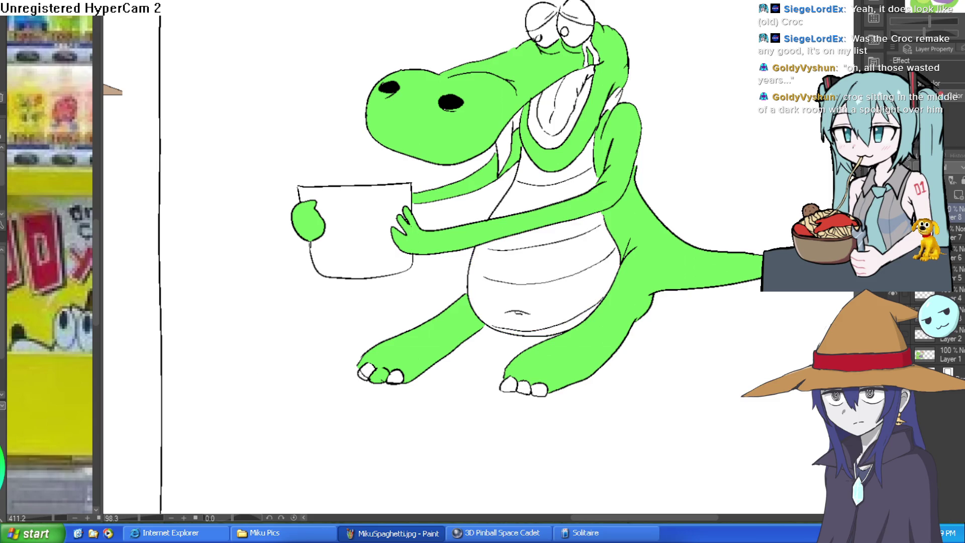